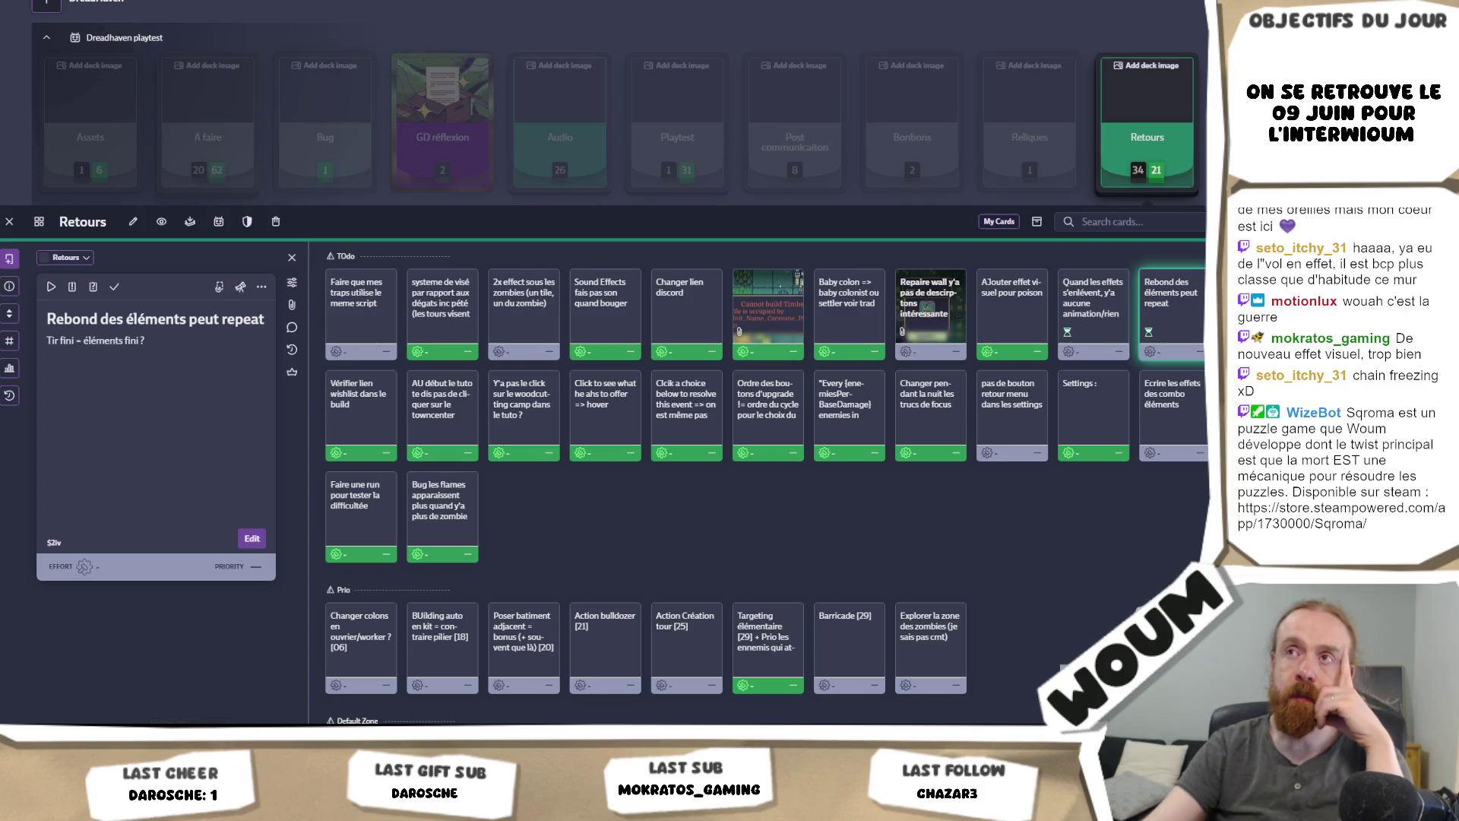
# Step: Add a Retours card: 'Les tirs élémentaire changent le comportement du tir normal, genre… ça perce après'
pyautogui.moveTo(202, 741)
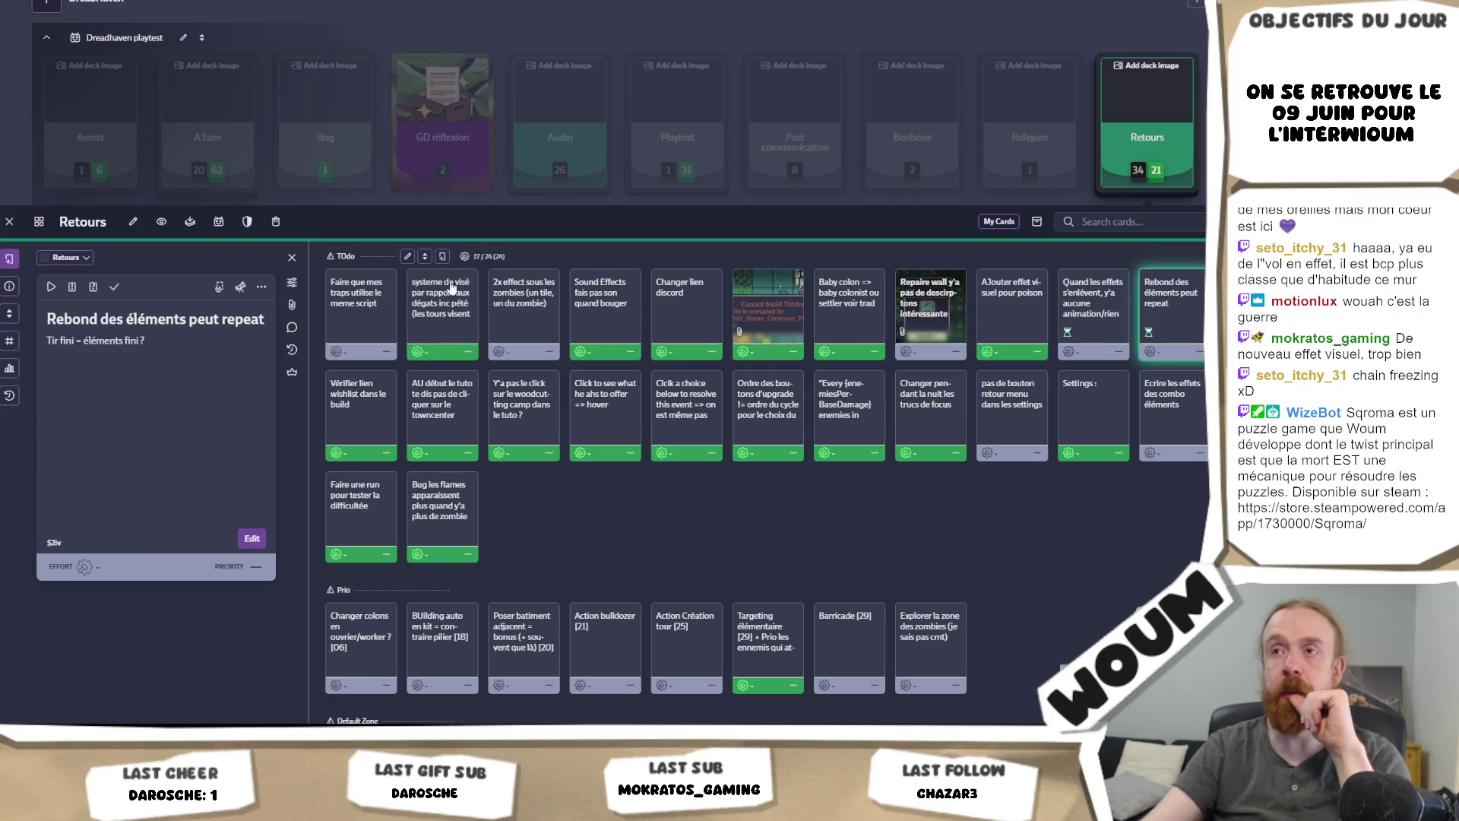
pyautogui.click(6, 259)
pyautogui.write('Les tirs')
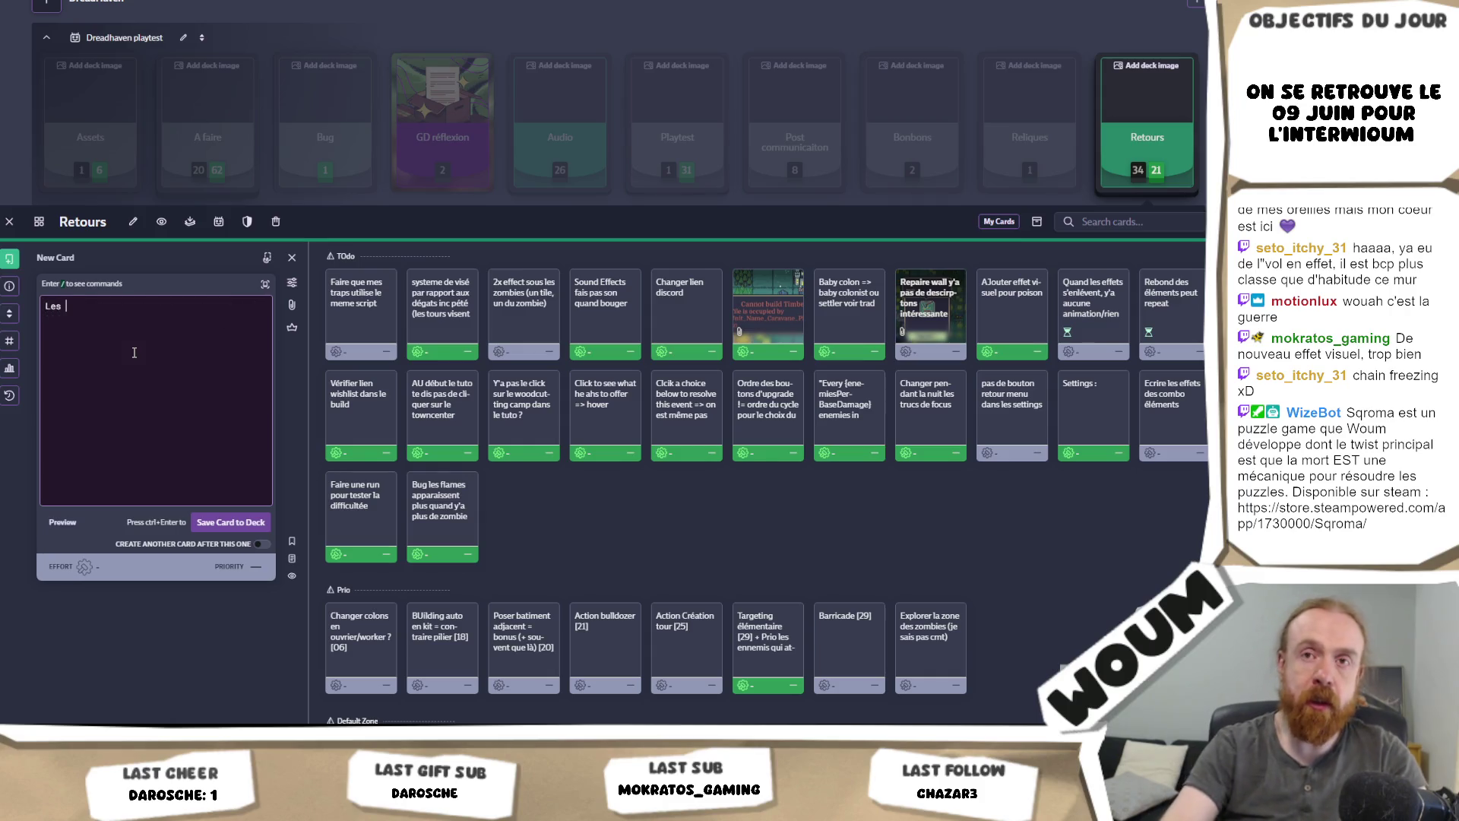
pyautogui.write(' élémentaire,')
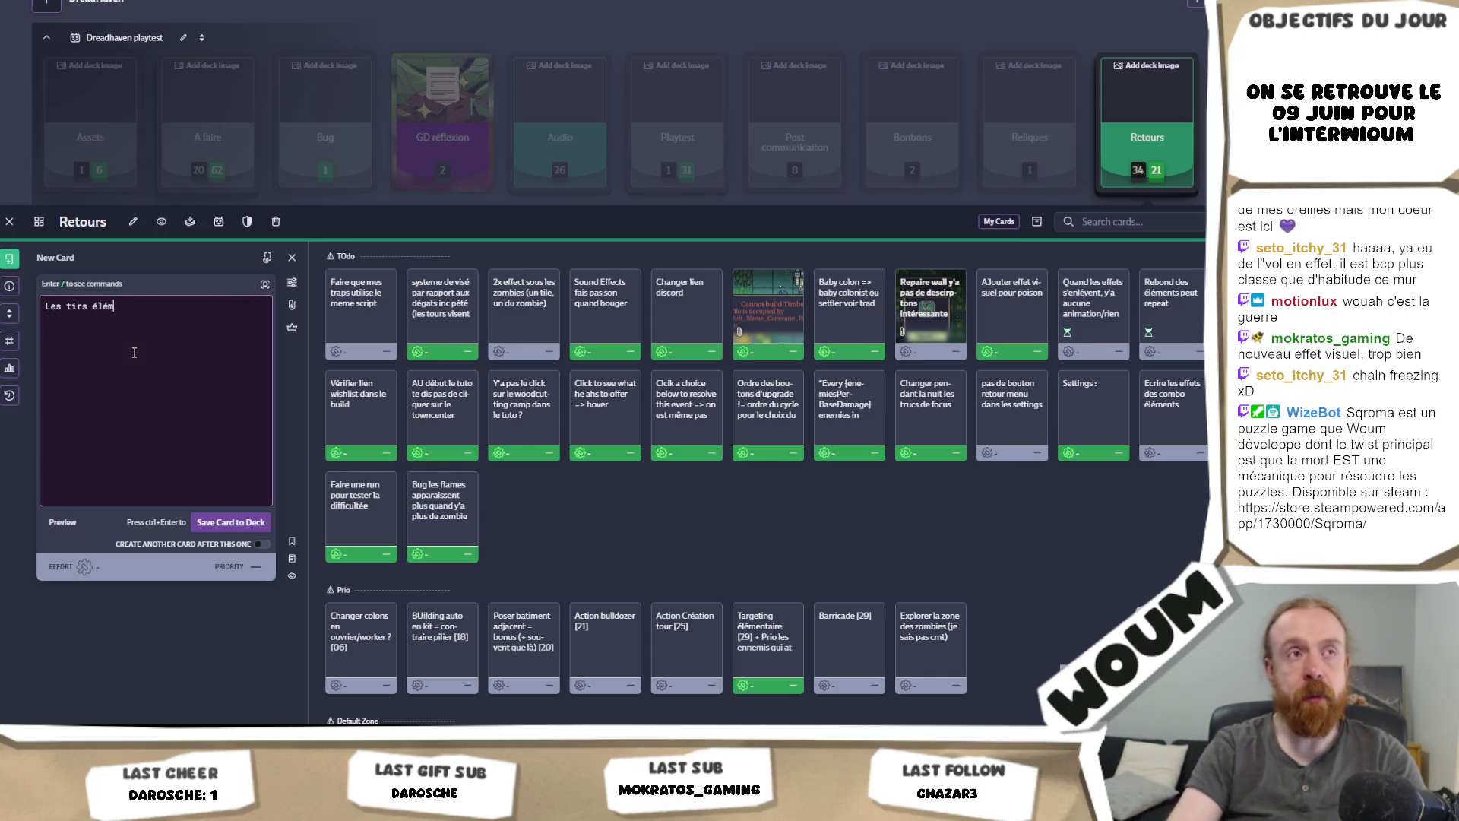
pyautogui.press('BackSpace')
pyautogui.write('cha')
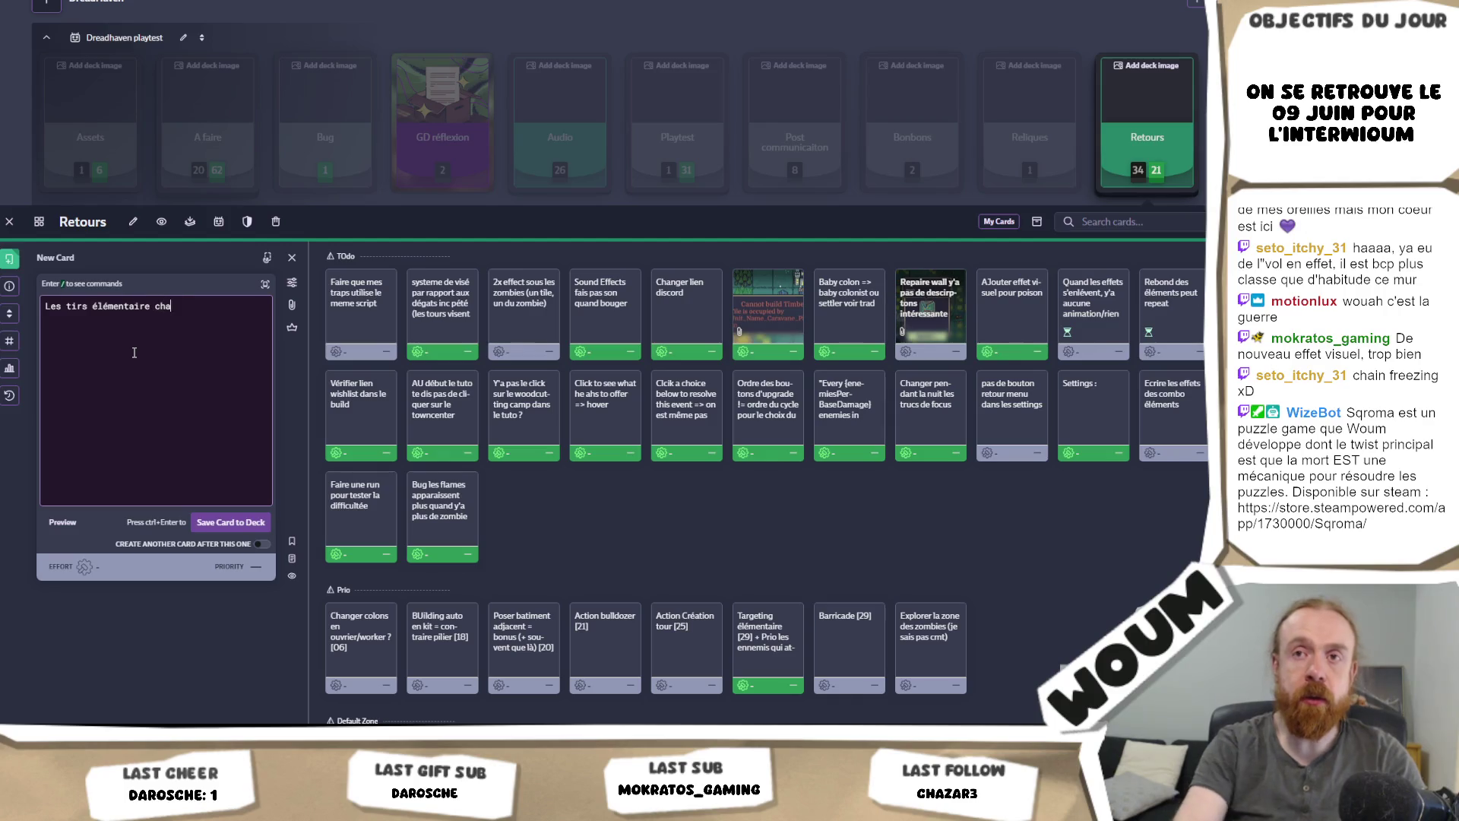
pyautogui.write('ngent le comp')
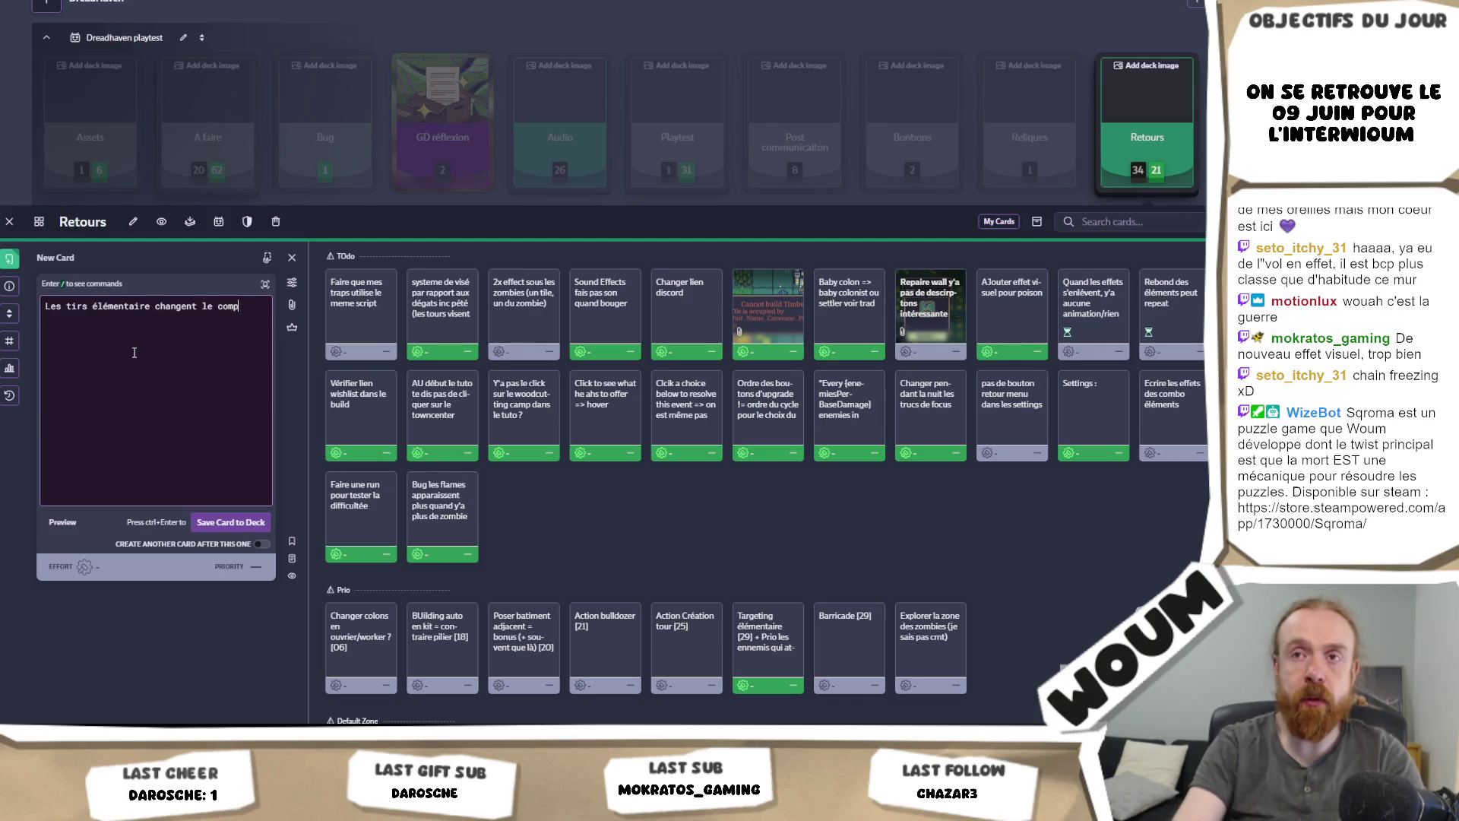
pyautogui.write('rotement du tir no')
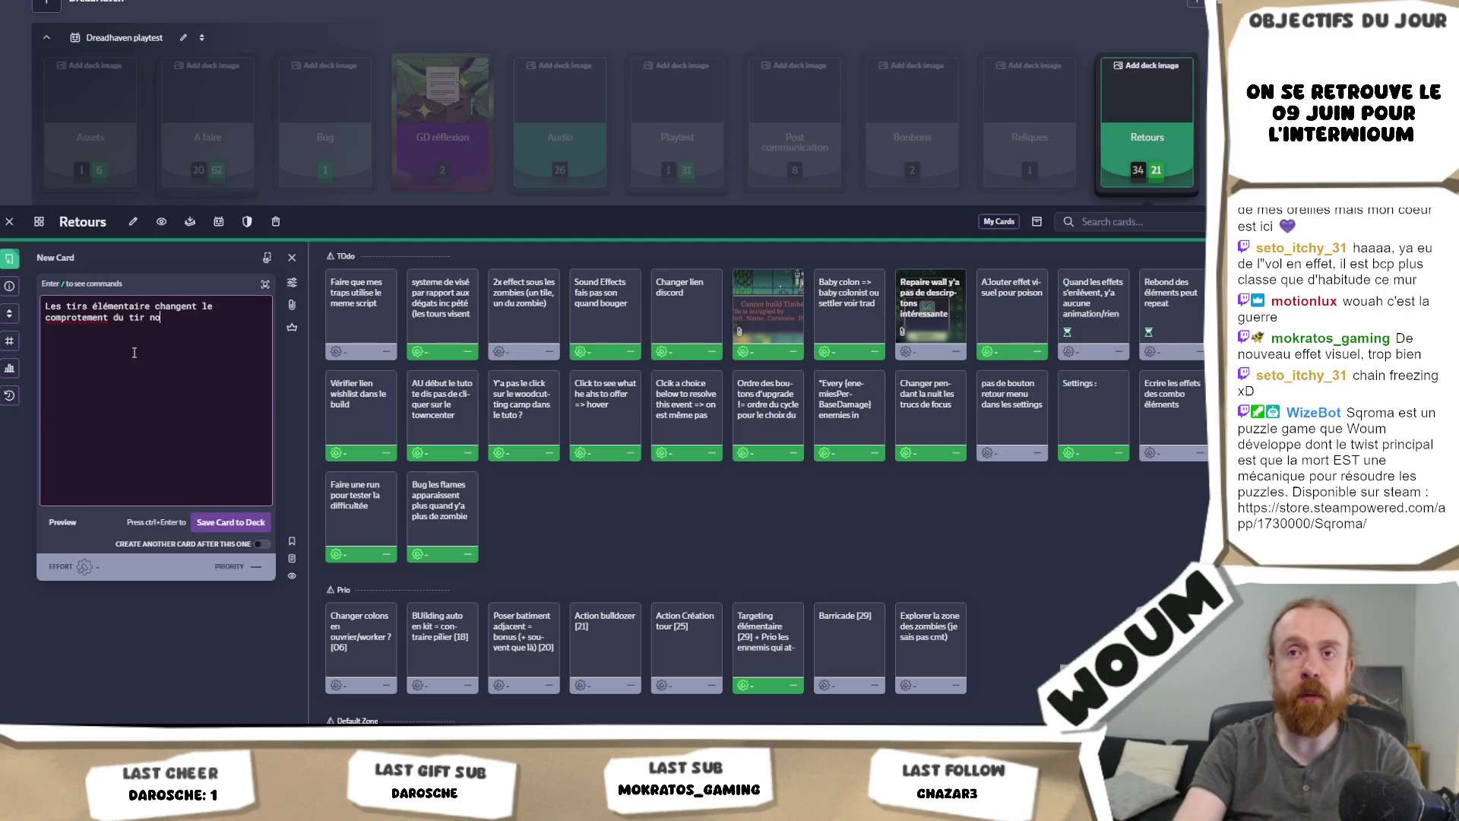
pyautogui.write('rmal, genr')
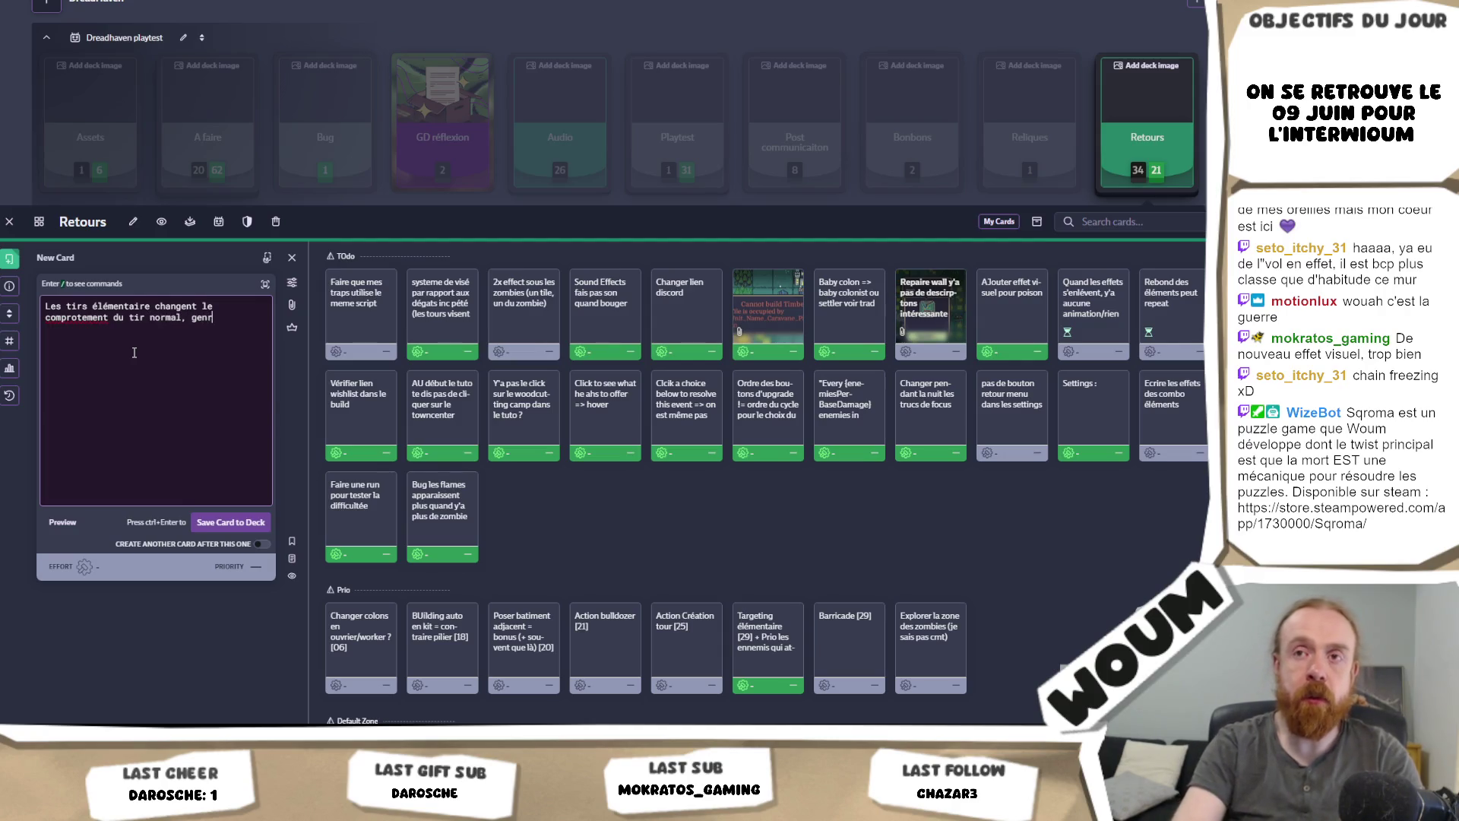
pyautogui.write('e pour la tir per')
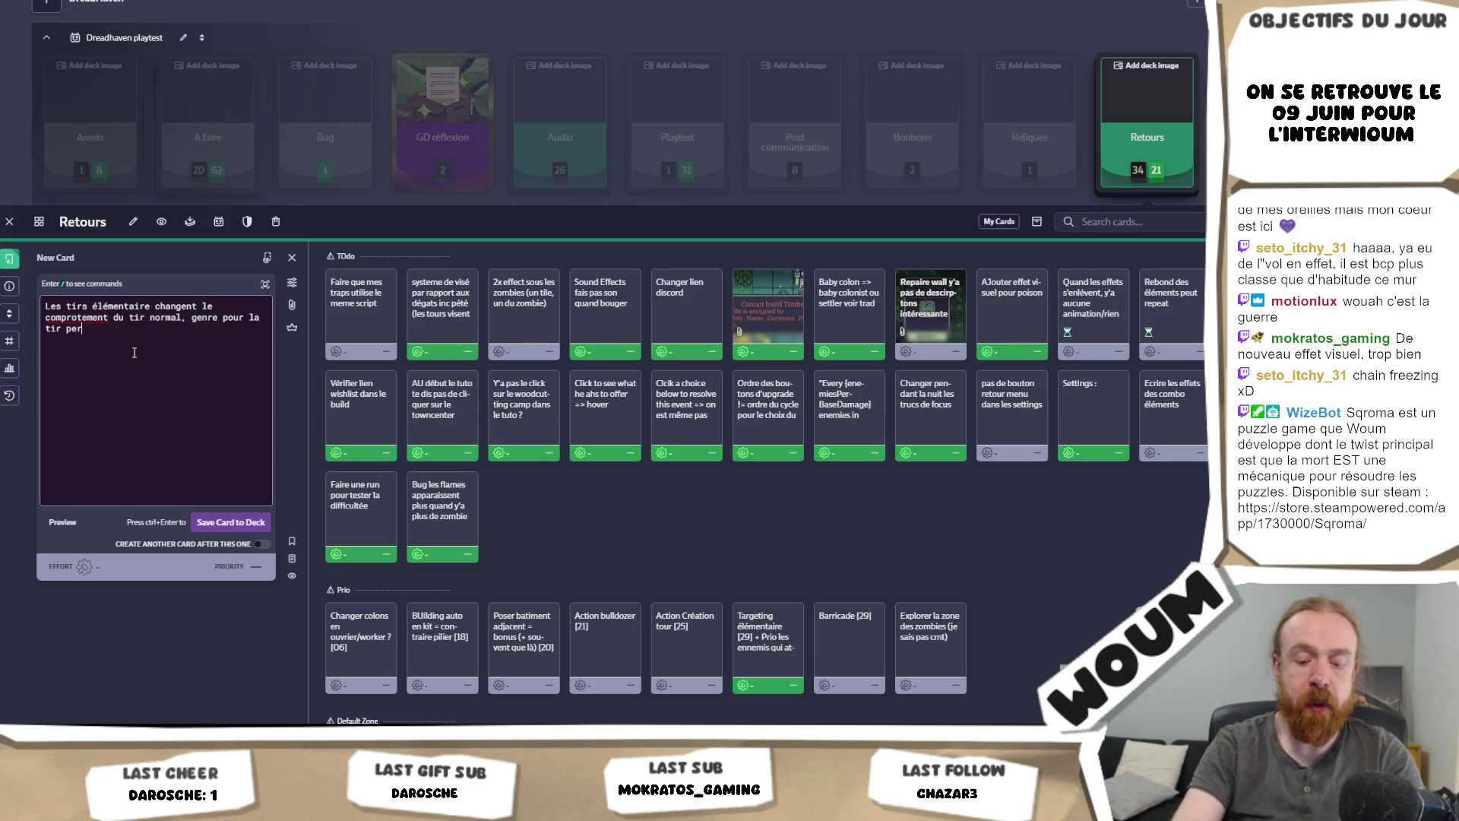
pyautogui.write('cante ça perce après')
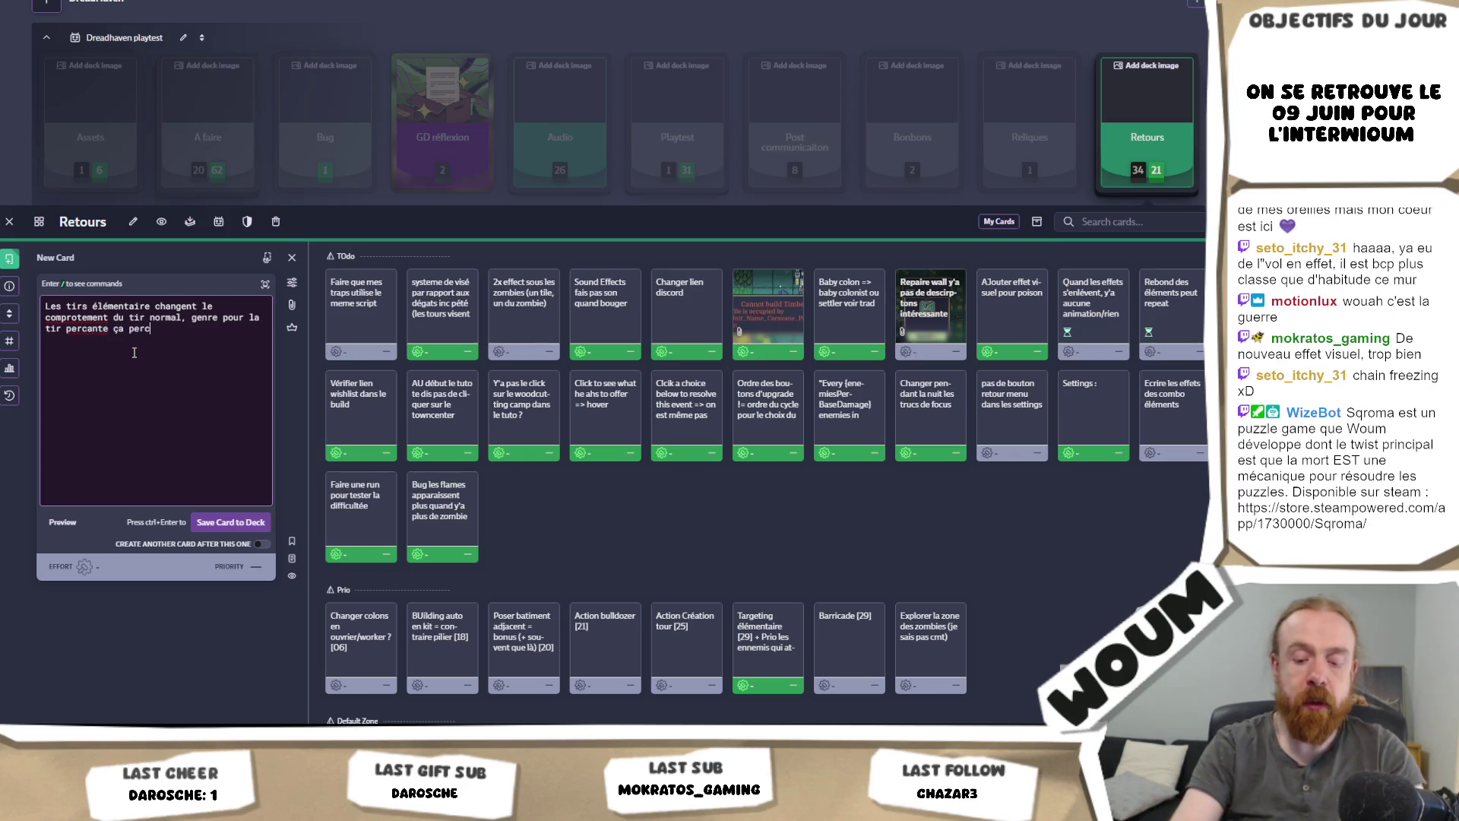
pyautogui.click(232, 525)
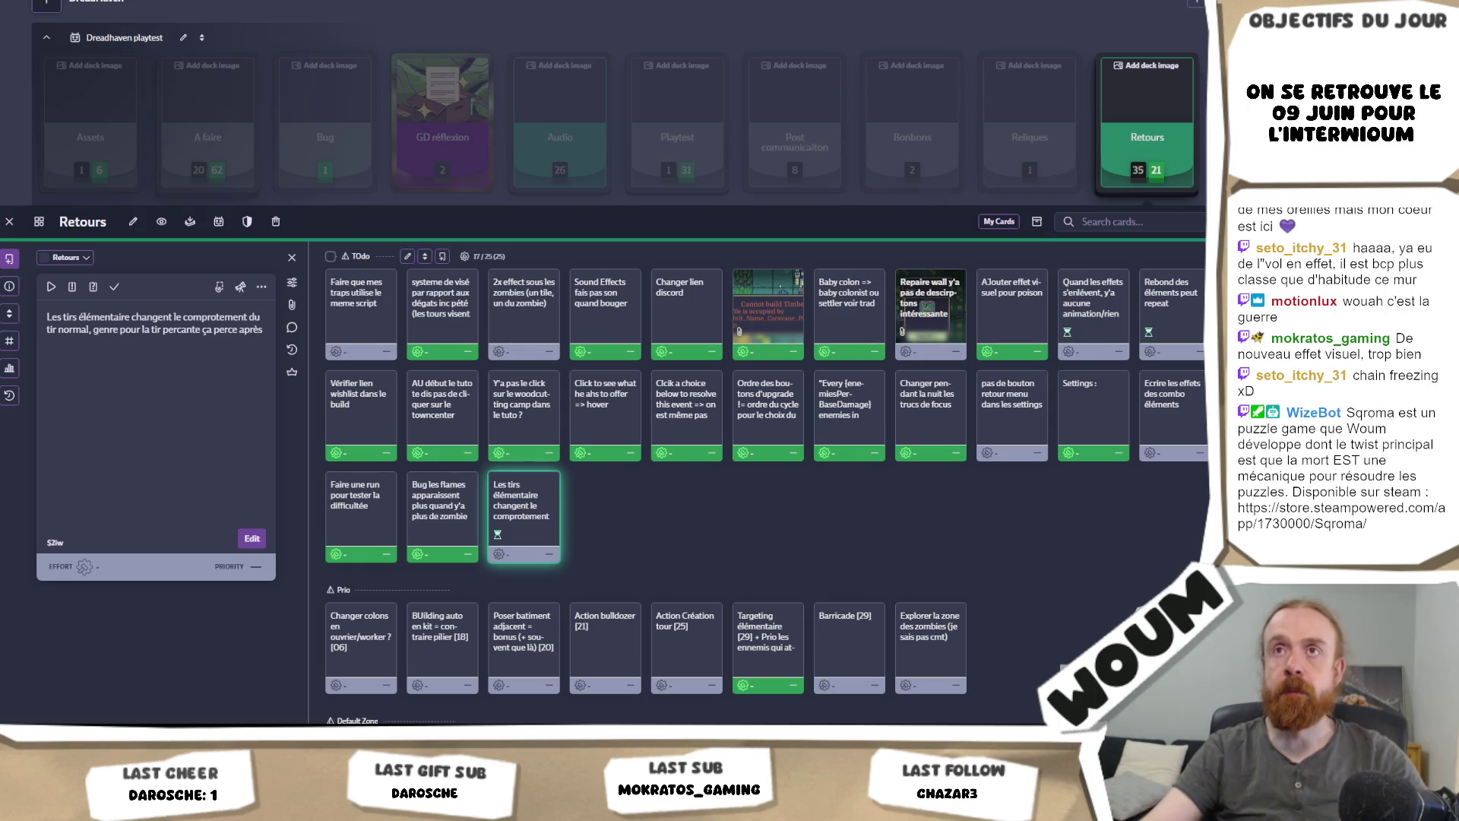
pyautogui.hotkey('alt', 'Tab')
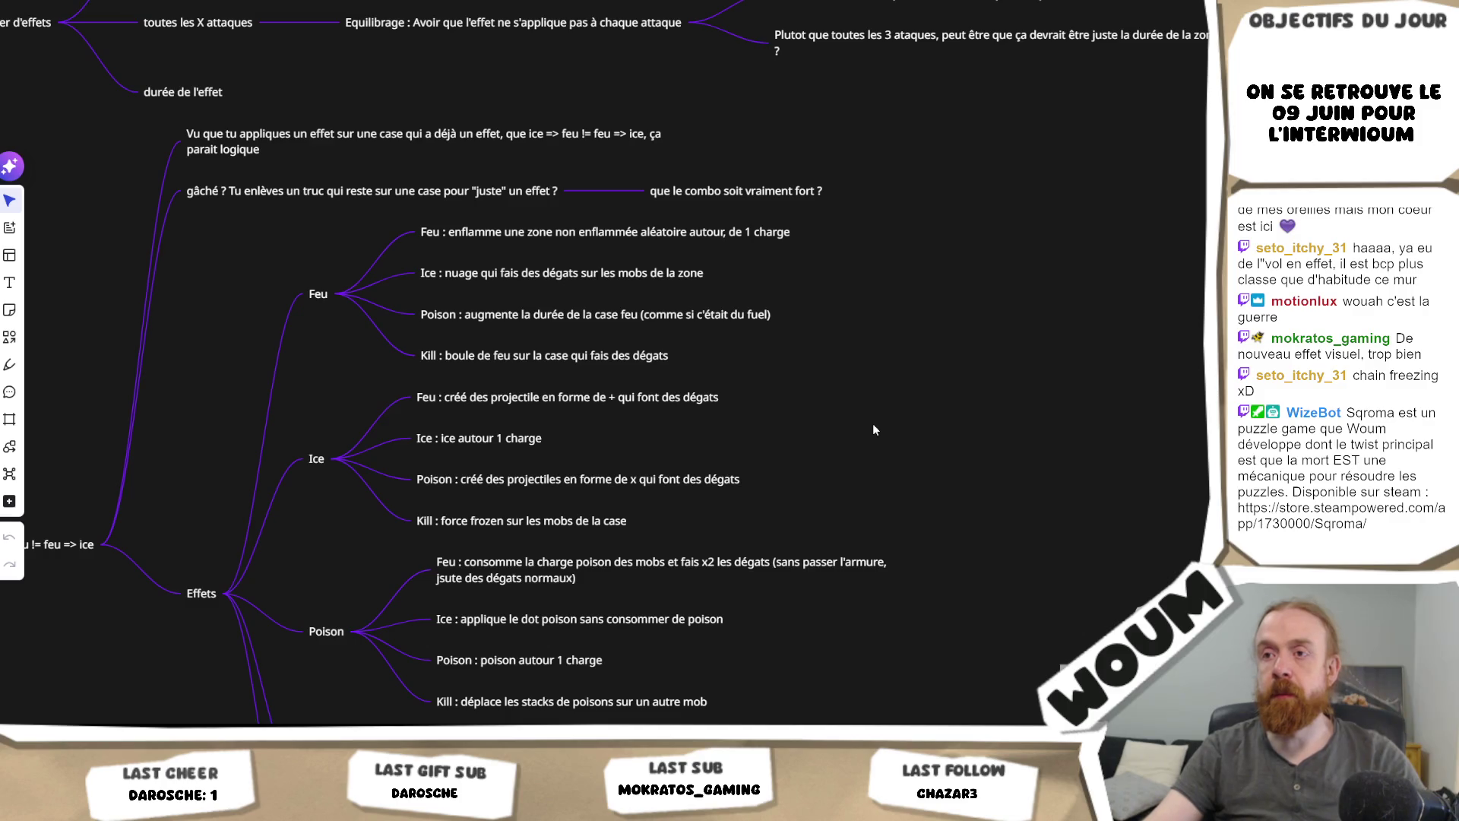
pyautogui.scroll(-1, 872, 426)
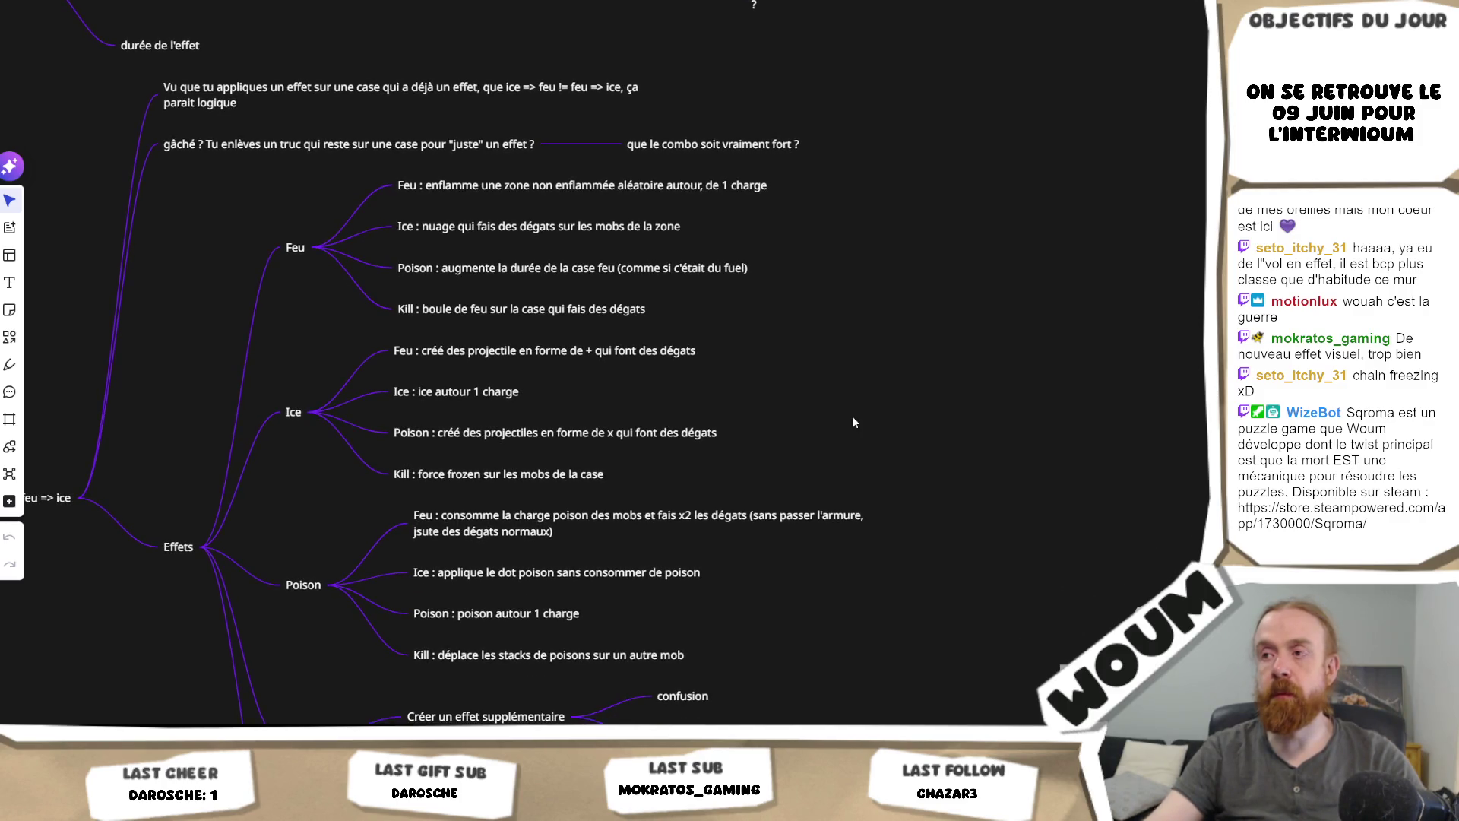
pyautogui.click(523, 536)
pyautogui.click(536, 579)
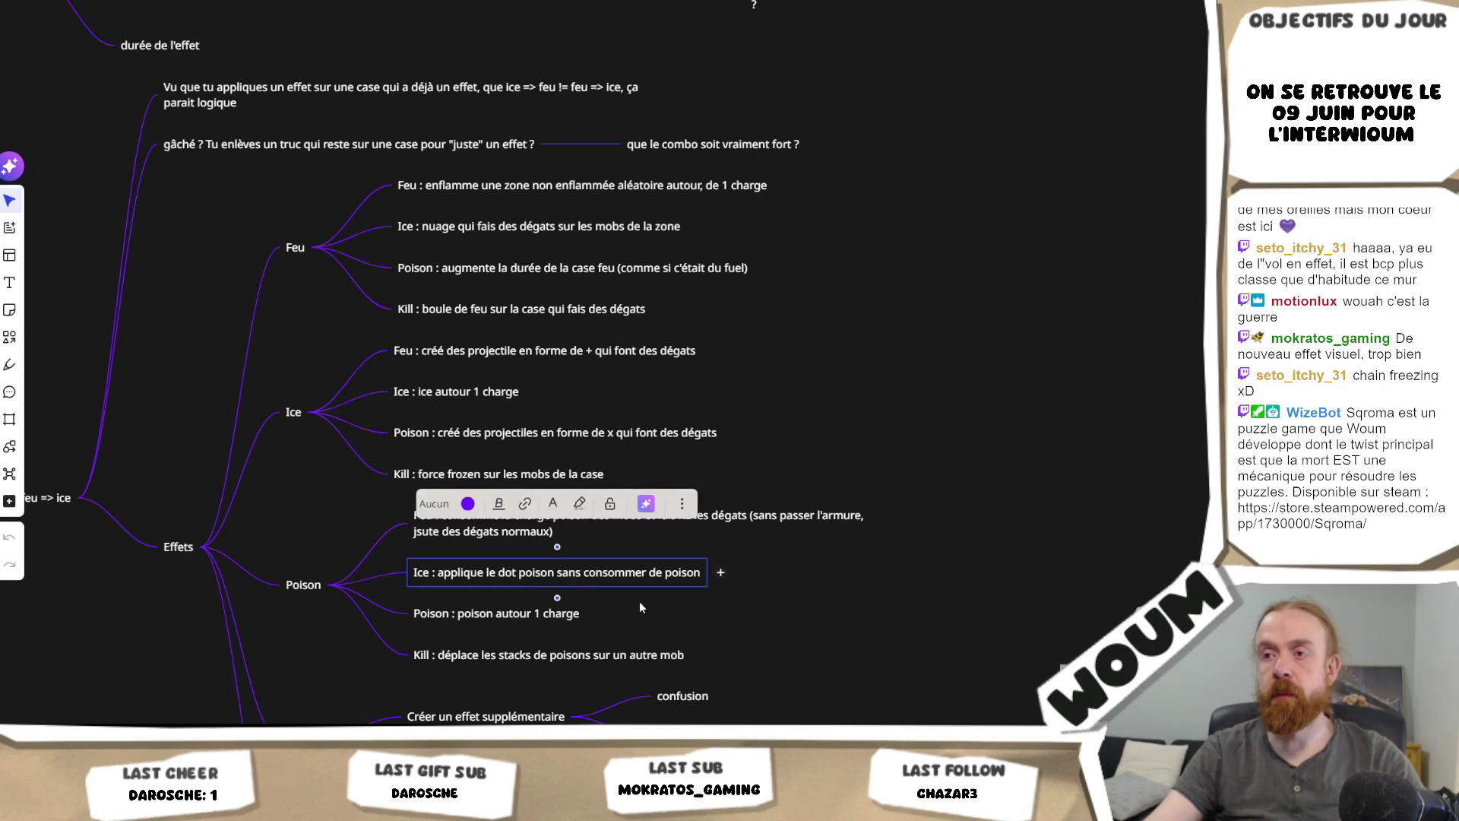
pyautogui.click(551, 580)
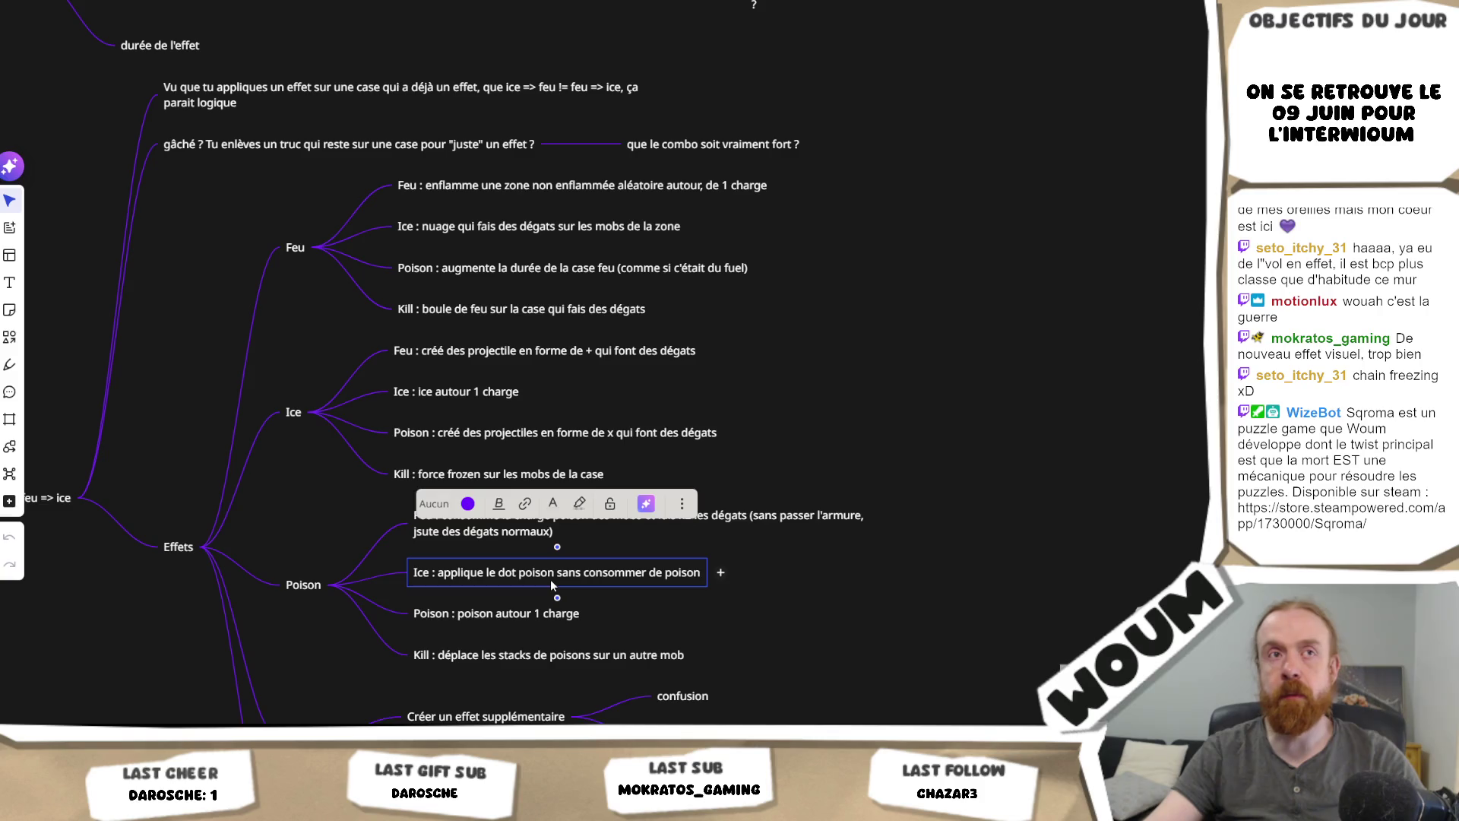
pyautogui.click(517, 655)
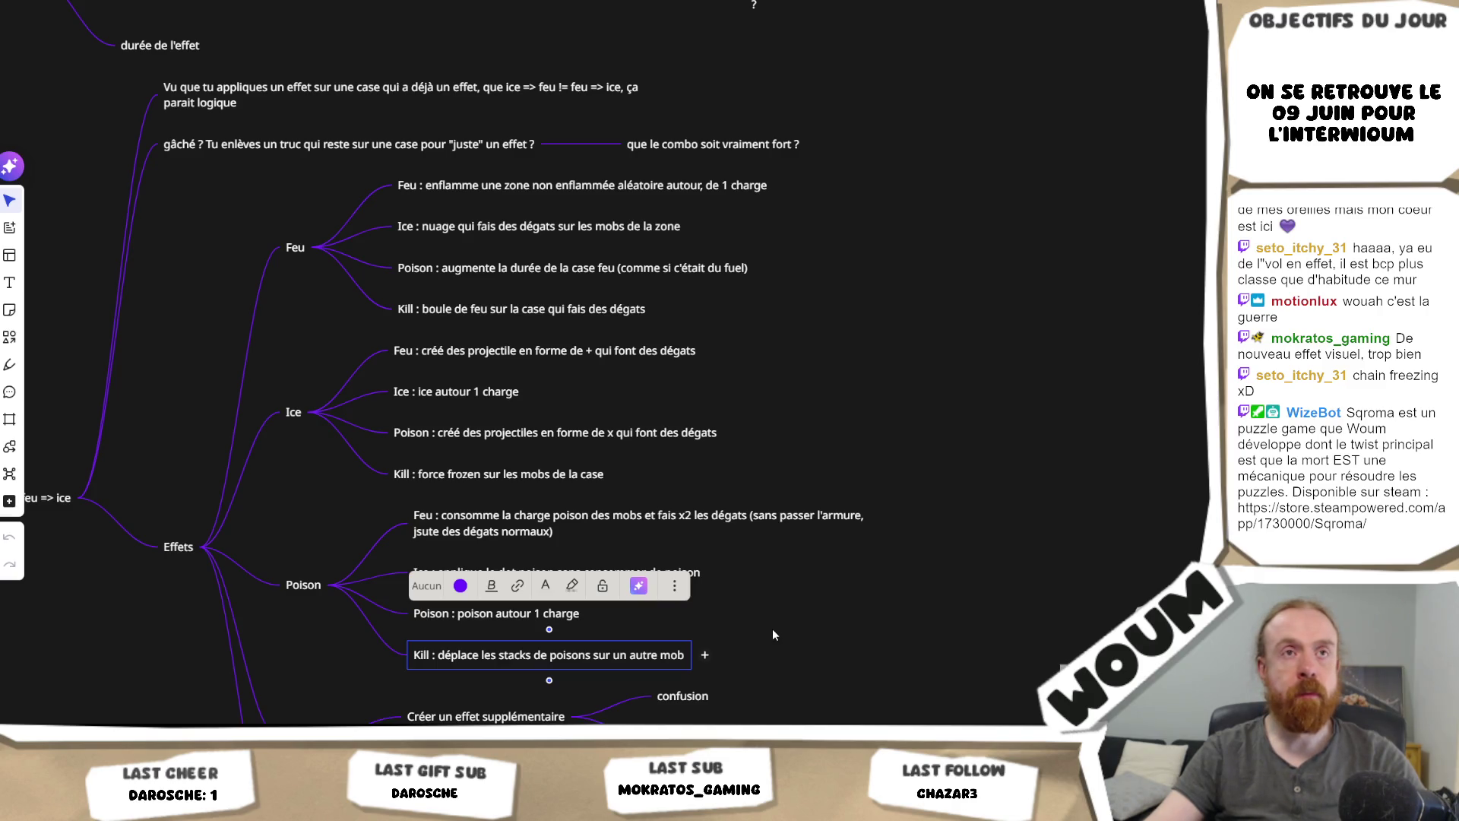
pyautogui.click(795, 664)
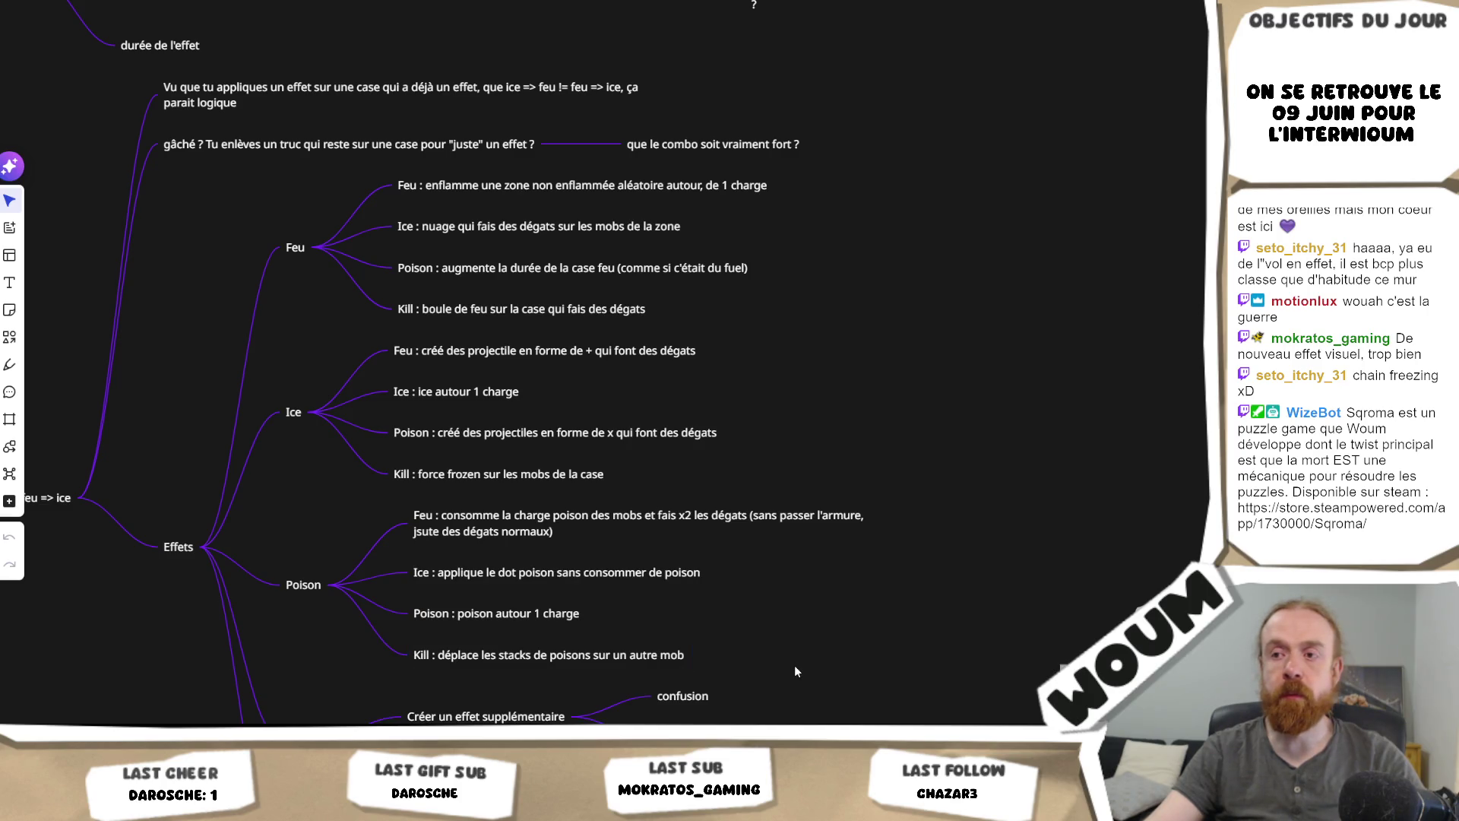
pyautogui.moveTo(799, 633)
pyautogui.mouseDown()
pyautogui.moveTo(765, 560)
pyautogui.moveTo(786, 629)
pyautogui.mouseUp()
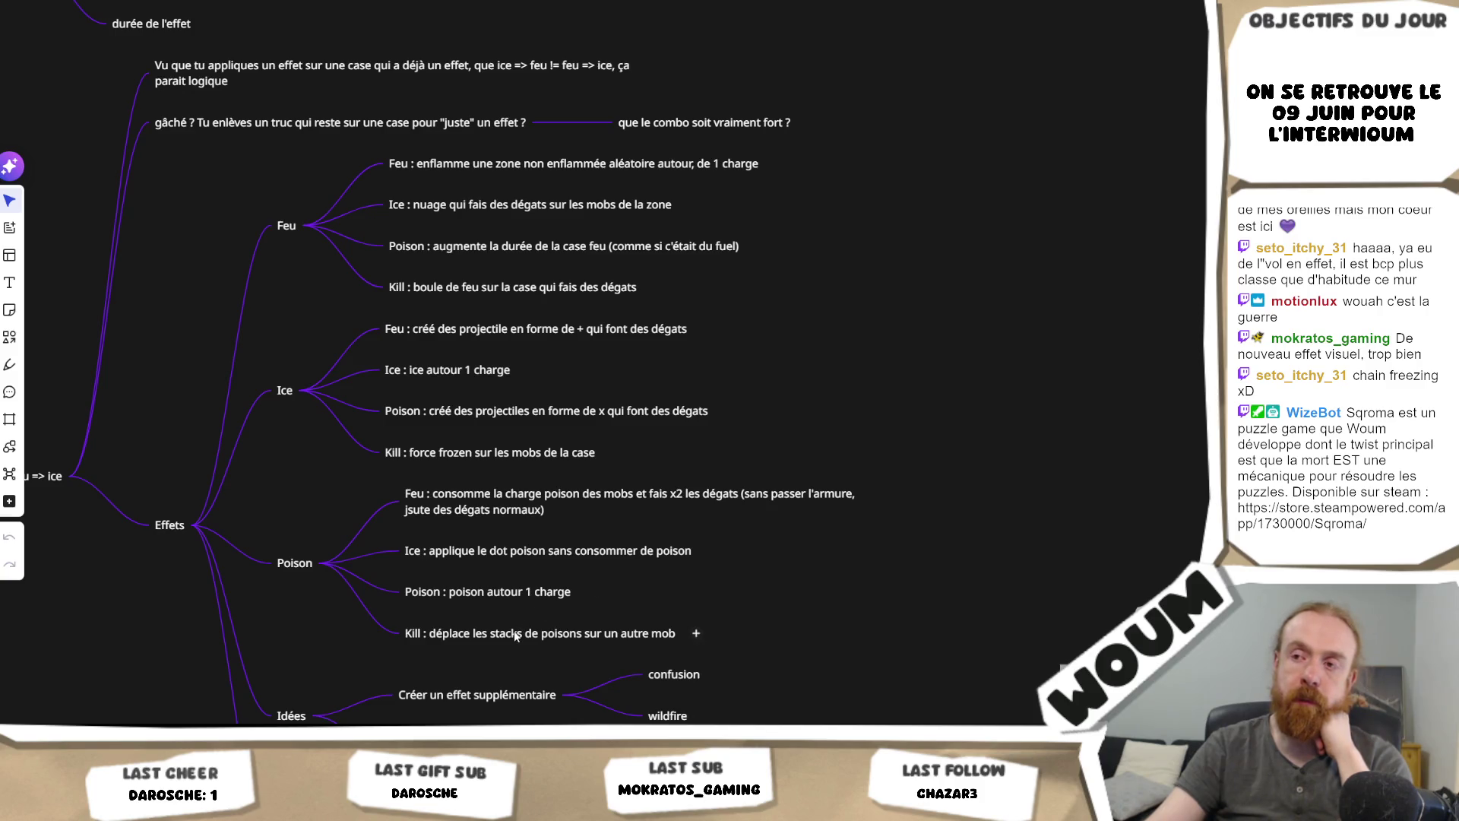
pyautogui.click(515, 635)
pyautogui.click(776, 633)
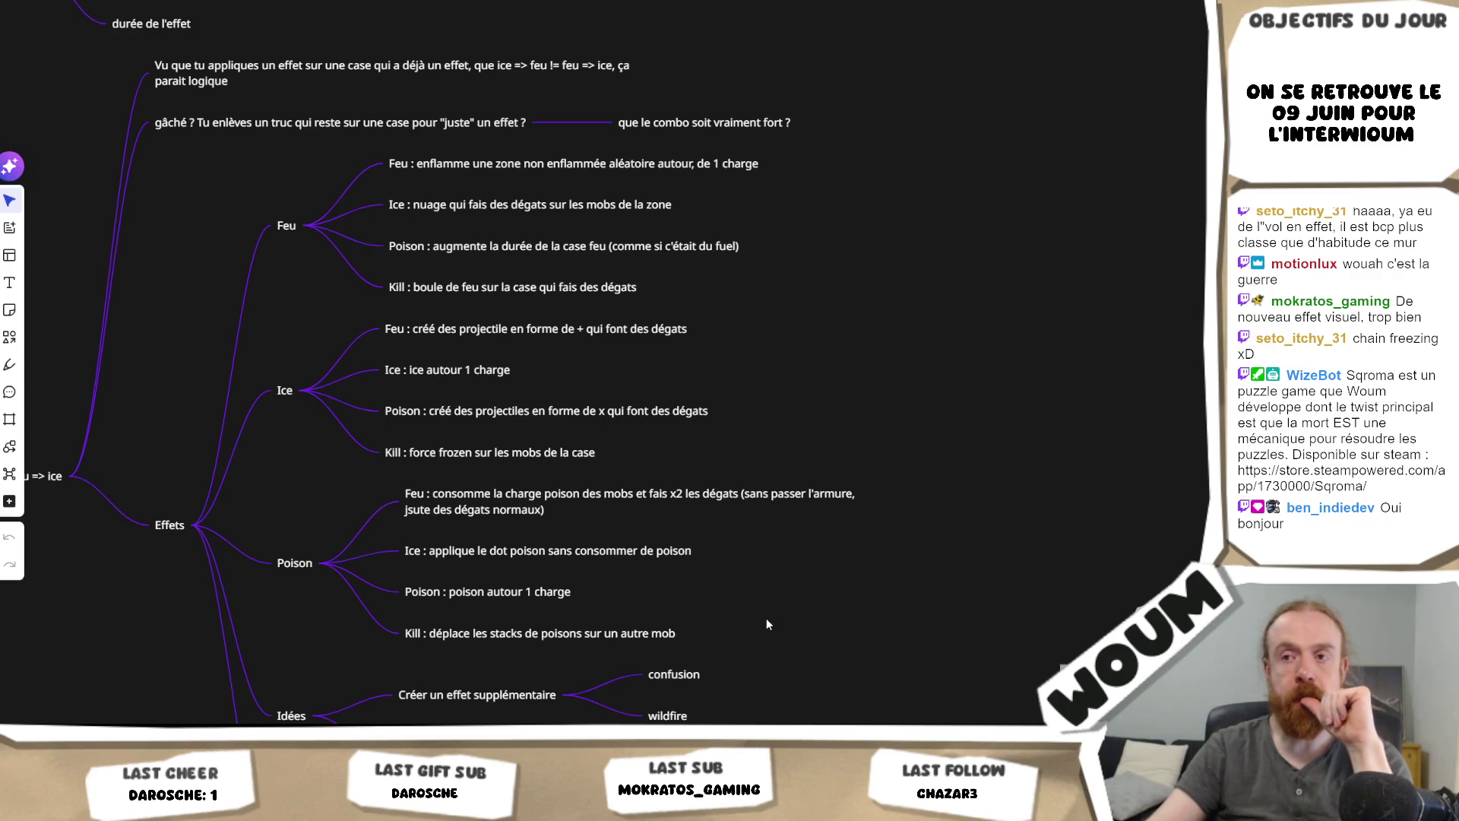
pyautogui.click(637, 561)
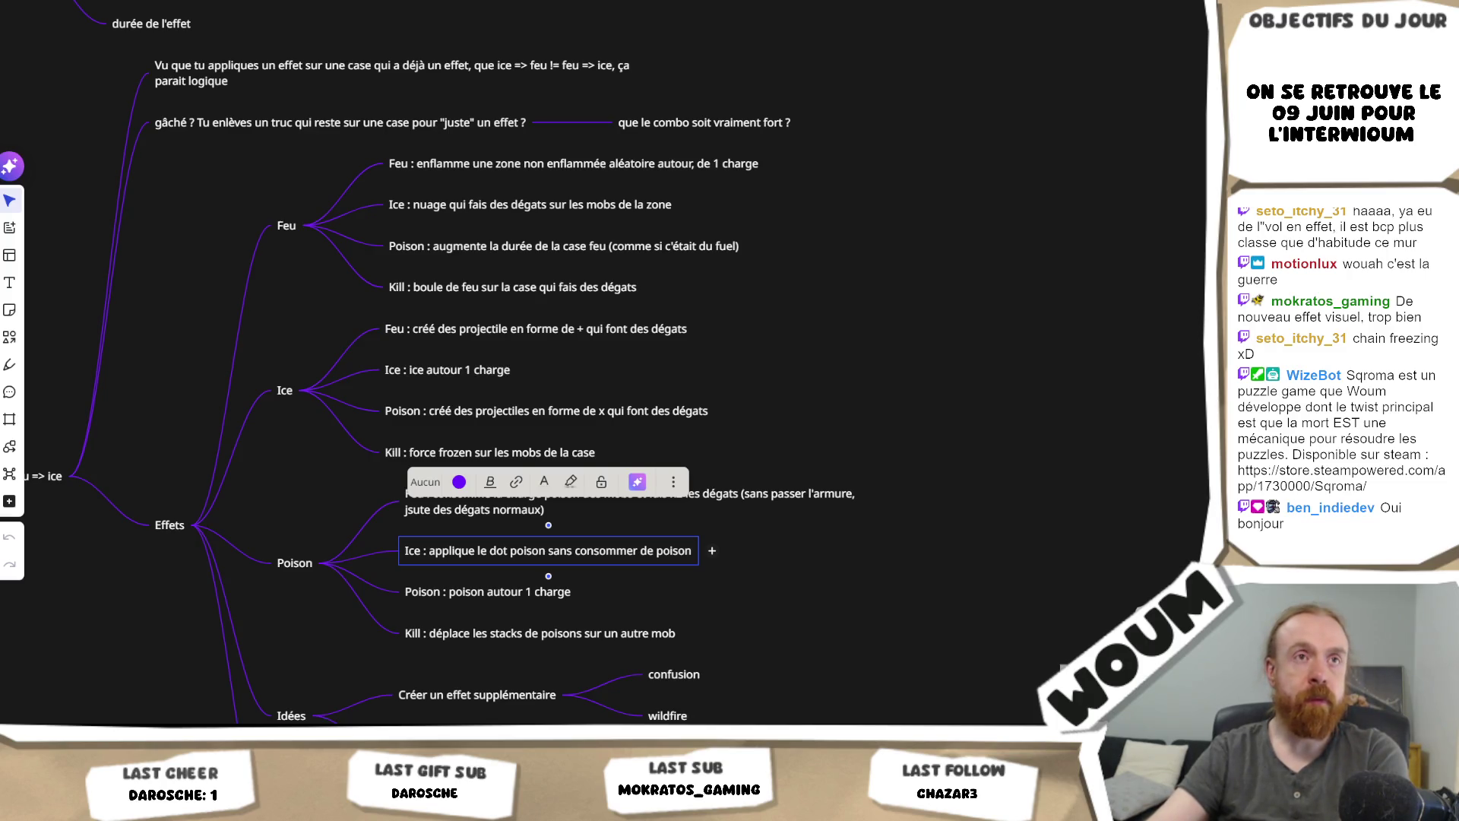
pyautogui.click(903, 381)
pyautogui.moveTo(901, 383); pyautogui.dragTo(841, 463)
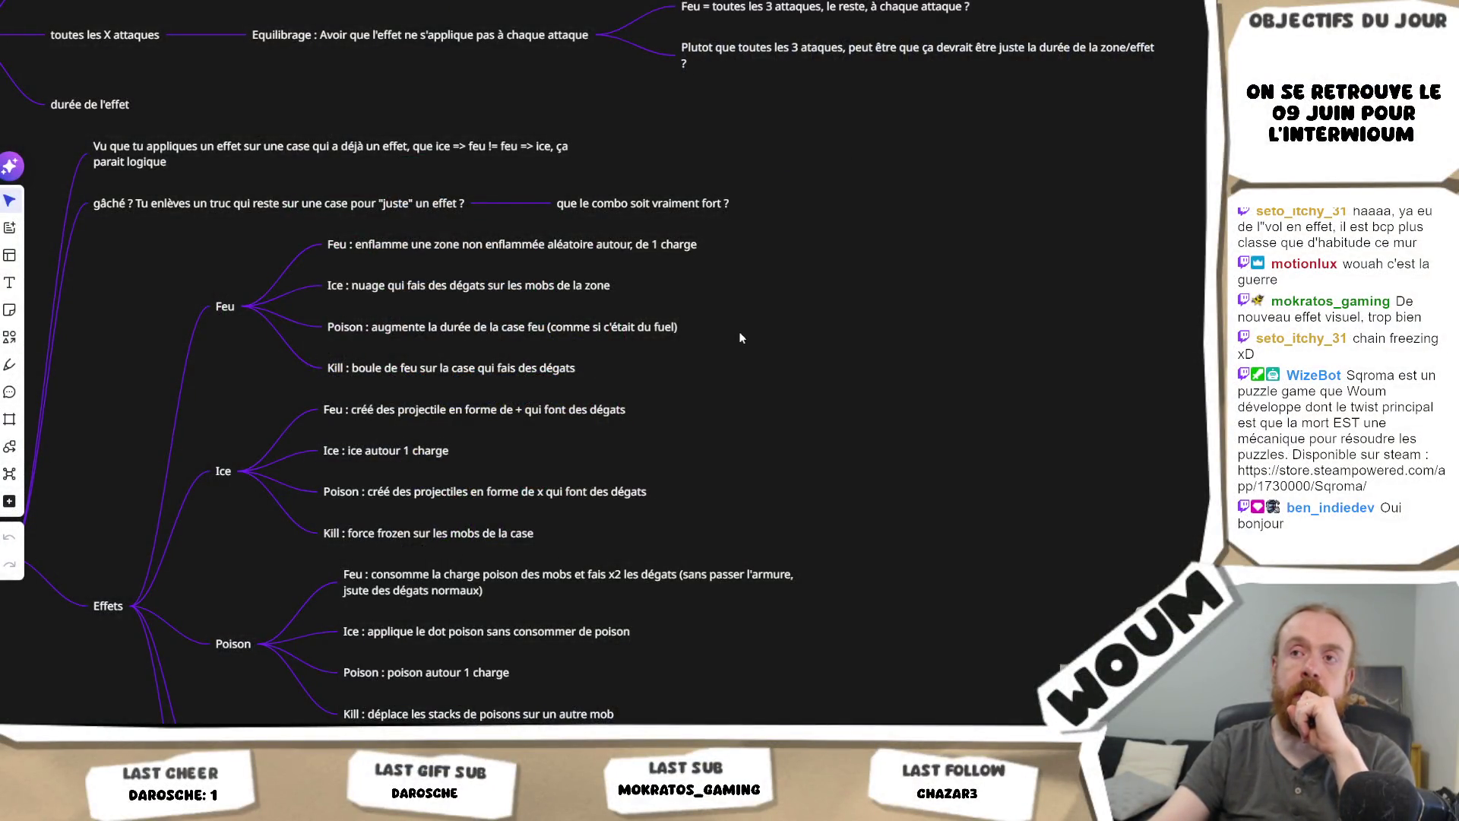
pyautogui.moveTo(737, 339); pyautogui.dragTo(763, 355)
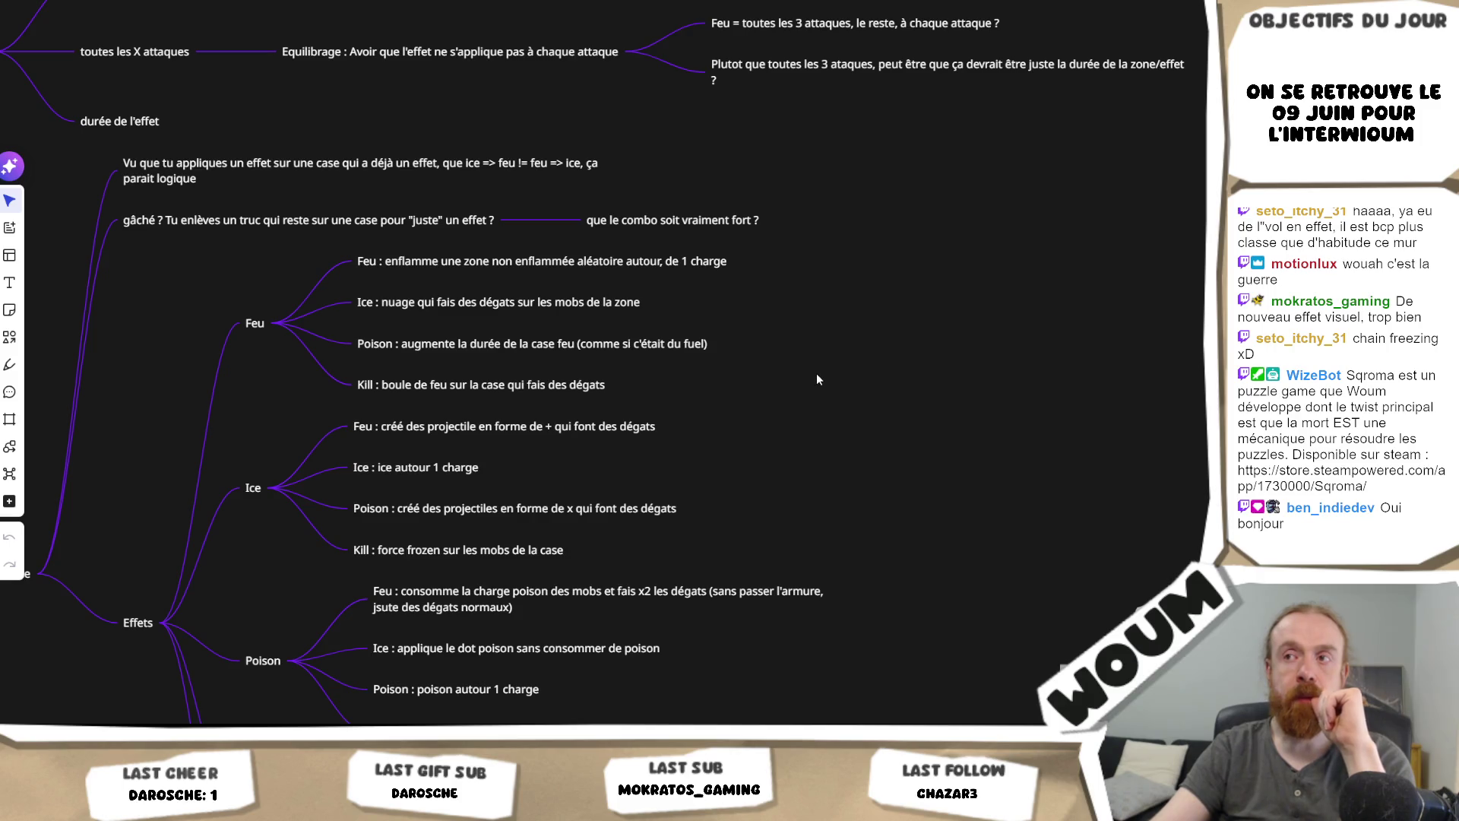
pyautogui.moveTo(808, 398); pyautogui.dragTo(786, 445)
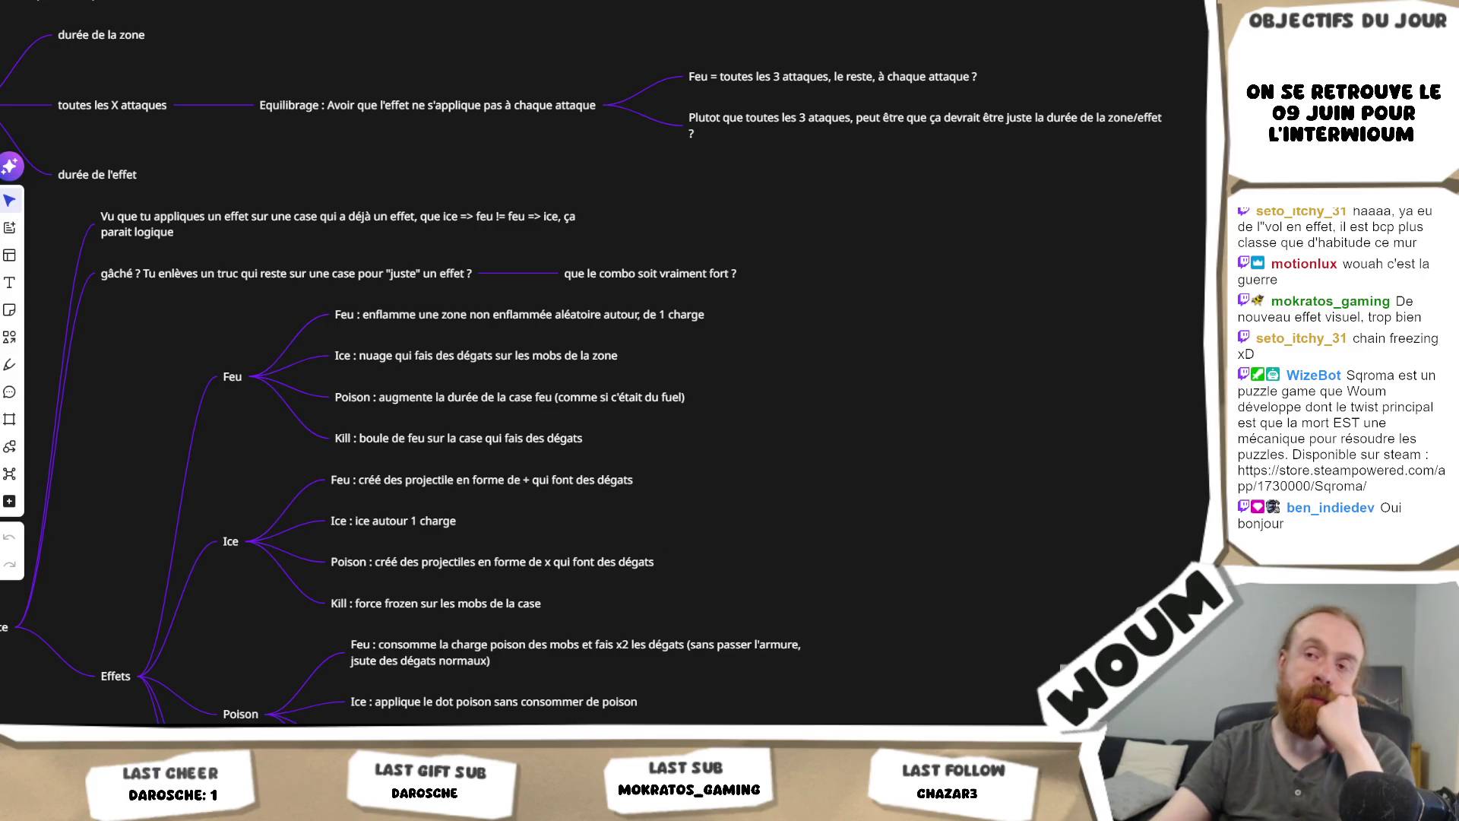
pyautogui.click(518, 408)
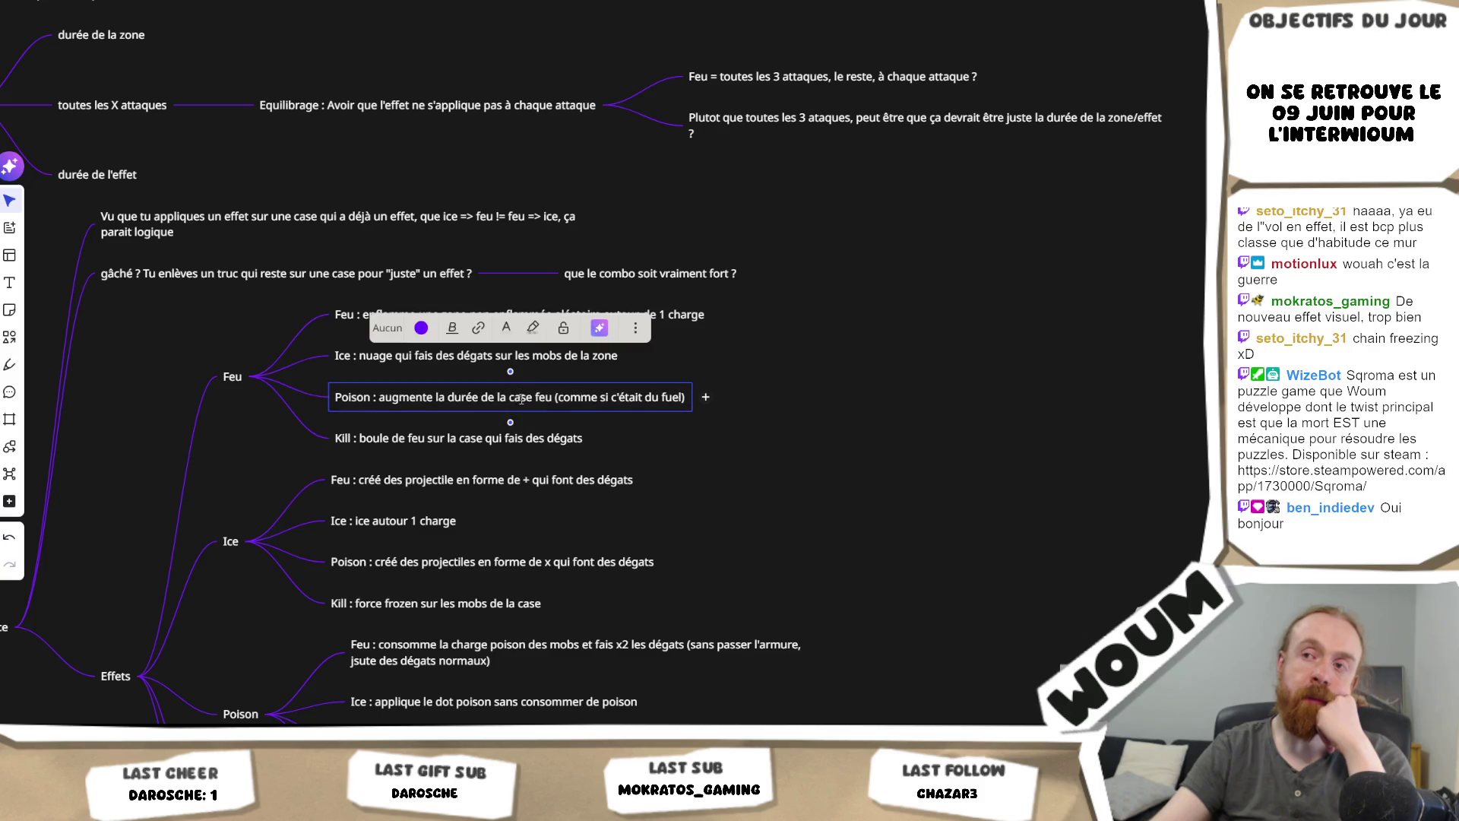
pyautogui.tripleClick(522, 399)
pyautogui.click(710, 430)
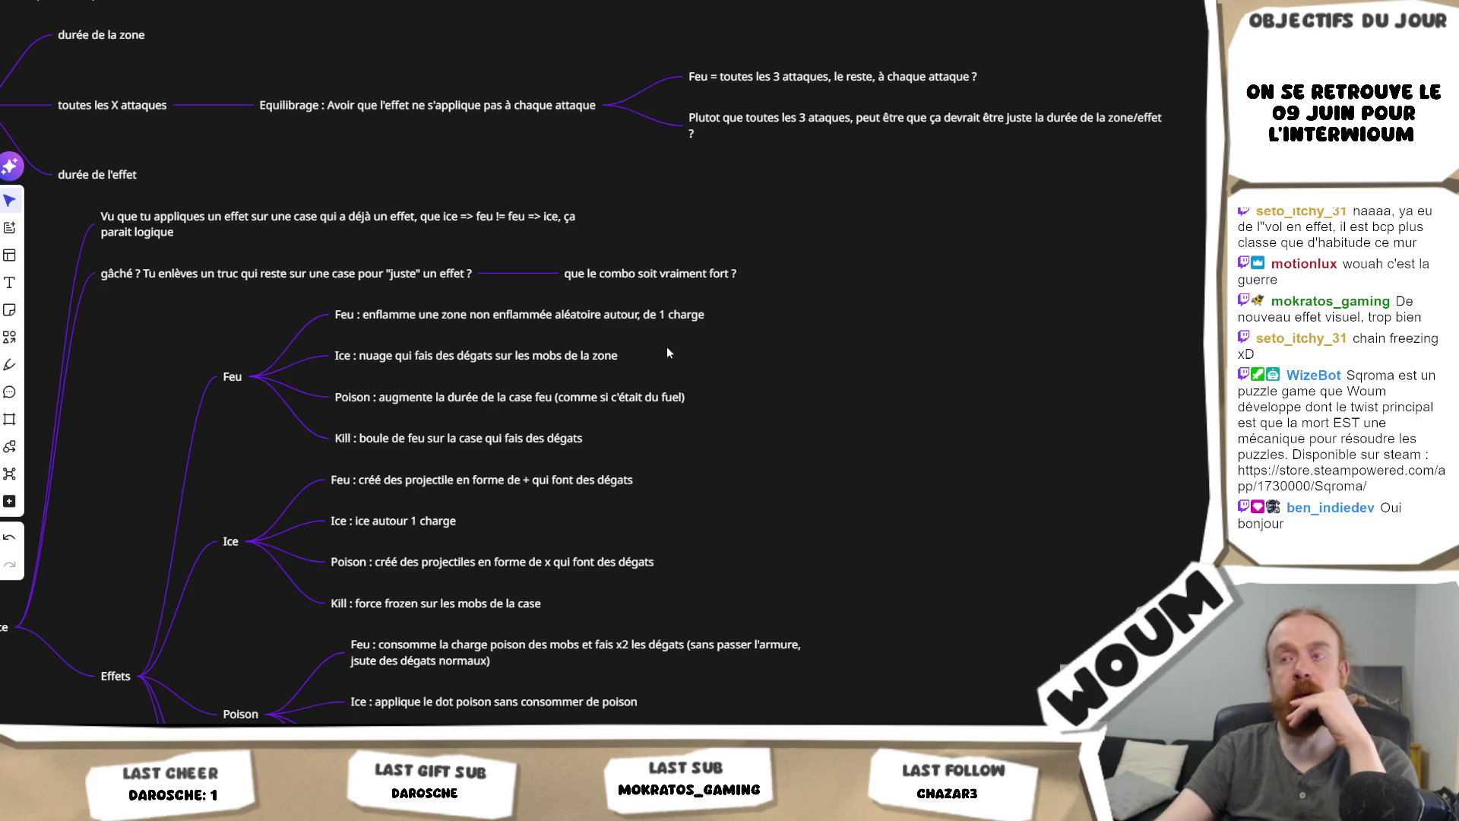
pyautogui.click(672, 318)
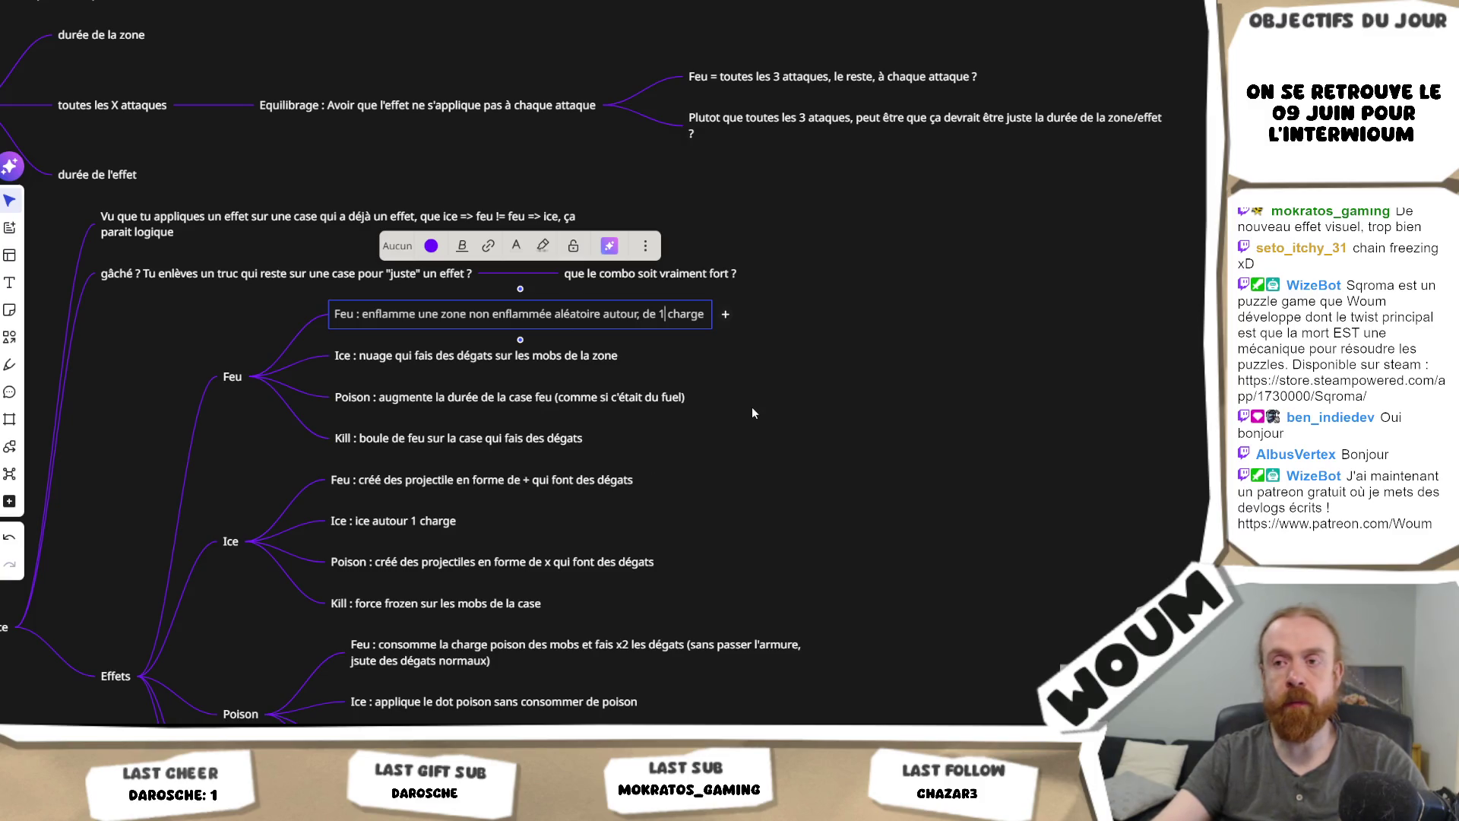
# Step: Stop editing the Feu fire-spread node and scroll down to reveal the lower Poison nodes
pyautogui.click(753, 428)
pyautogui.scroll(-1, 741, 525)
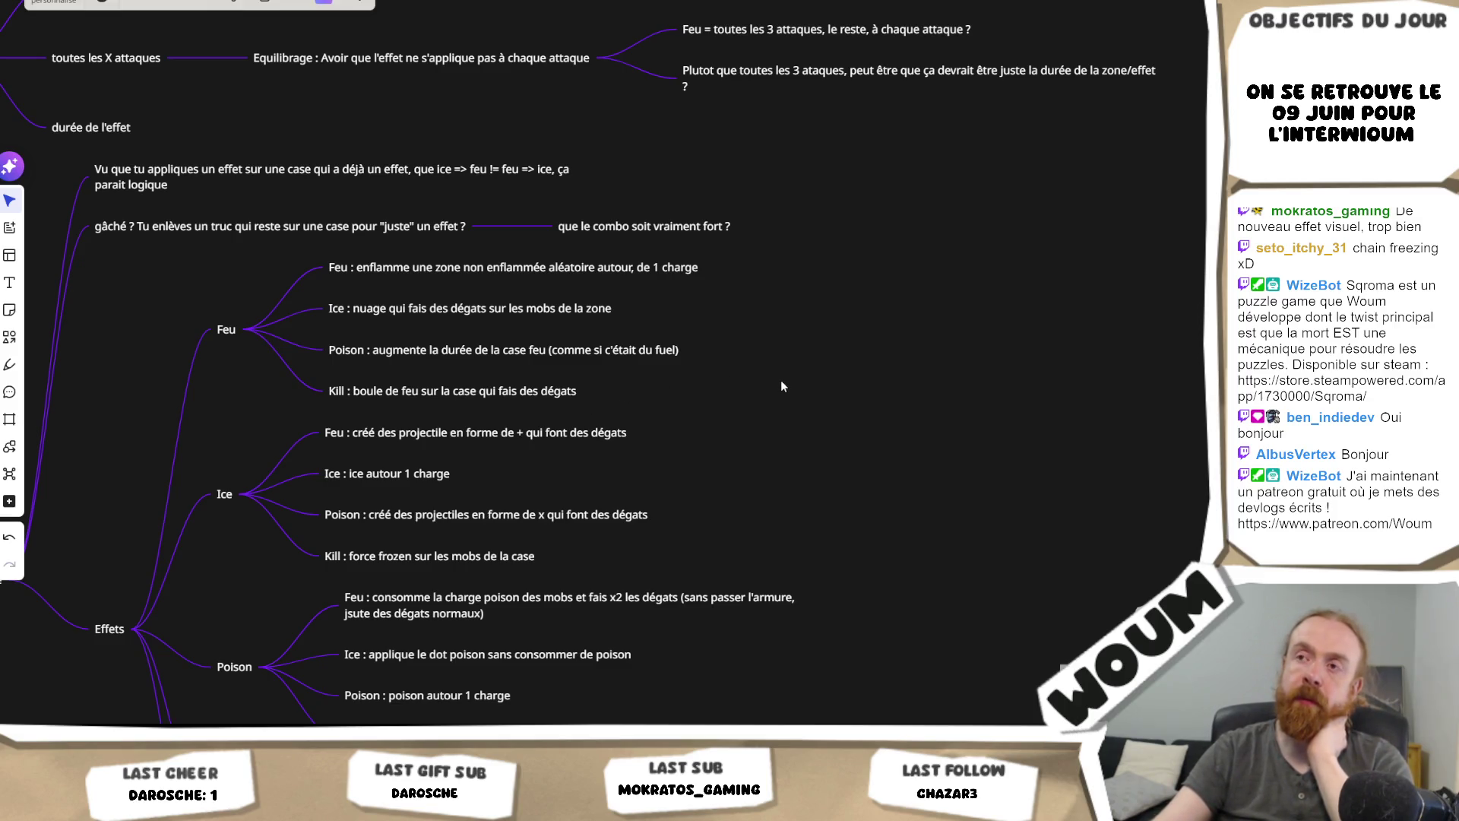
pyautogui.moveTo(785, 377); pyautogui.dragTo(758, 391)
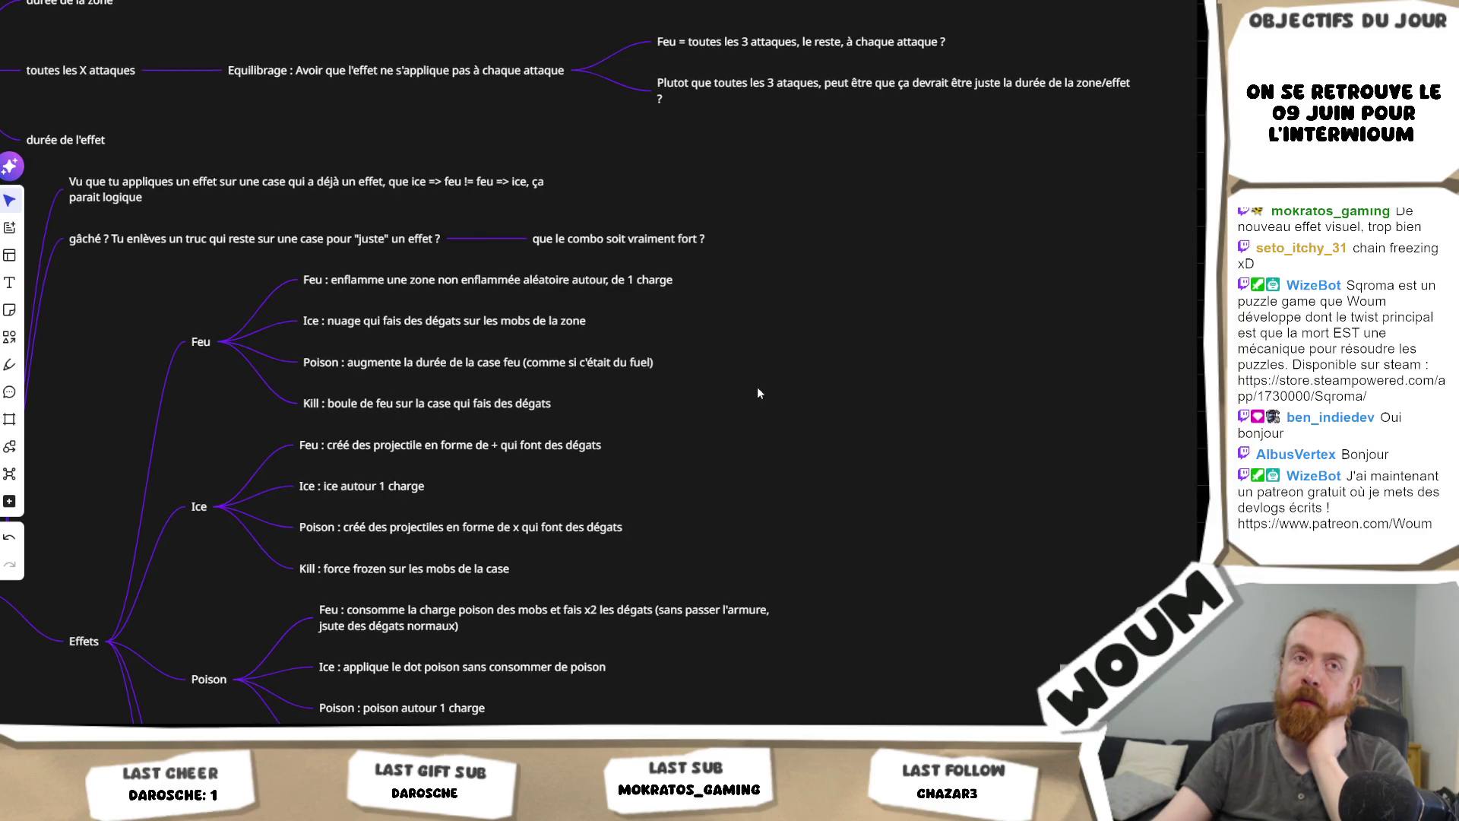
pyautogui.click(641, 365)
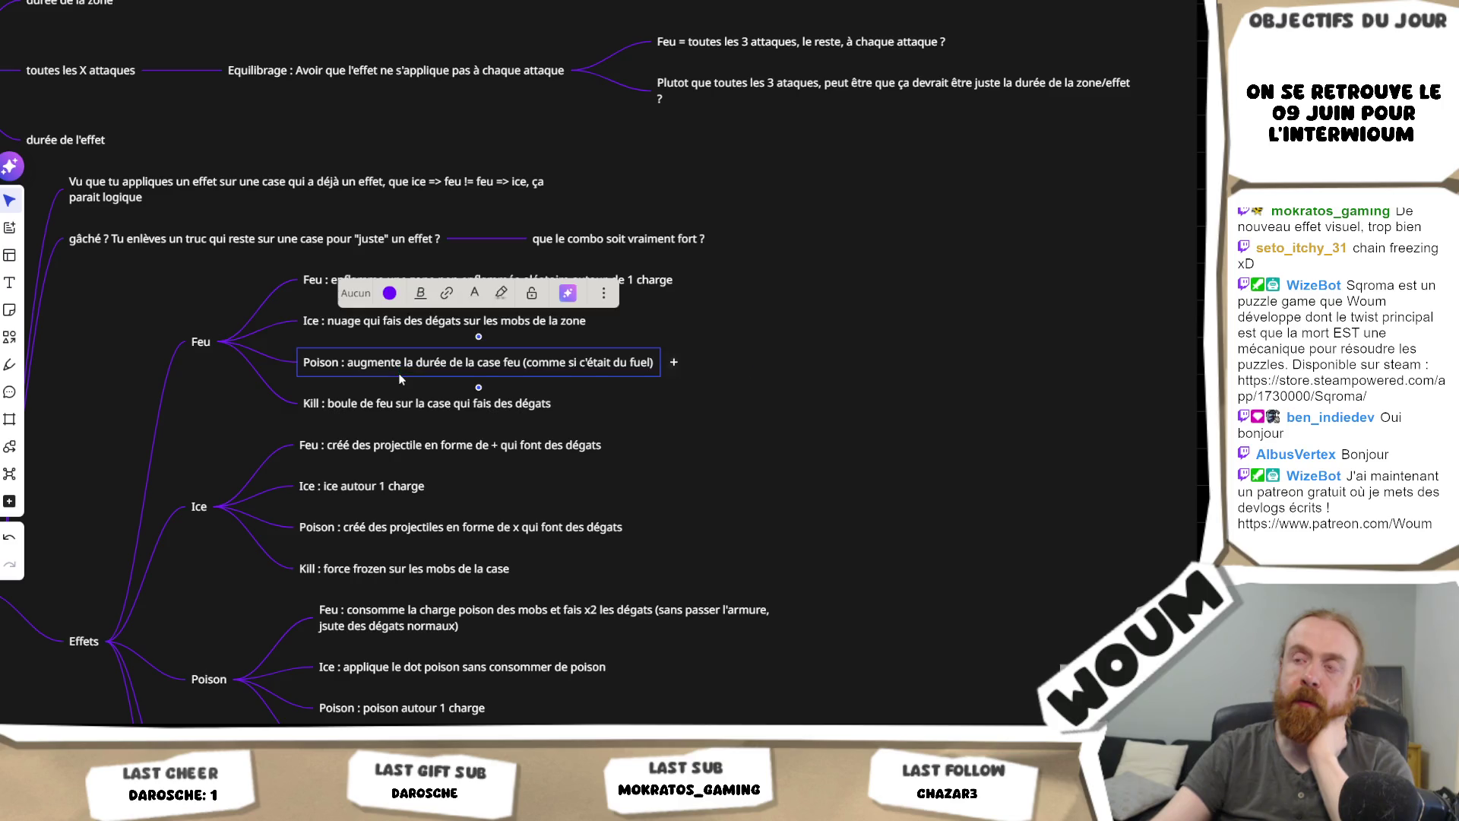
pyautogui.click(870, 357)
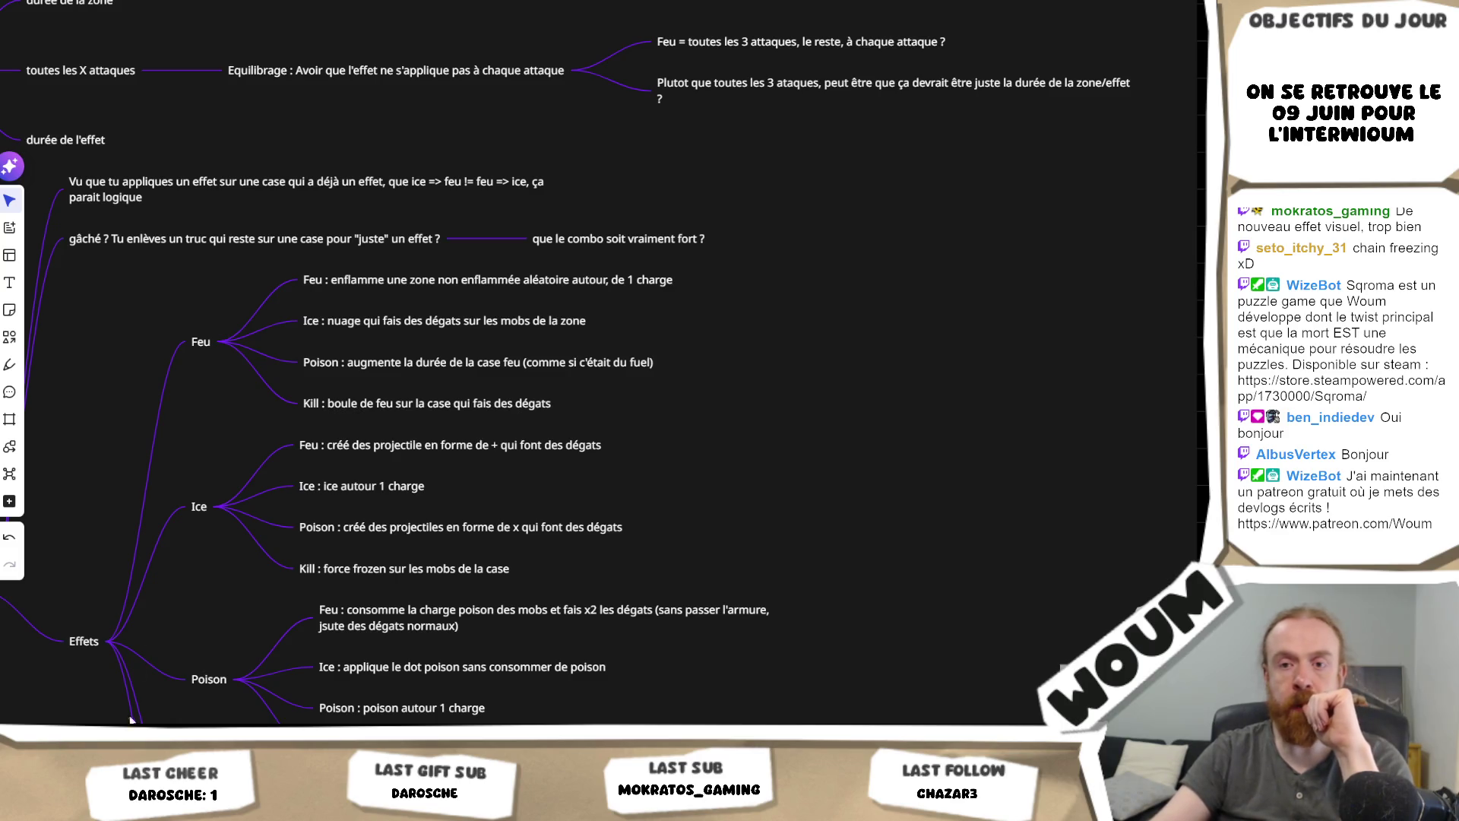
pyautogui.hotkey('alt', 'Tab')
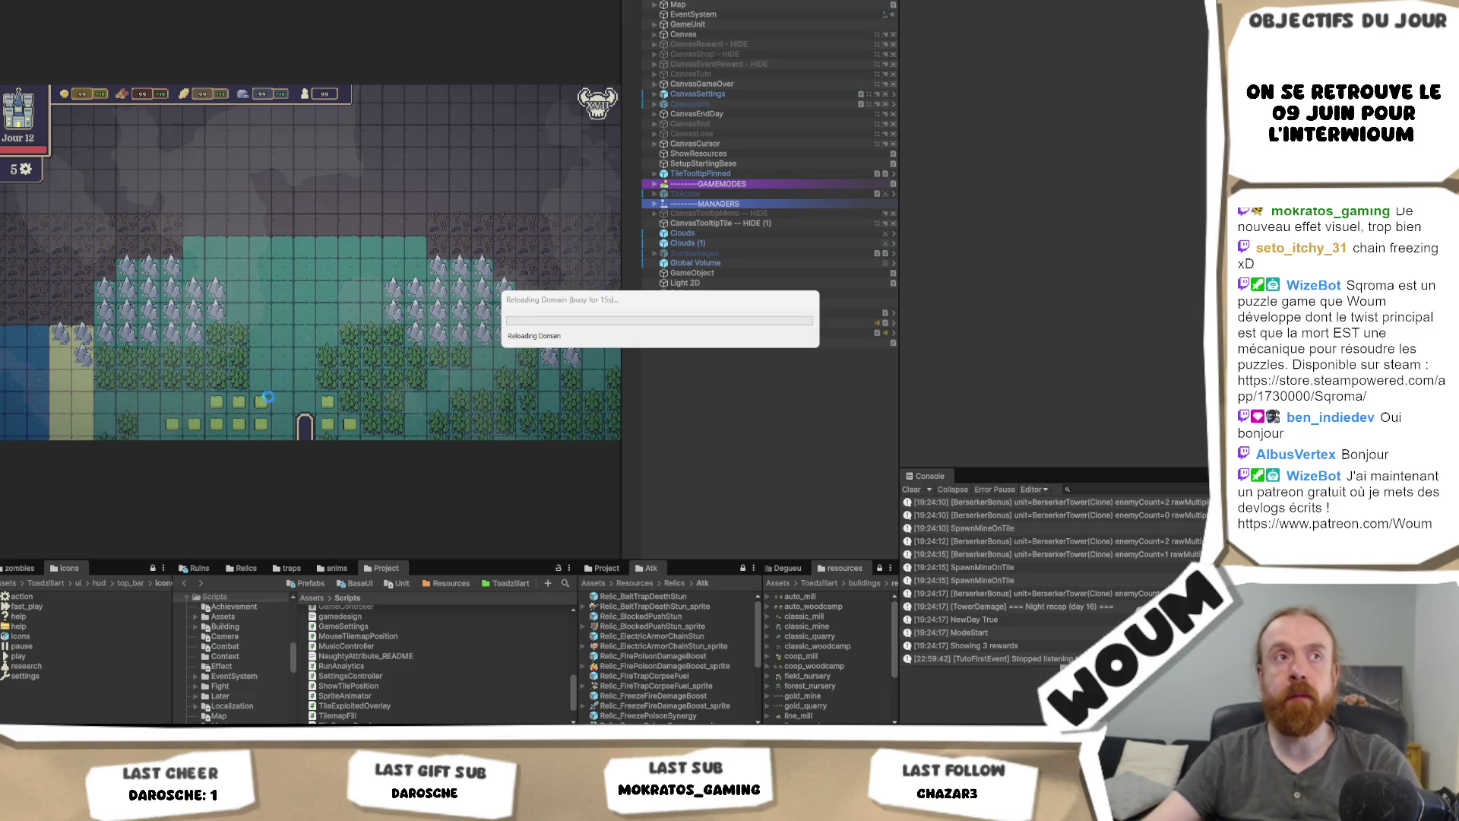
pyautogui.moveTo(363, 805)
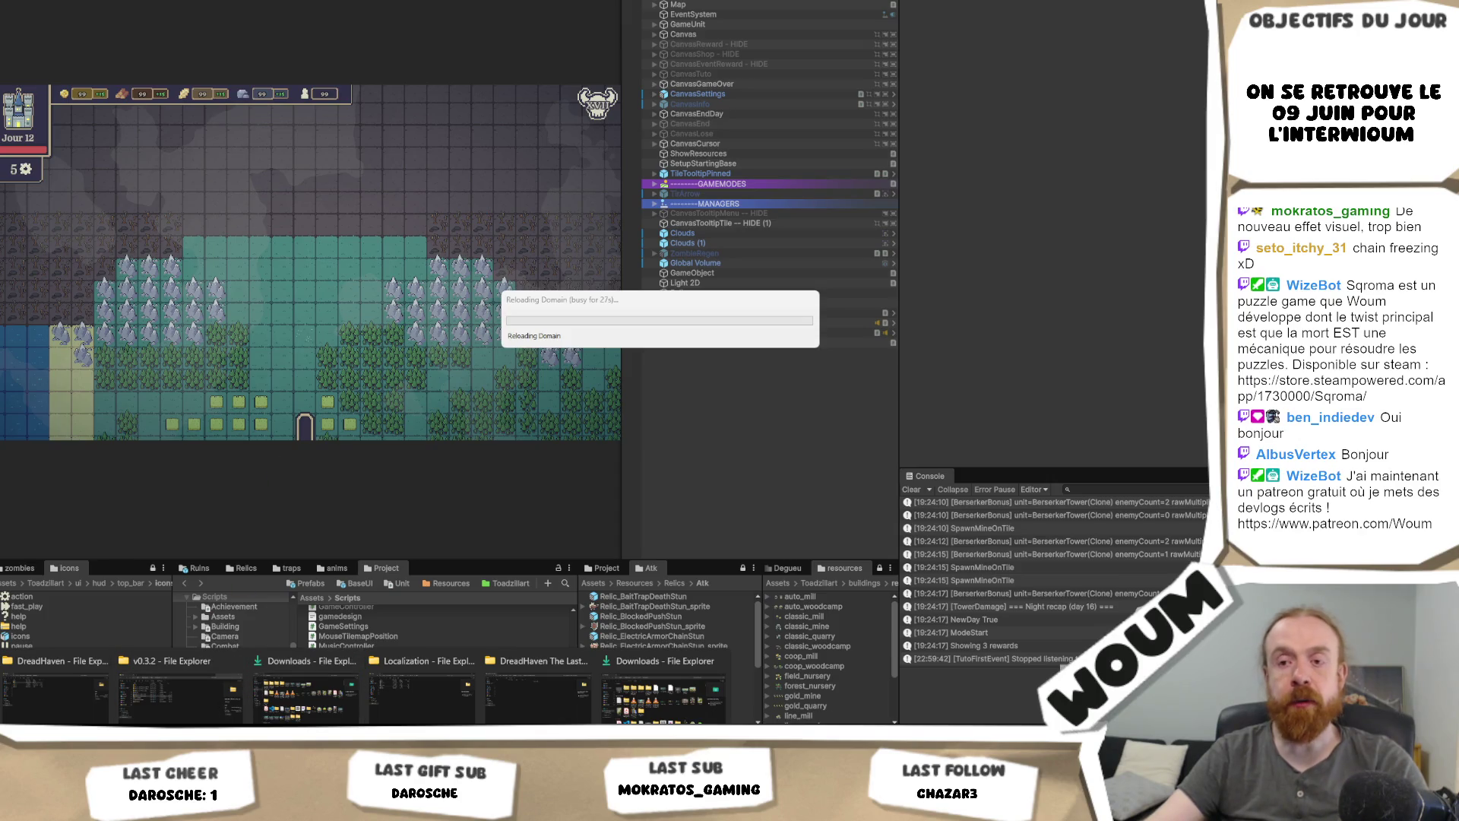
pyautogui.moveTo(201, 730)
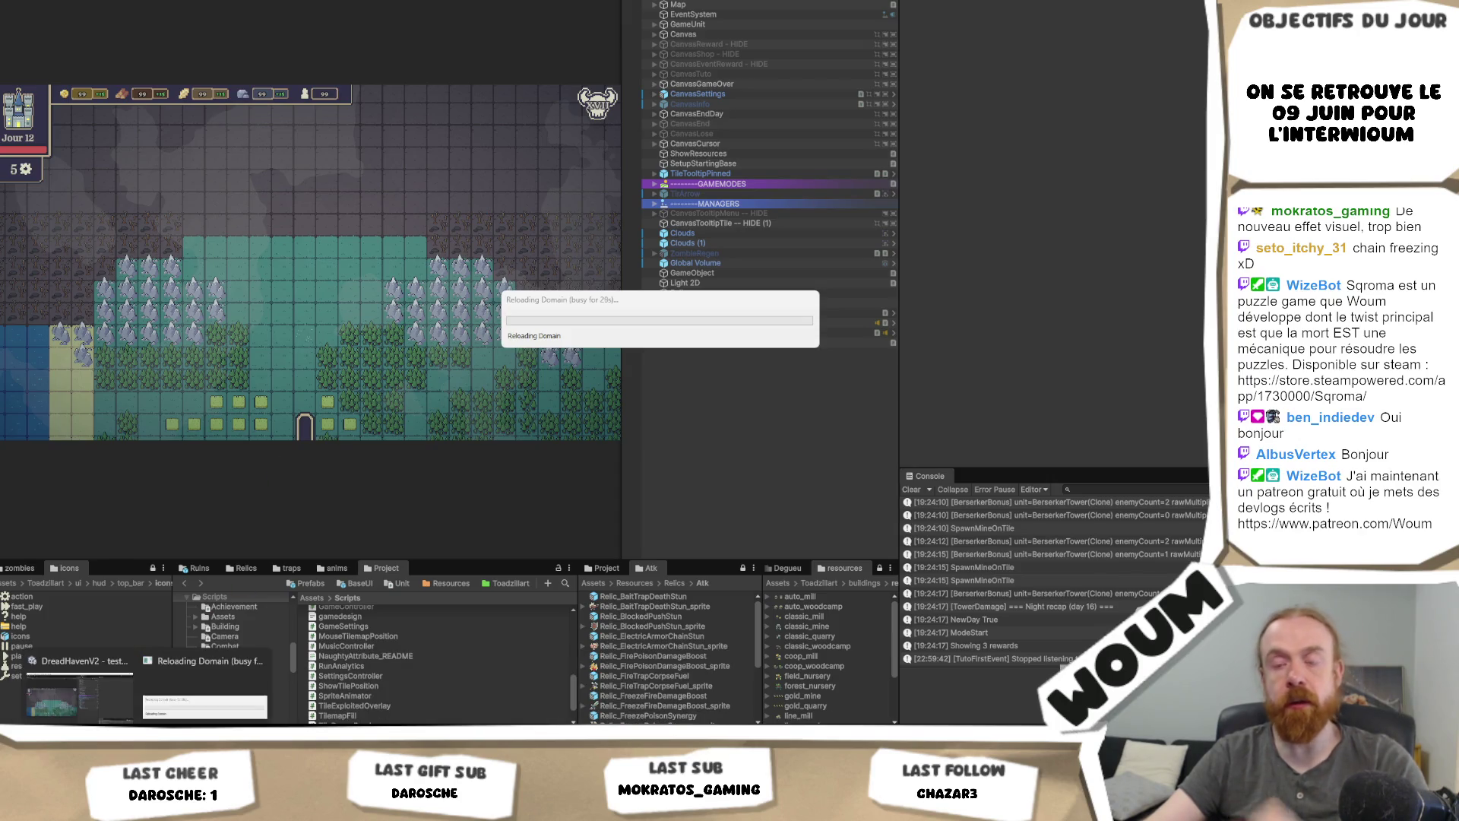
pyautogui.moveTo(119, 731)
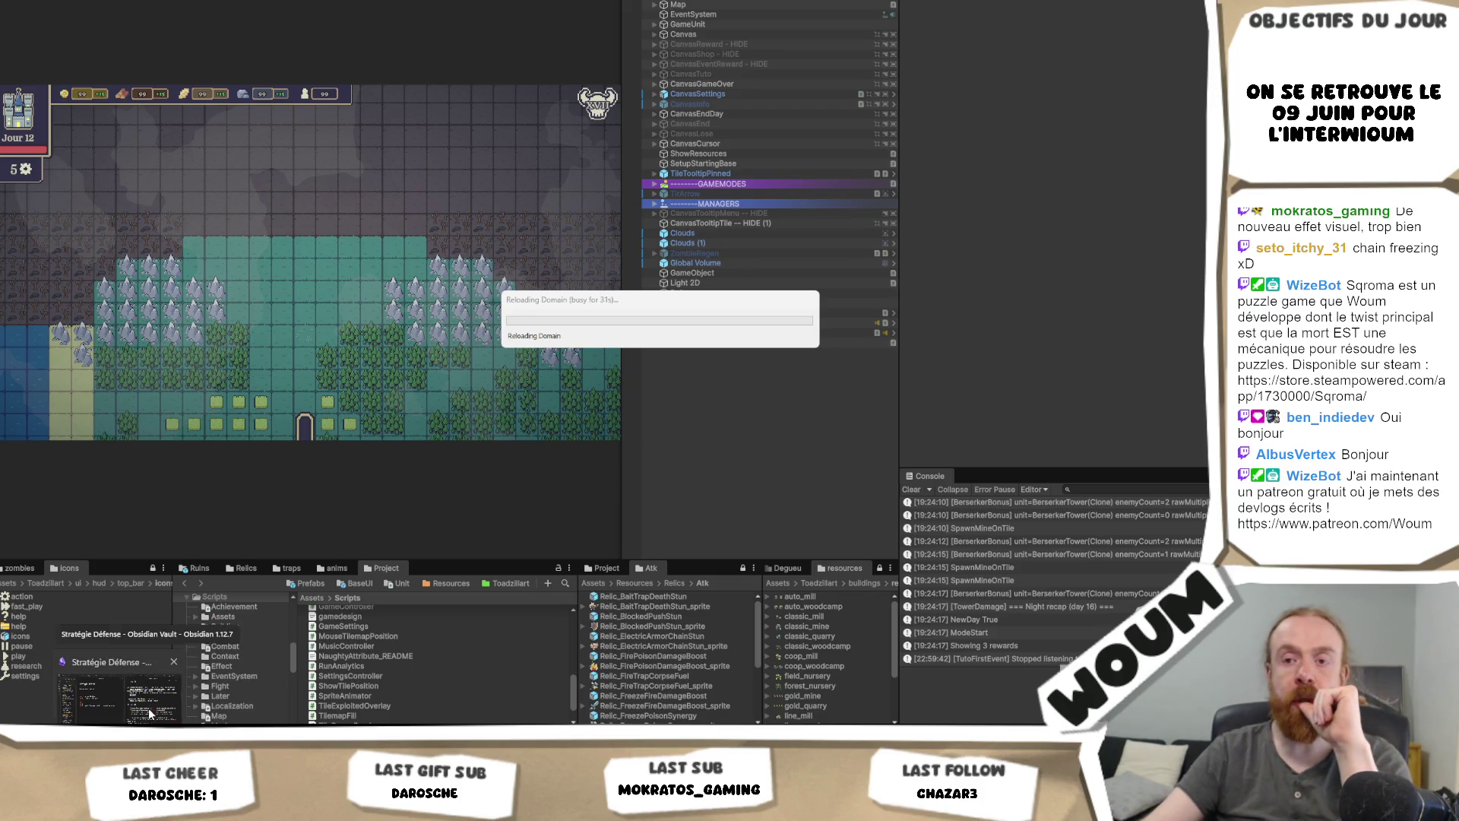
pyautogui.click(148, 709)
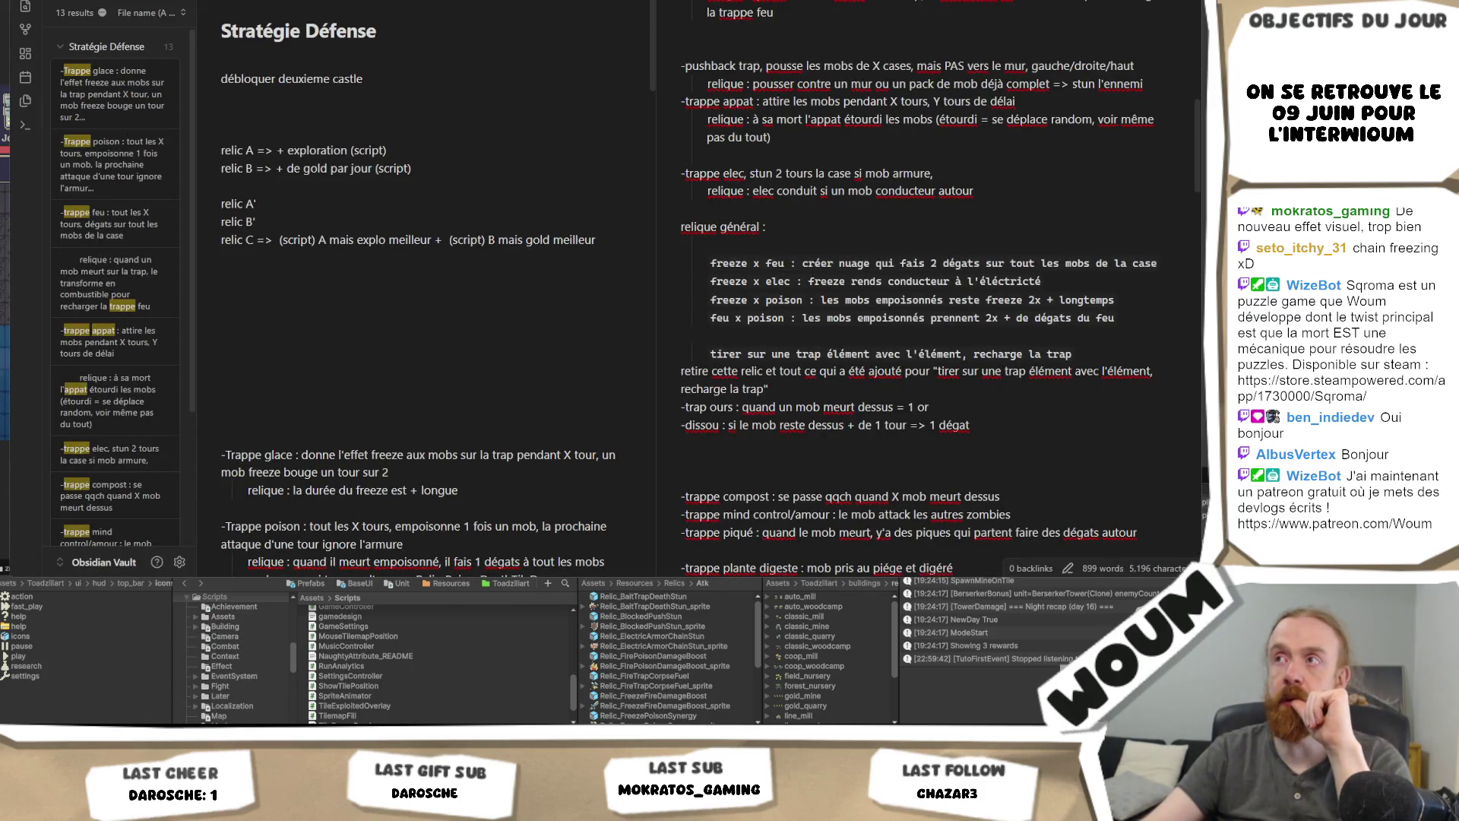
pyautogui.hotkey('alt', 'Tab')
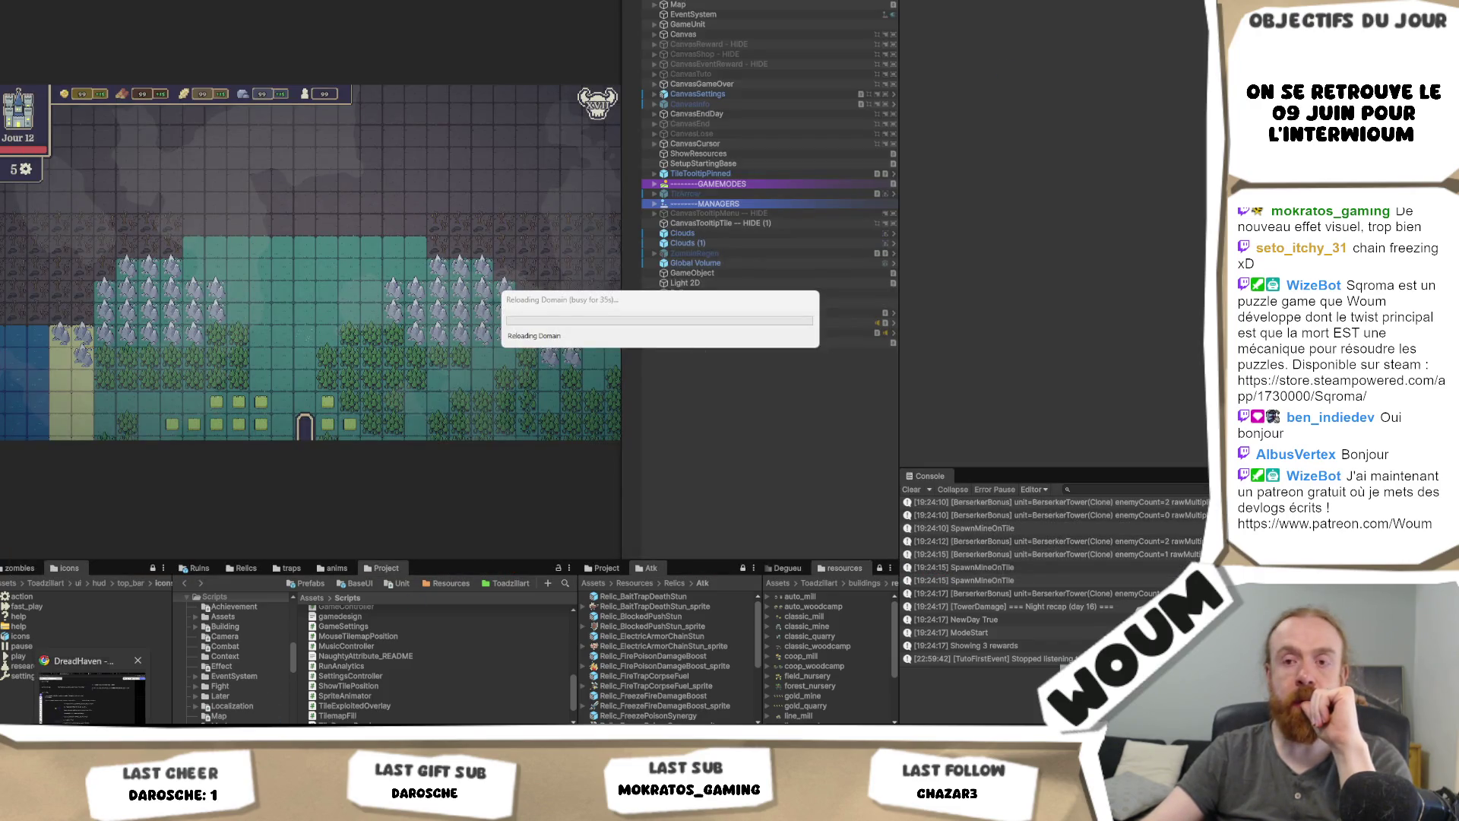
pyautogui.click(92, 713)
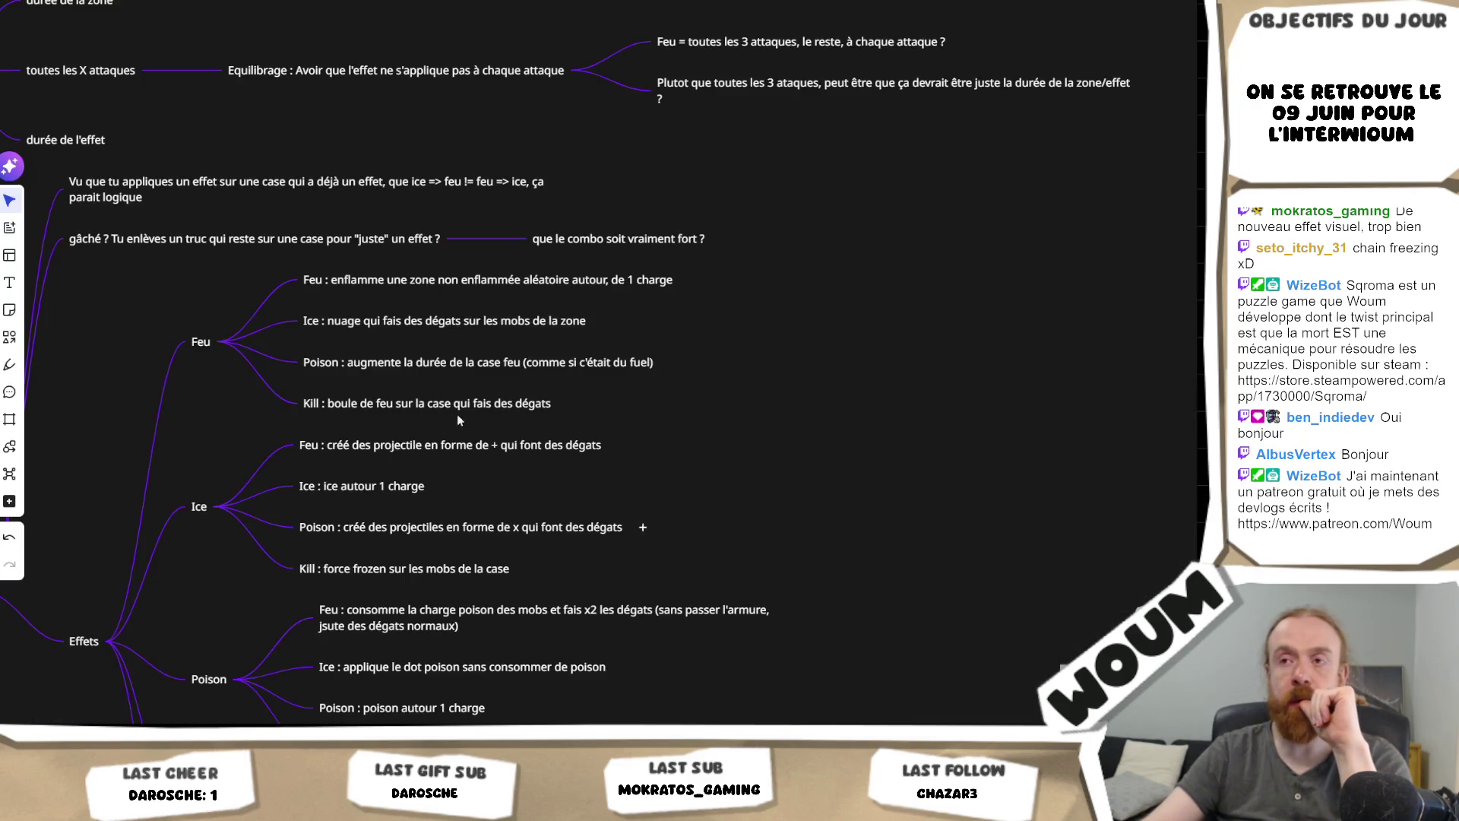
# Step: Open the Ice branch's Feu node for editing, deselect it, and return to the running Unity game
pyautogui.click(456, 453)
pyautogui.click(500, 450)
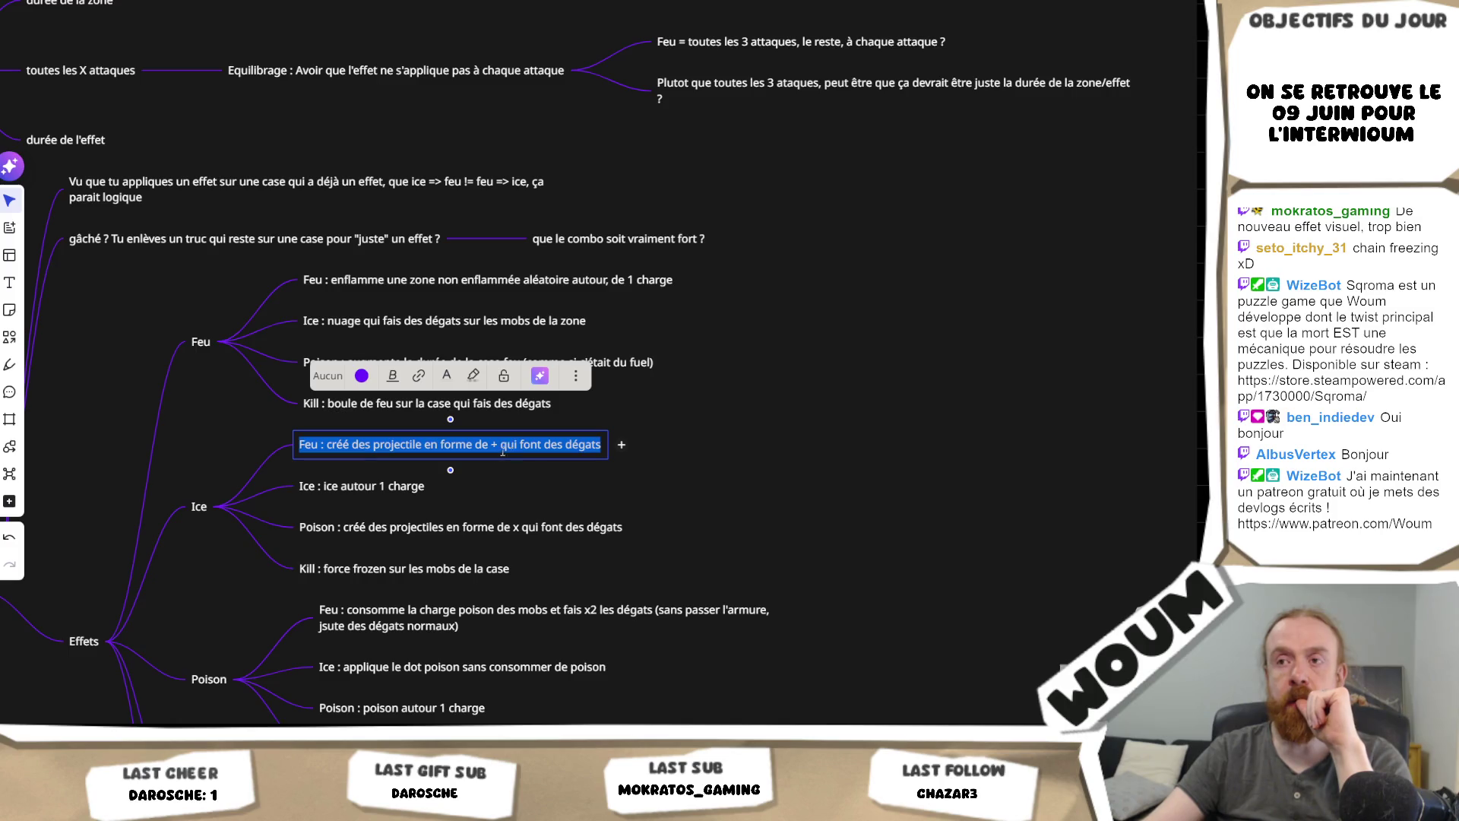
pyautogui.click(721, 462)
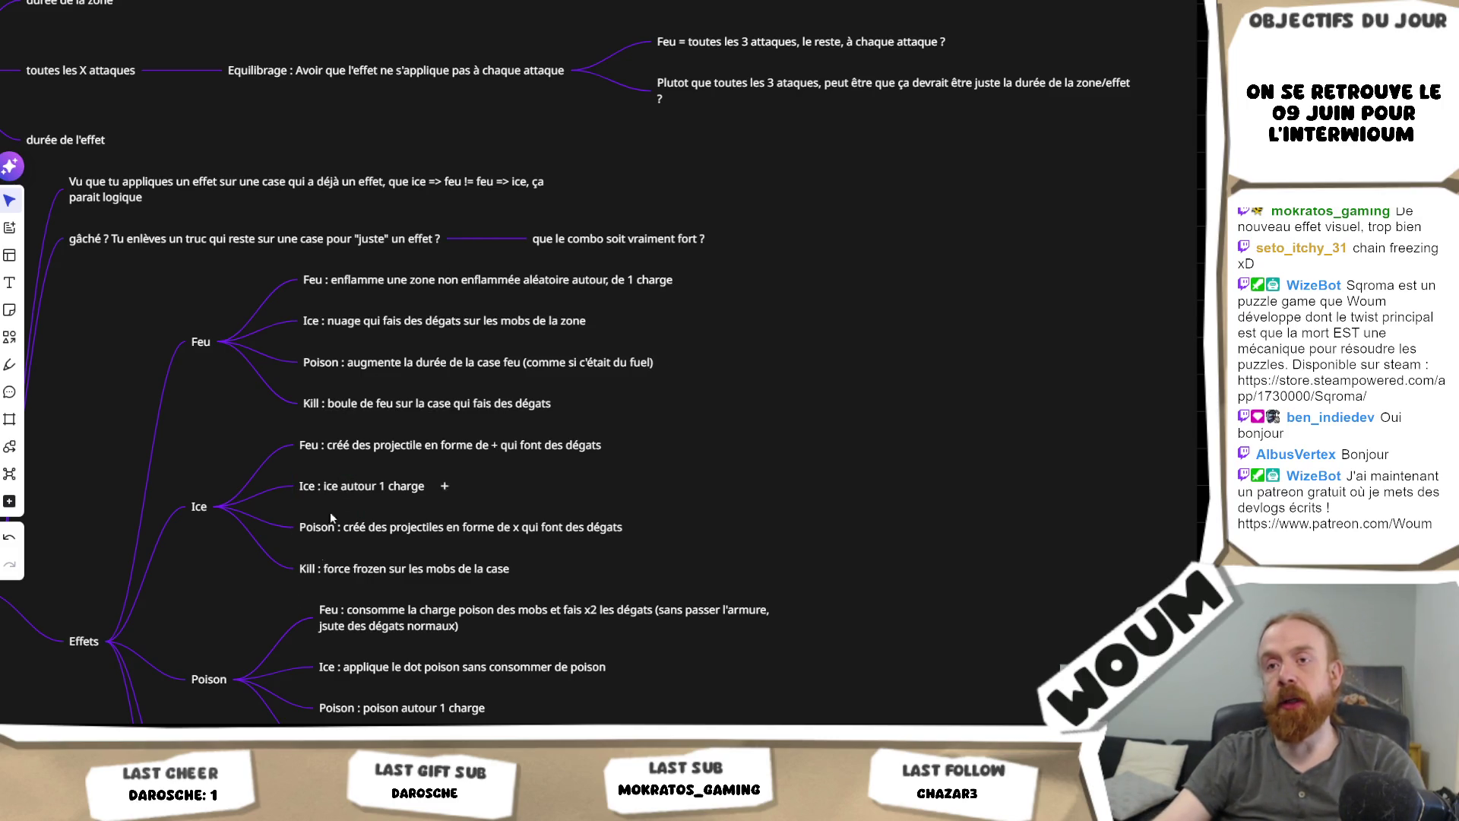
pyautogui.click(170, 702)
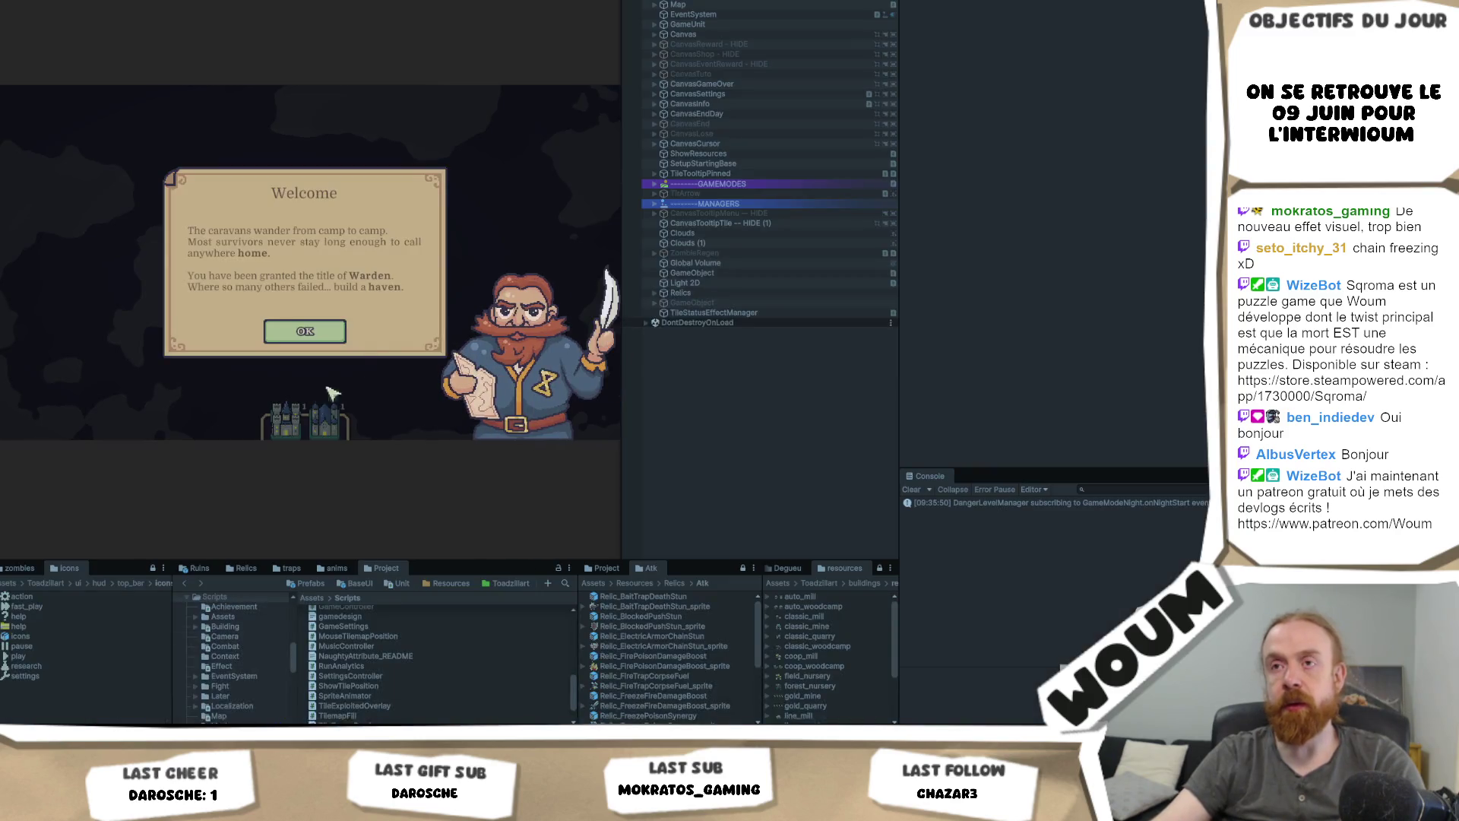
# Step: Dismiss the intro messages, build the town center, explore a forest tile, and place a burn zone
pyautogui.click(305, 331)
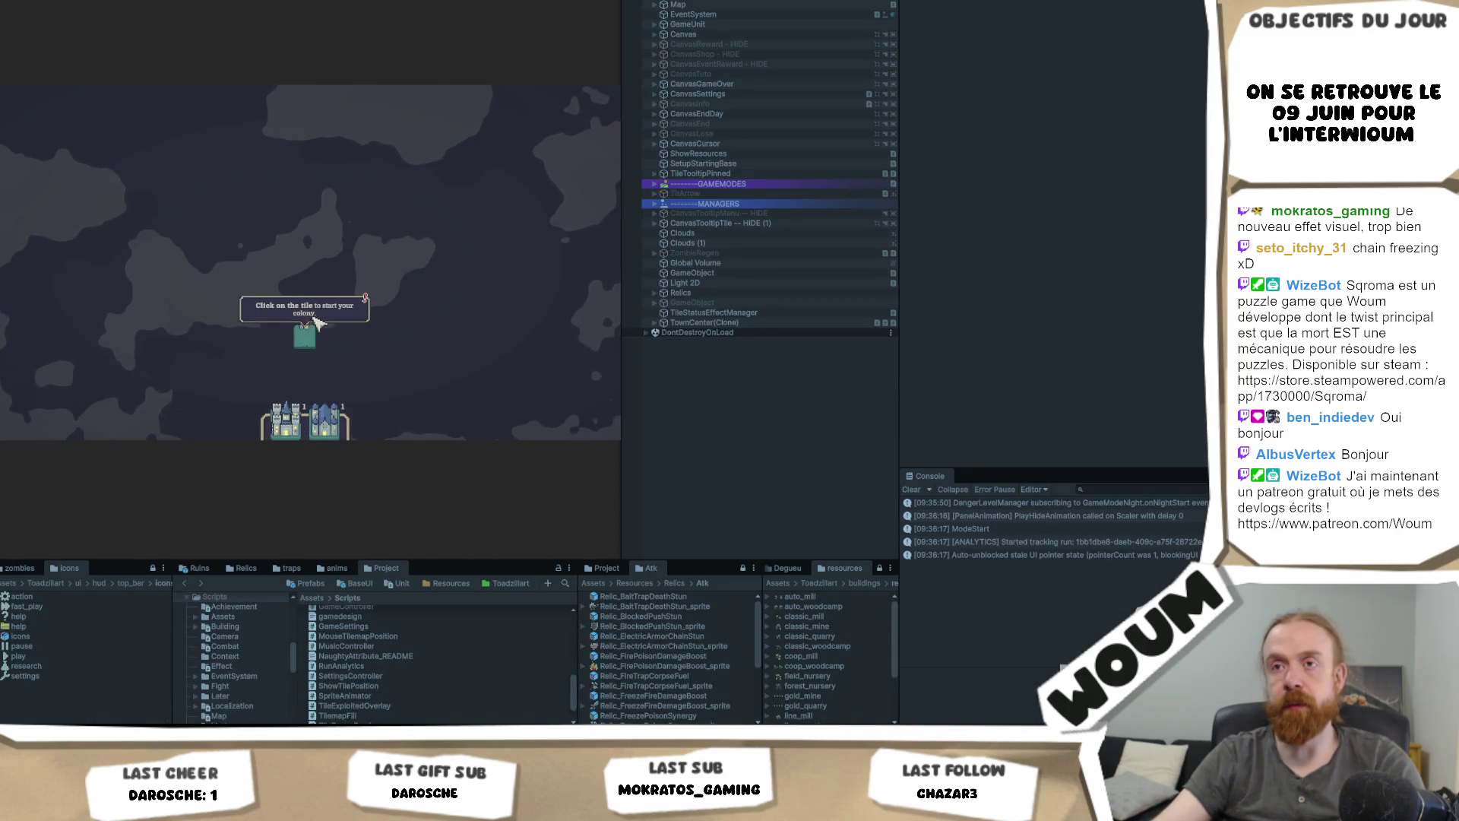
pyautogui.click(313, 327)
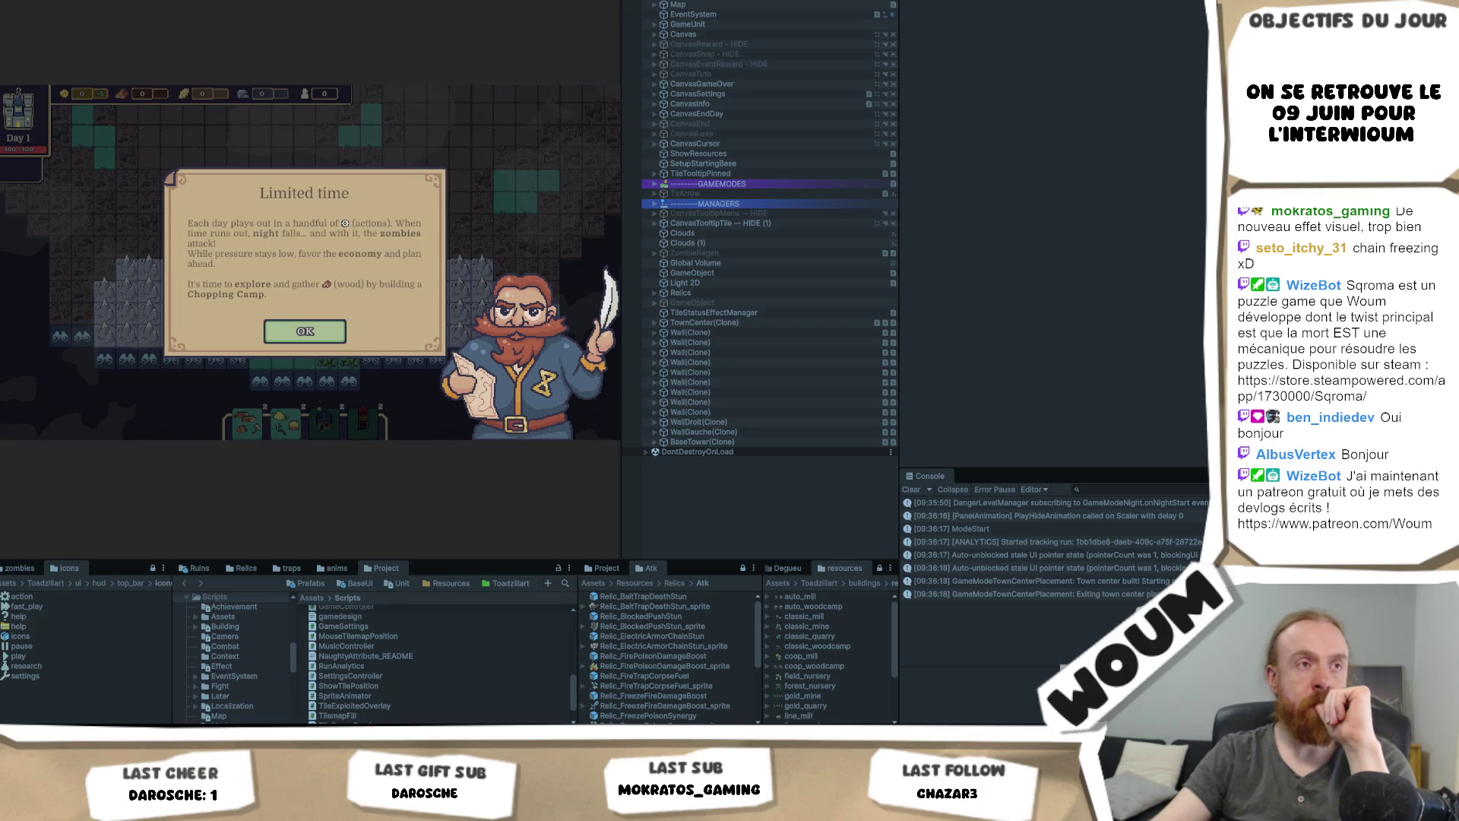
pyautogui.click(336, 328)
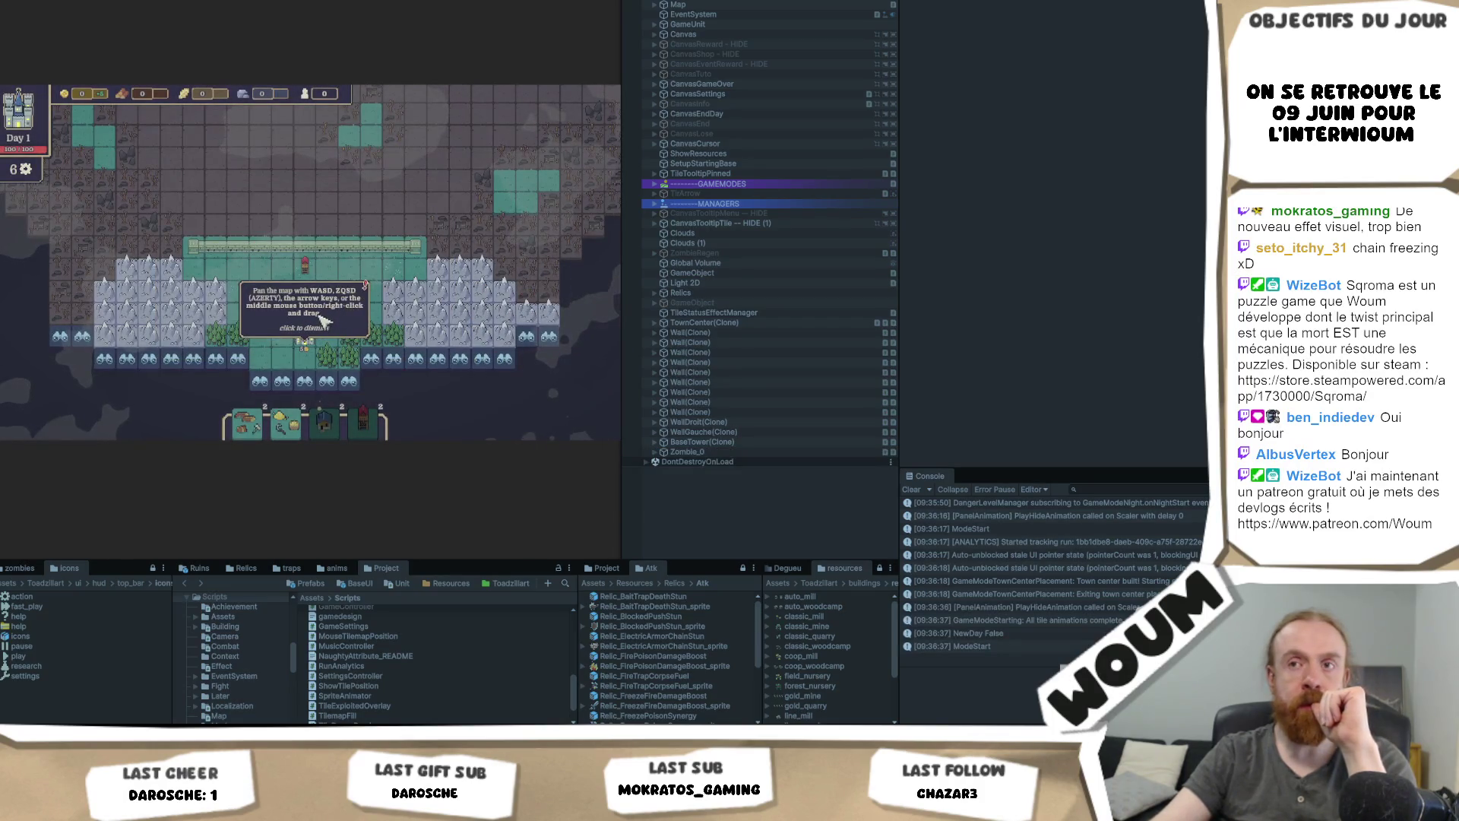
pyautogui.click(325, 322)
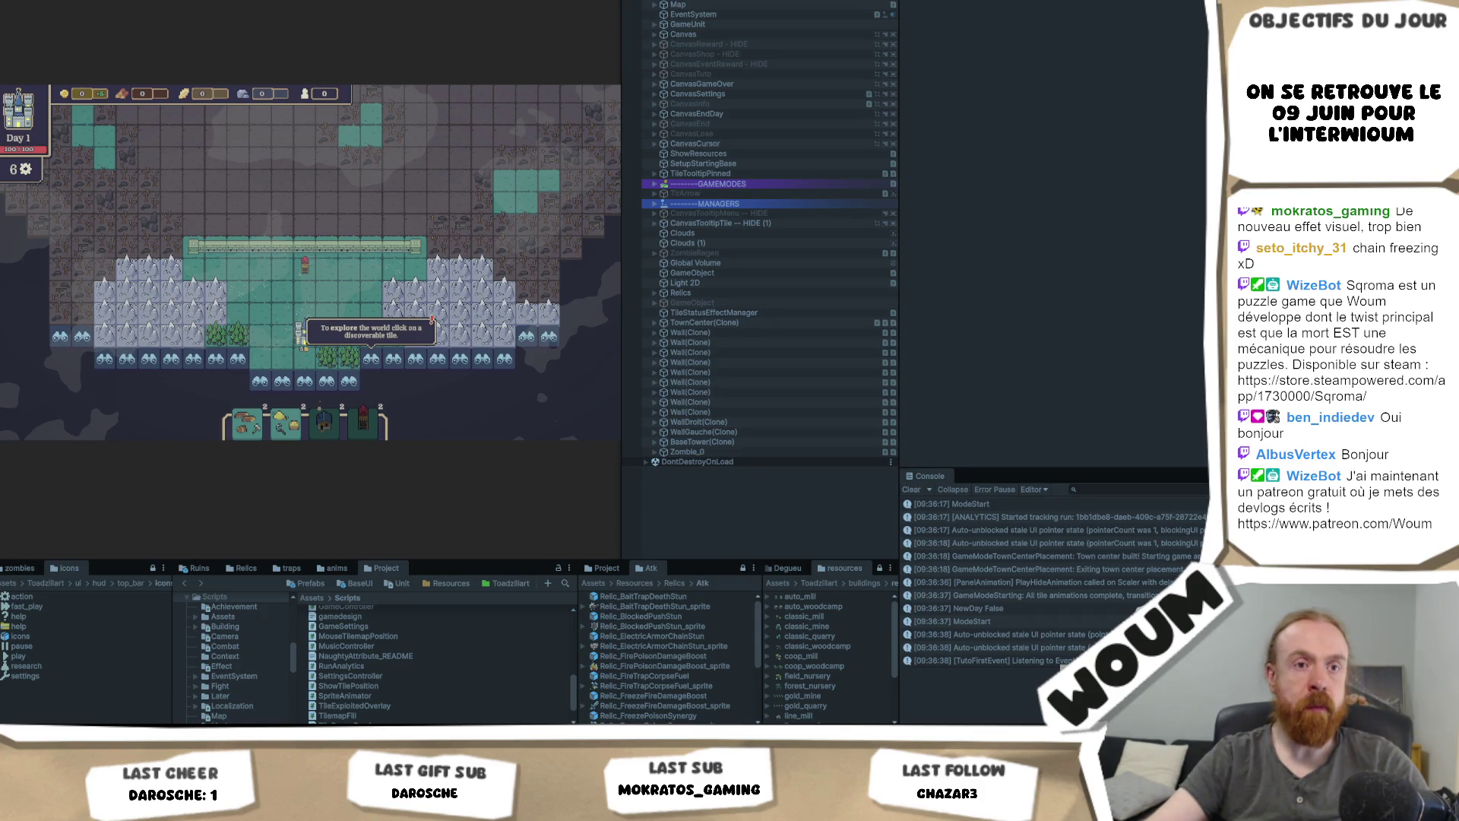
pyautogui.click(393, 359)
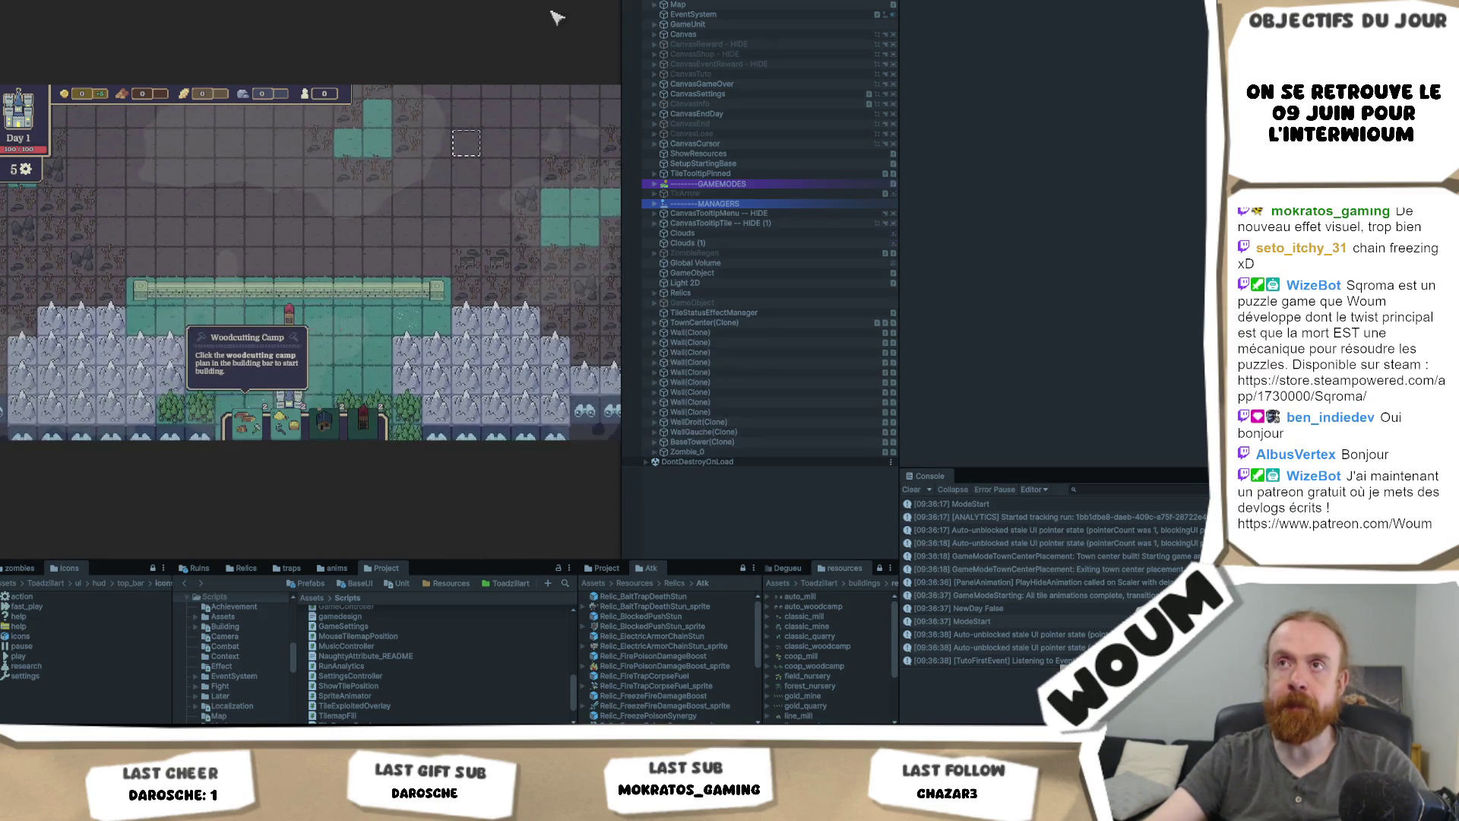
pyautogui.click(393, 248)
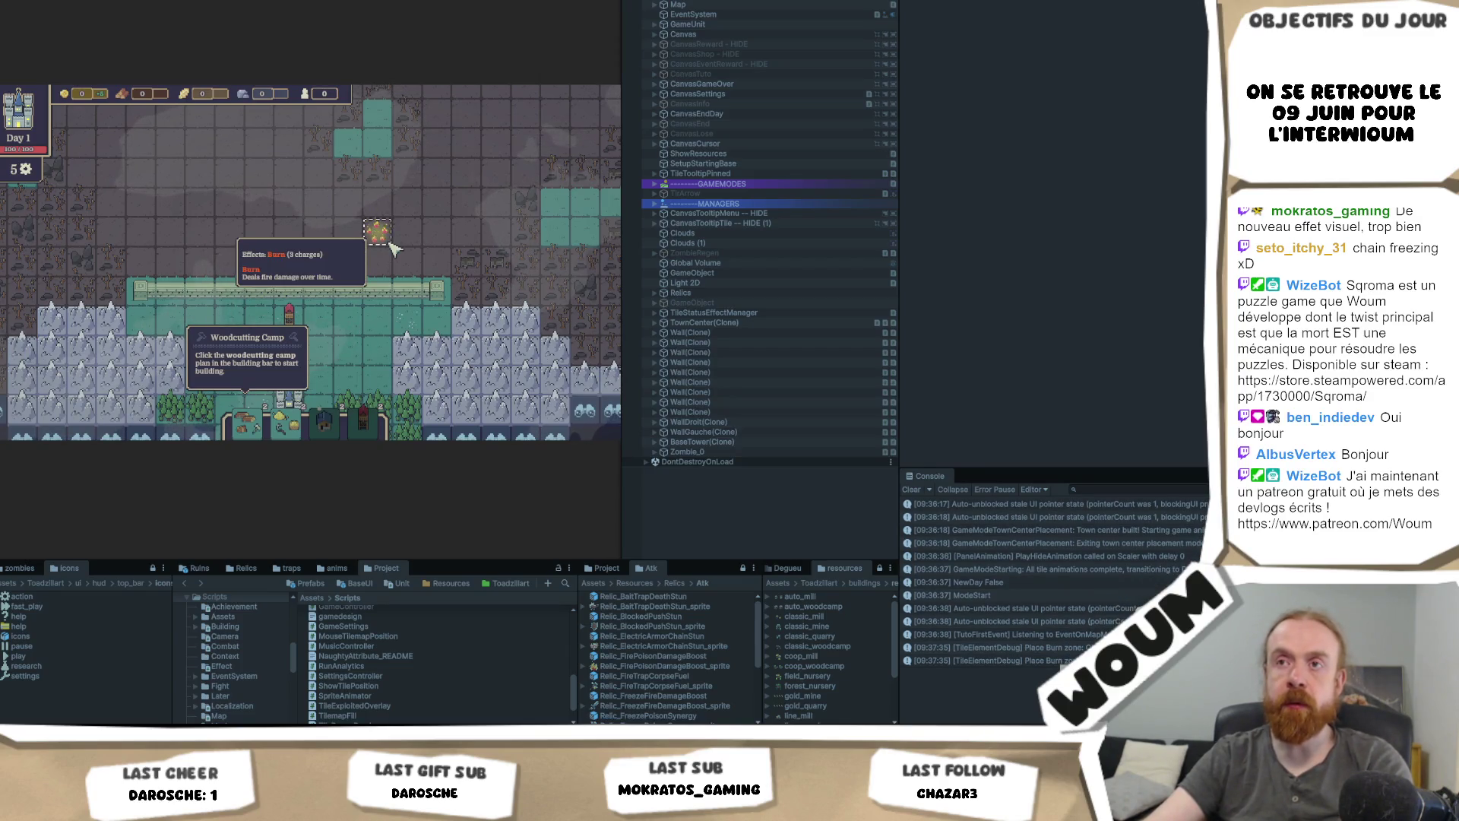
# Step: Spread fire from the burn zone onto neighbouring tiles further left, then test a second burn zone
pyautogui.click(388, 242)
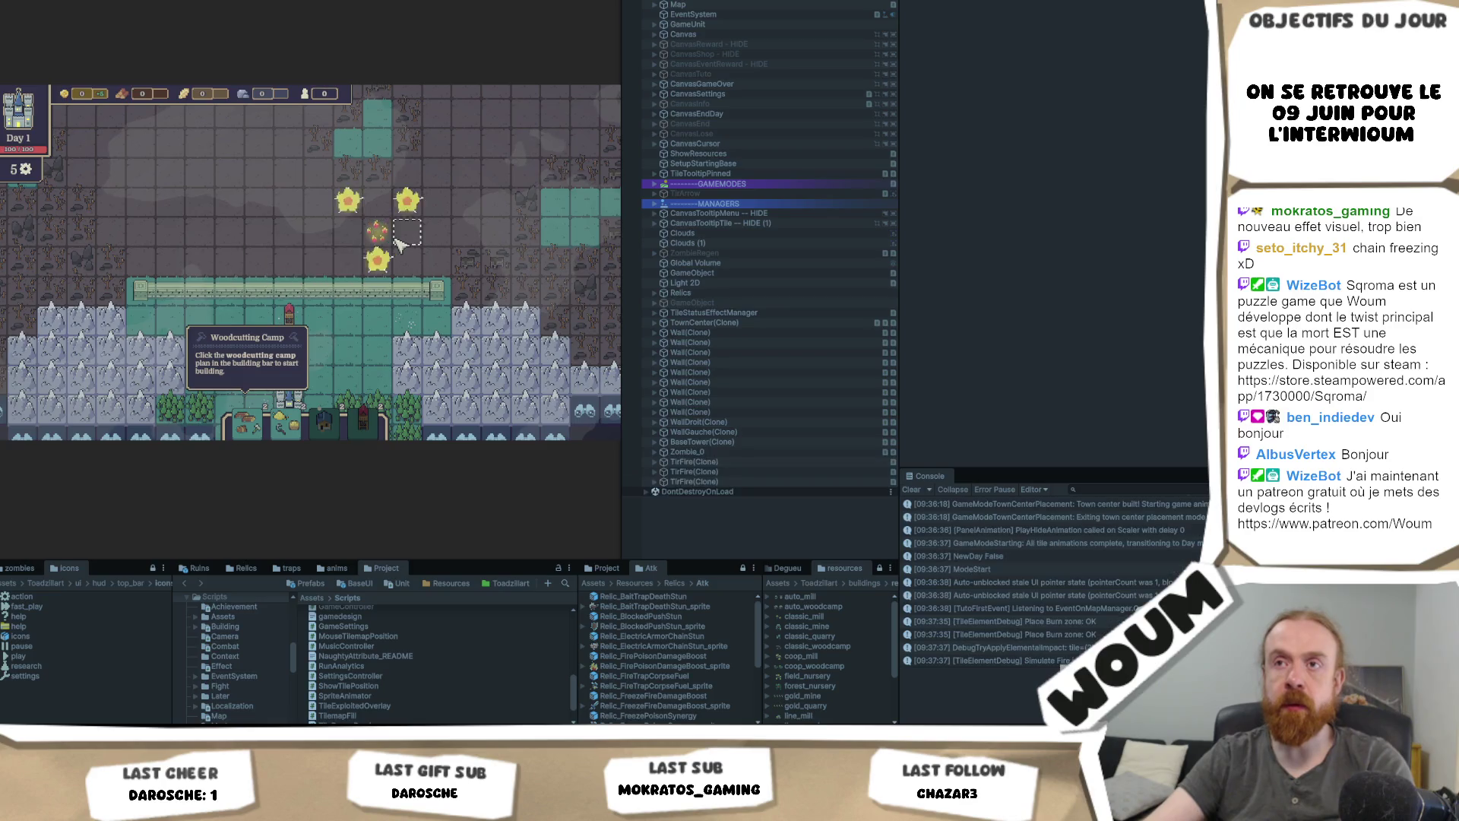
pyautogui.click(388, 242)
pyautogui.click(388, 241)
pyautogui.click(388, 241)
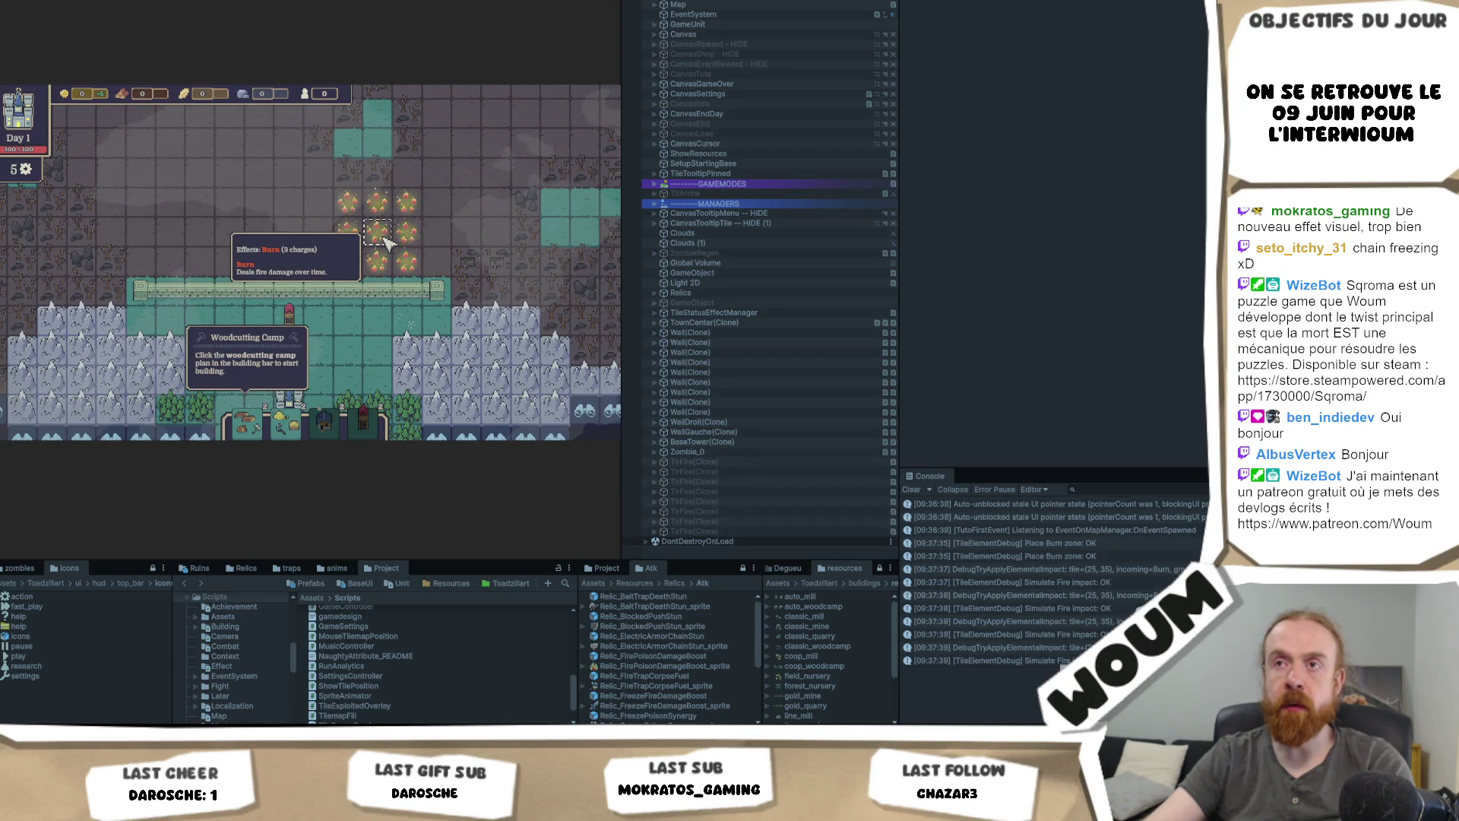
pyautogui.click(414, 215)
pyautogui.click(414, 215)
pyautogui.click(414, 215)
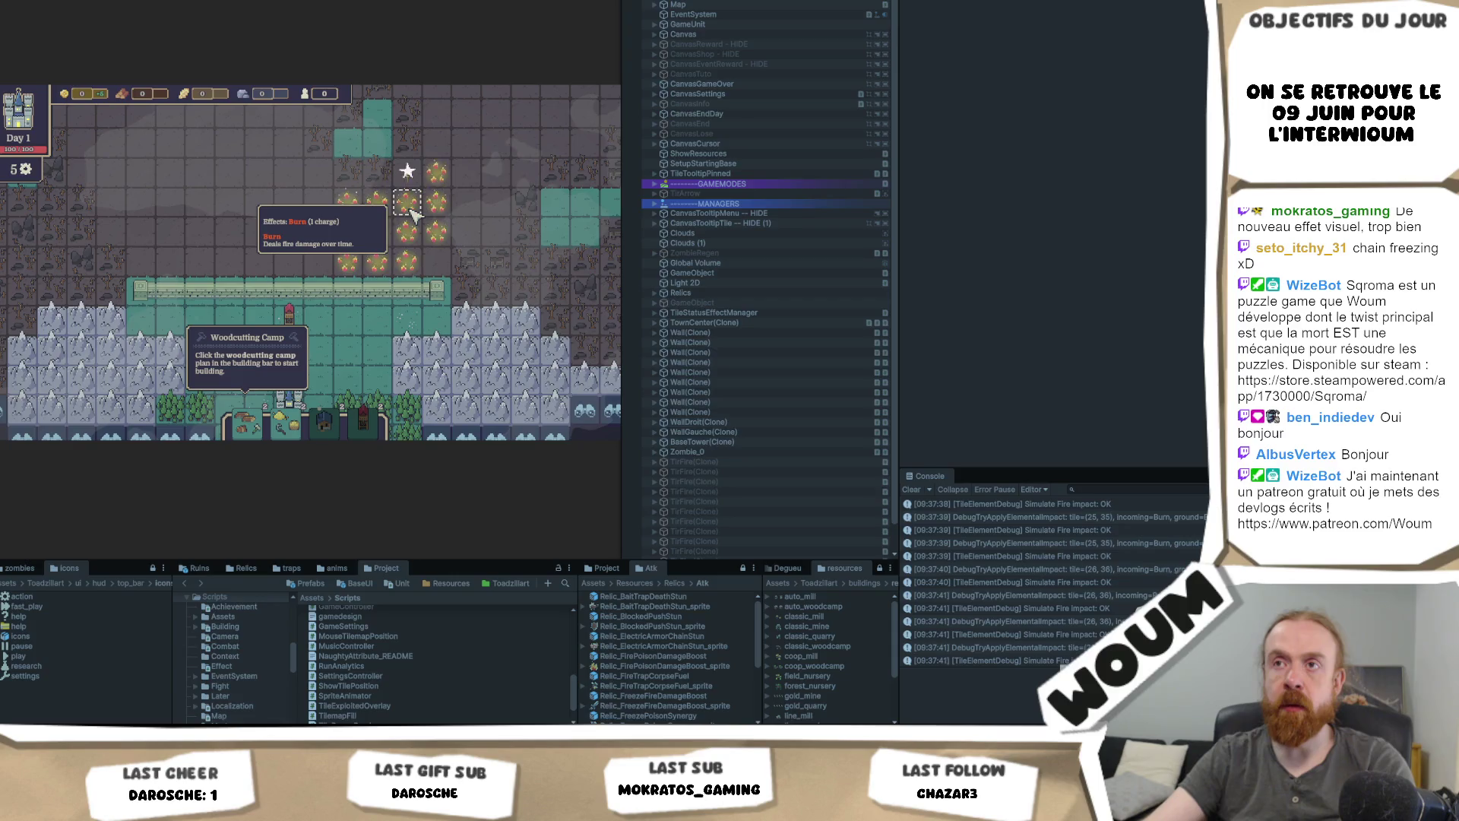
pyautogui.click(415, 215)
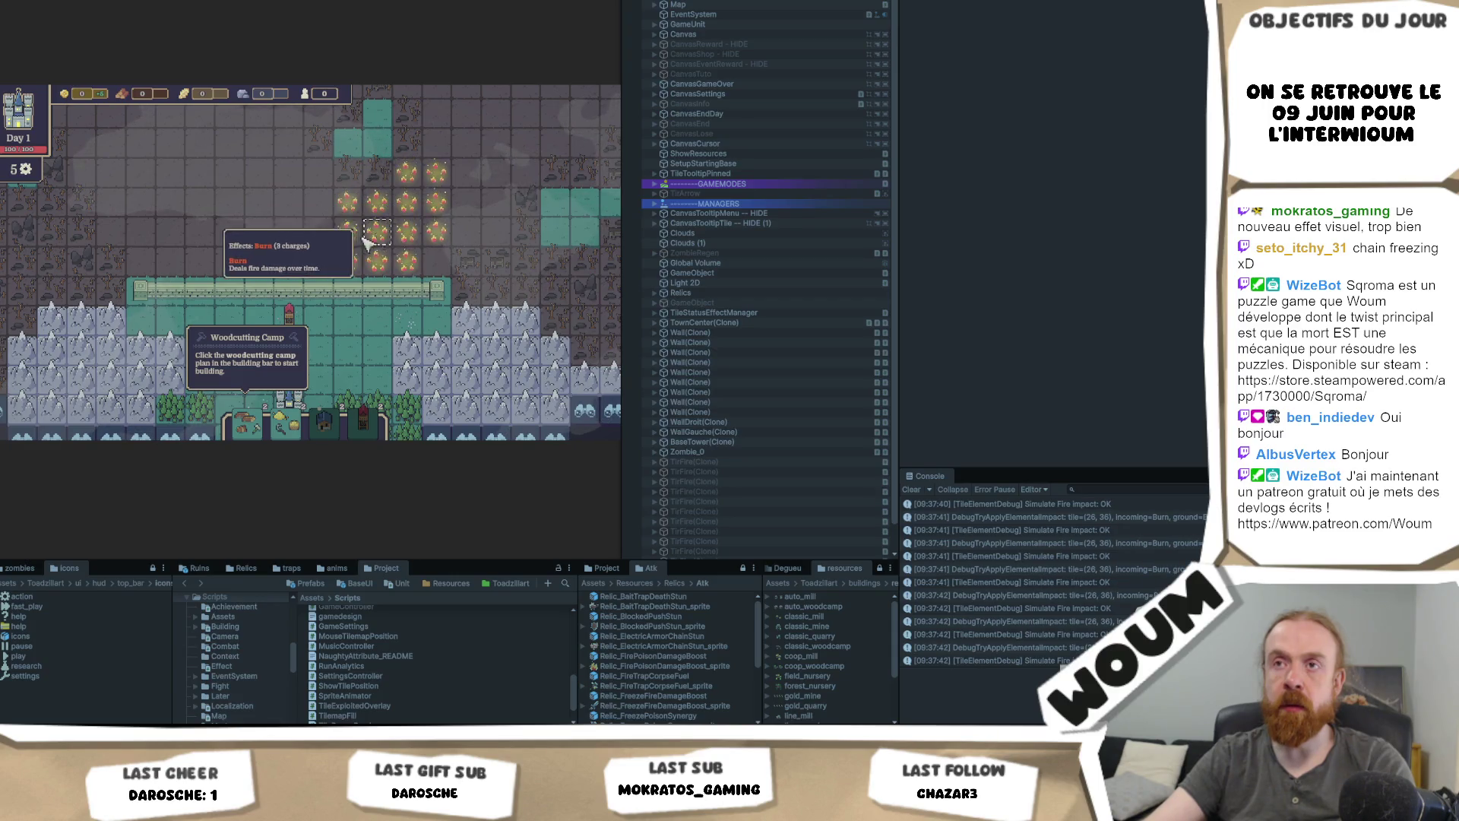
pyautogui.click(337, 246)
pyautogui.click(337, 246)
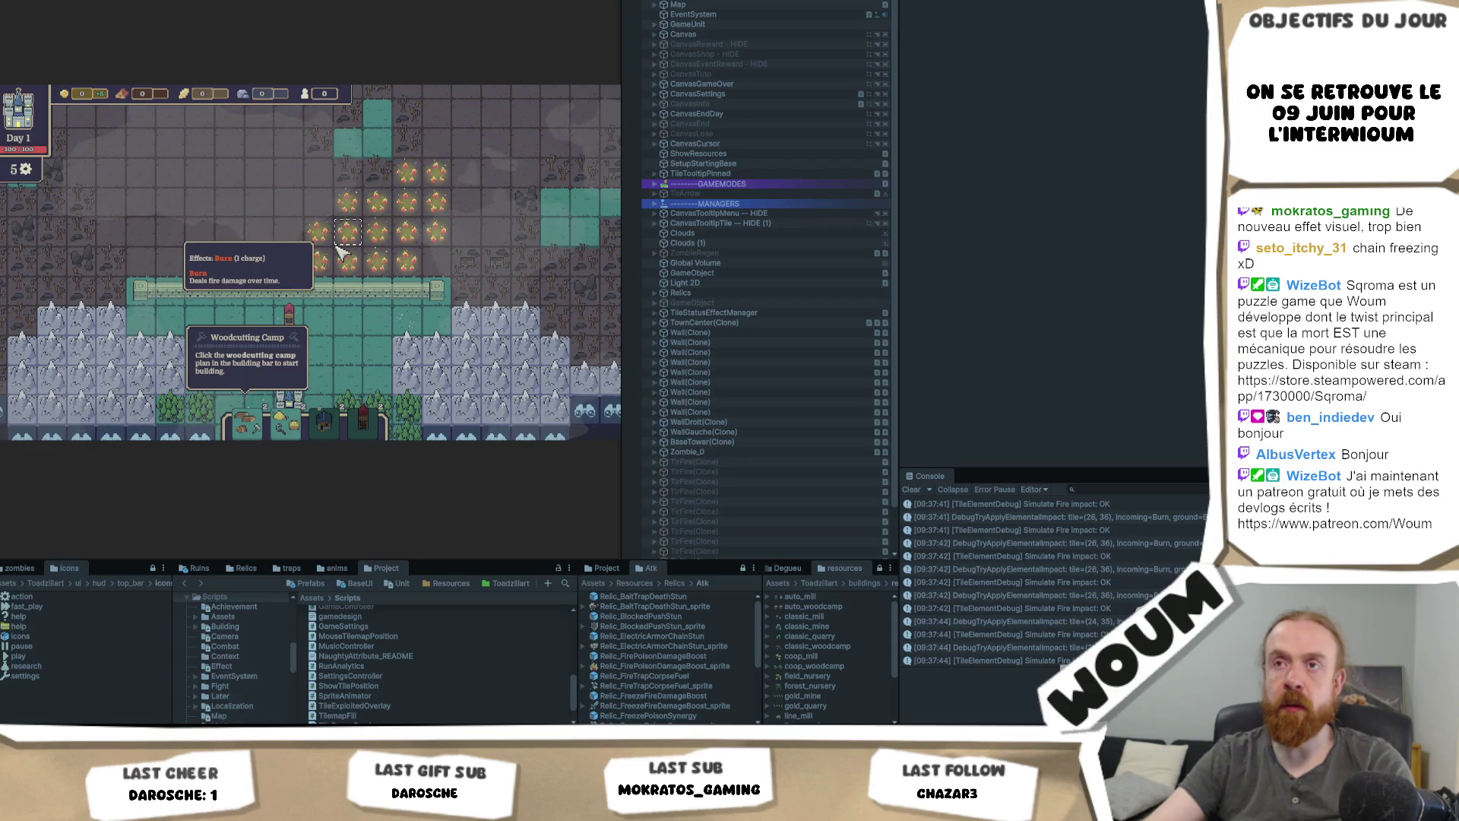
pyautogui.click(298, 240)
pyautogui.click(298, 240)
pyautogui.click(298, 240)
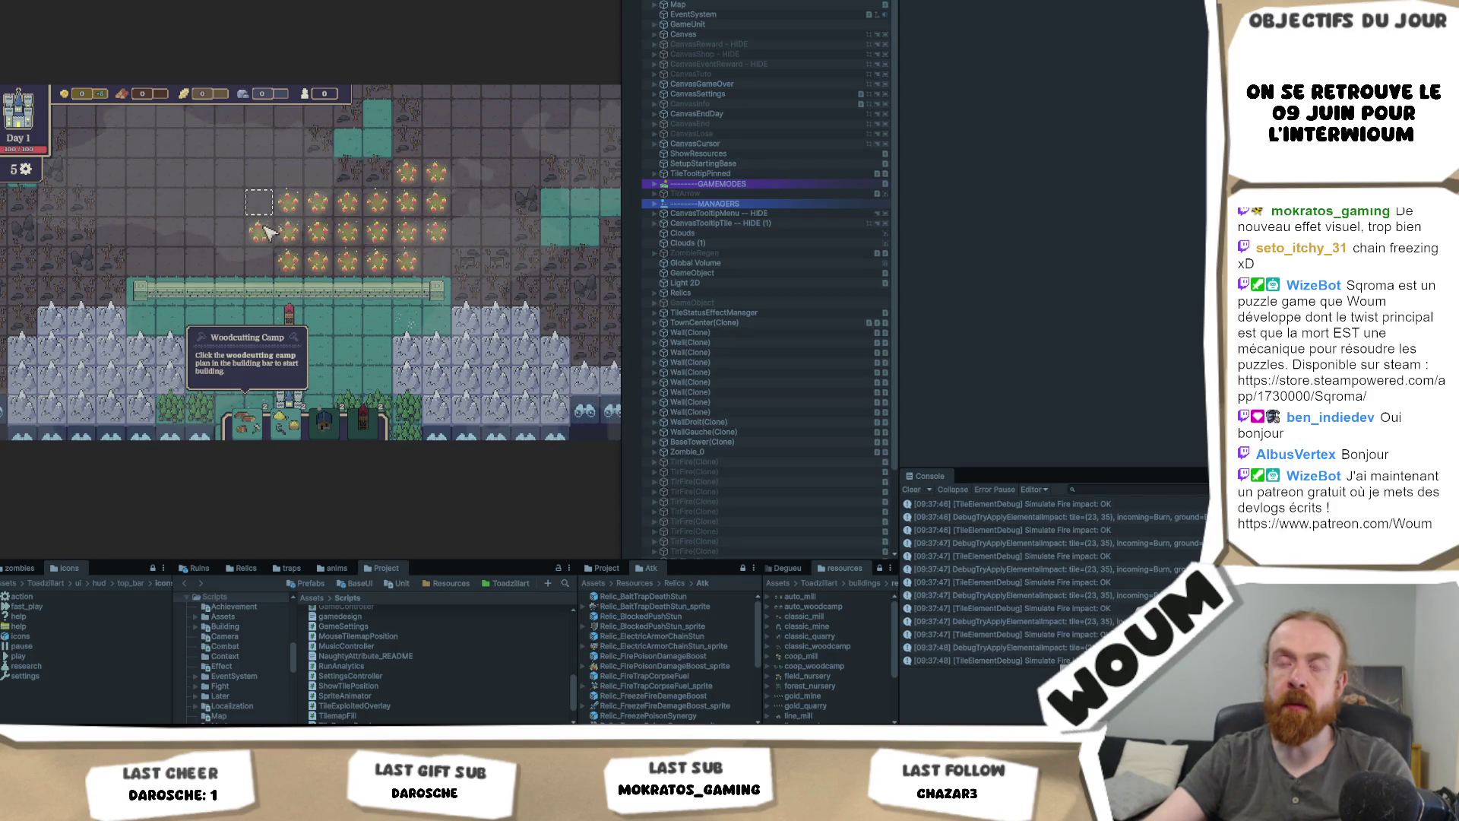
pyautogui.click(265, 248)
pyautogui.click(265, 248)
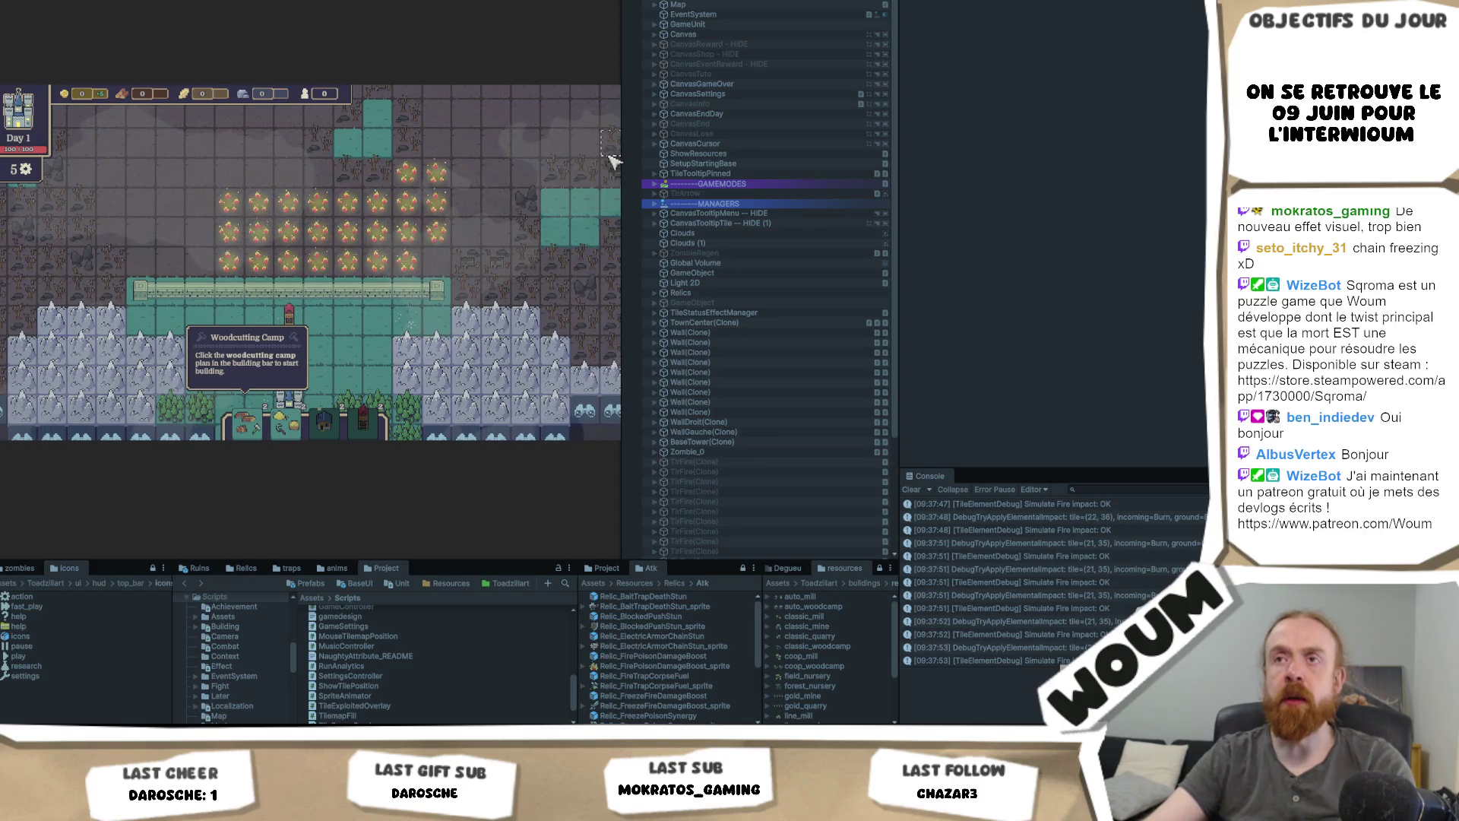
pyautogui.click(365, 243)
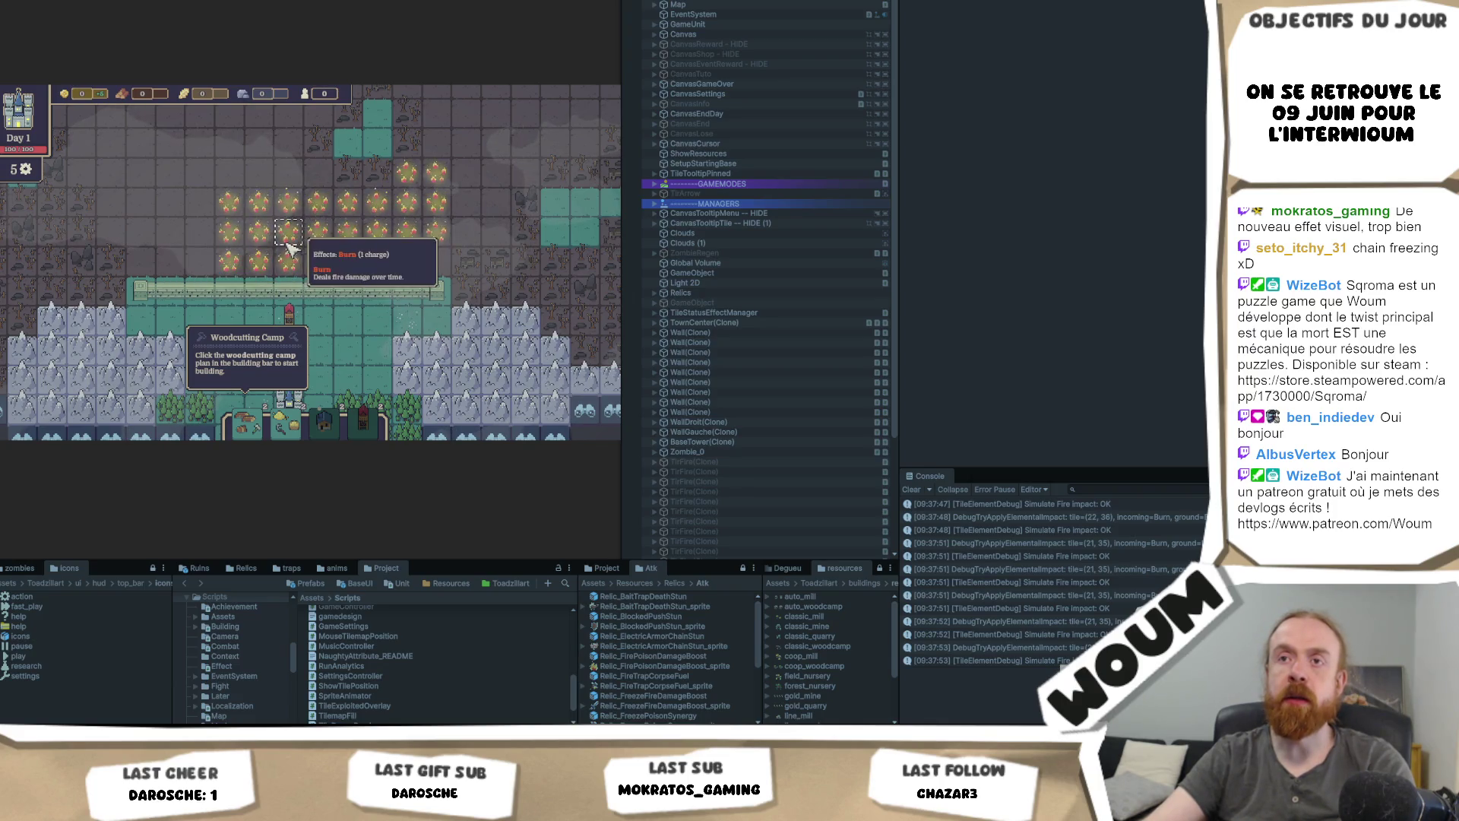
pyautogui.click(230, 252)
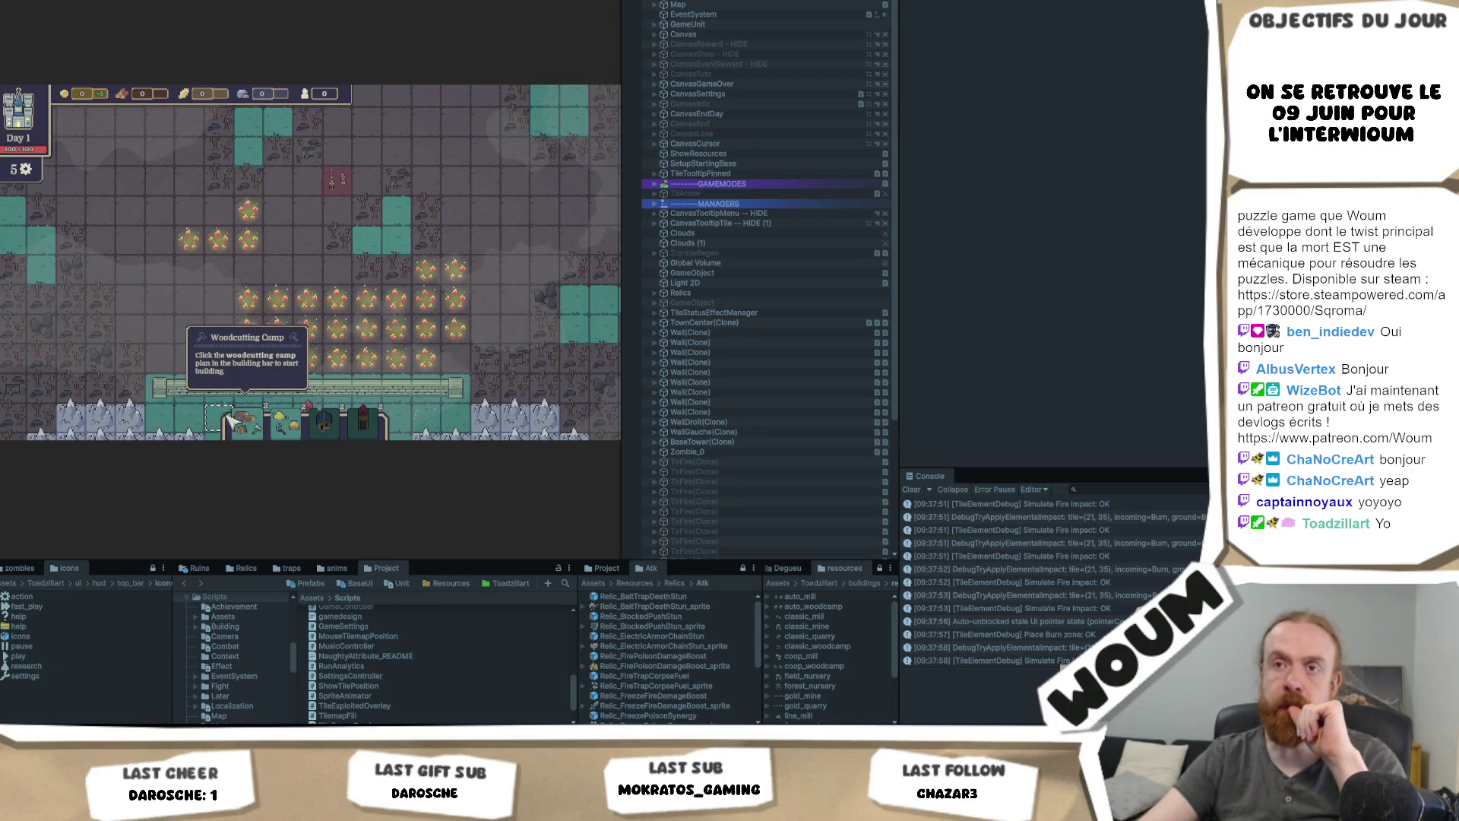
# Step: Restart on a fresh map and build a woodcutting camp on a forest tile
pyautogui.click(285, 422)
pyautogui.press('r')
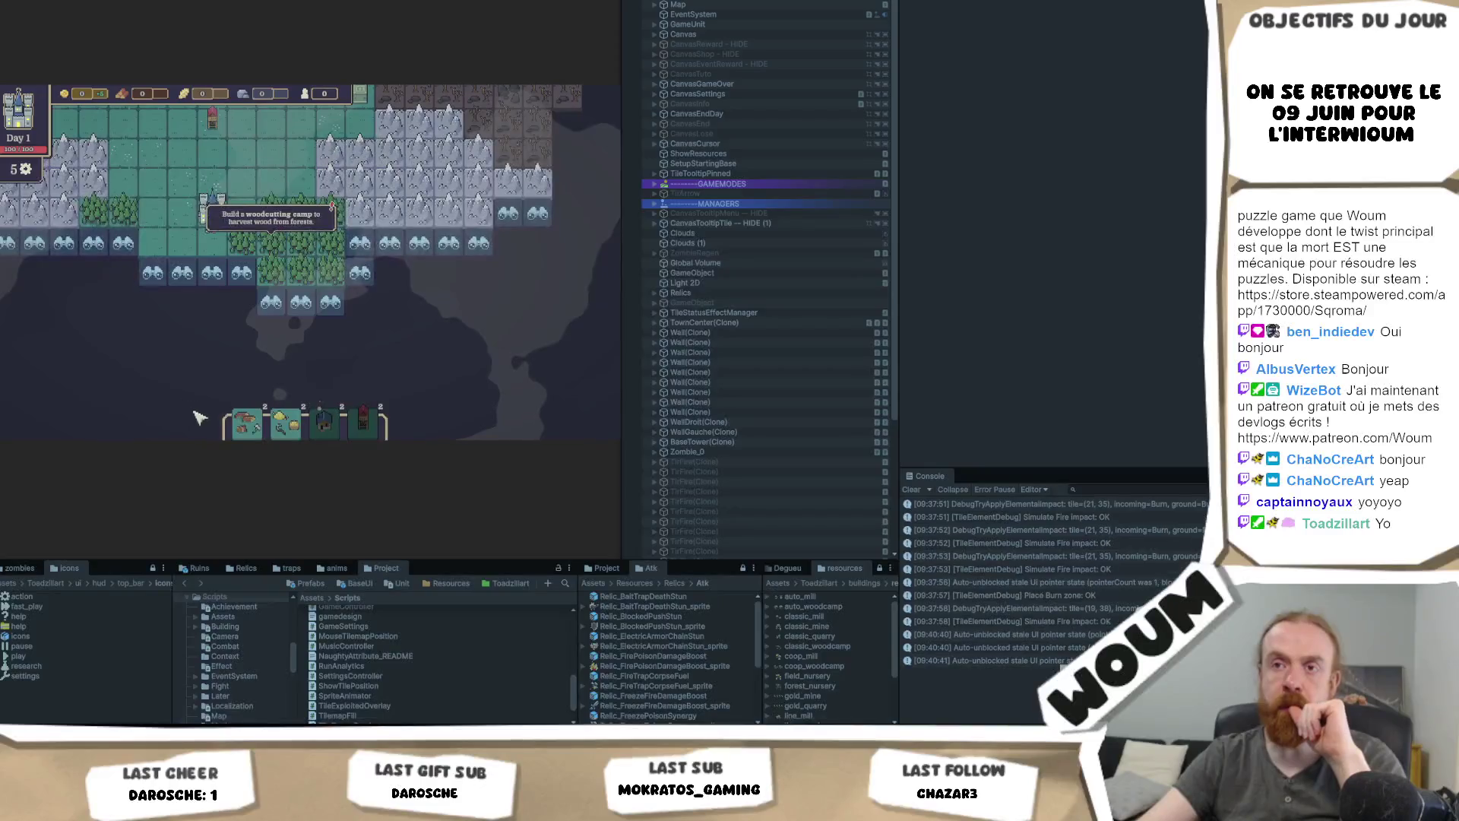
pyautogui.click(228, 427)
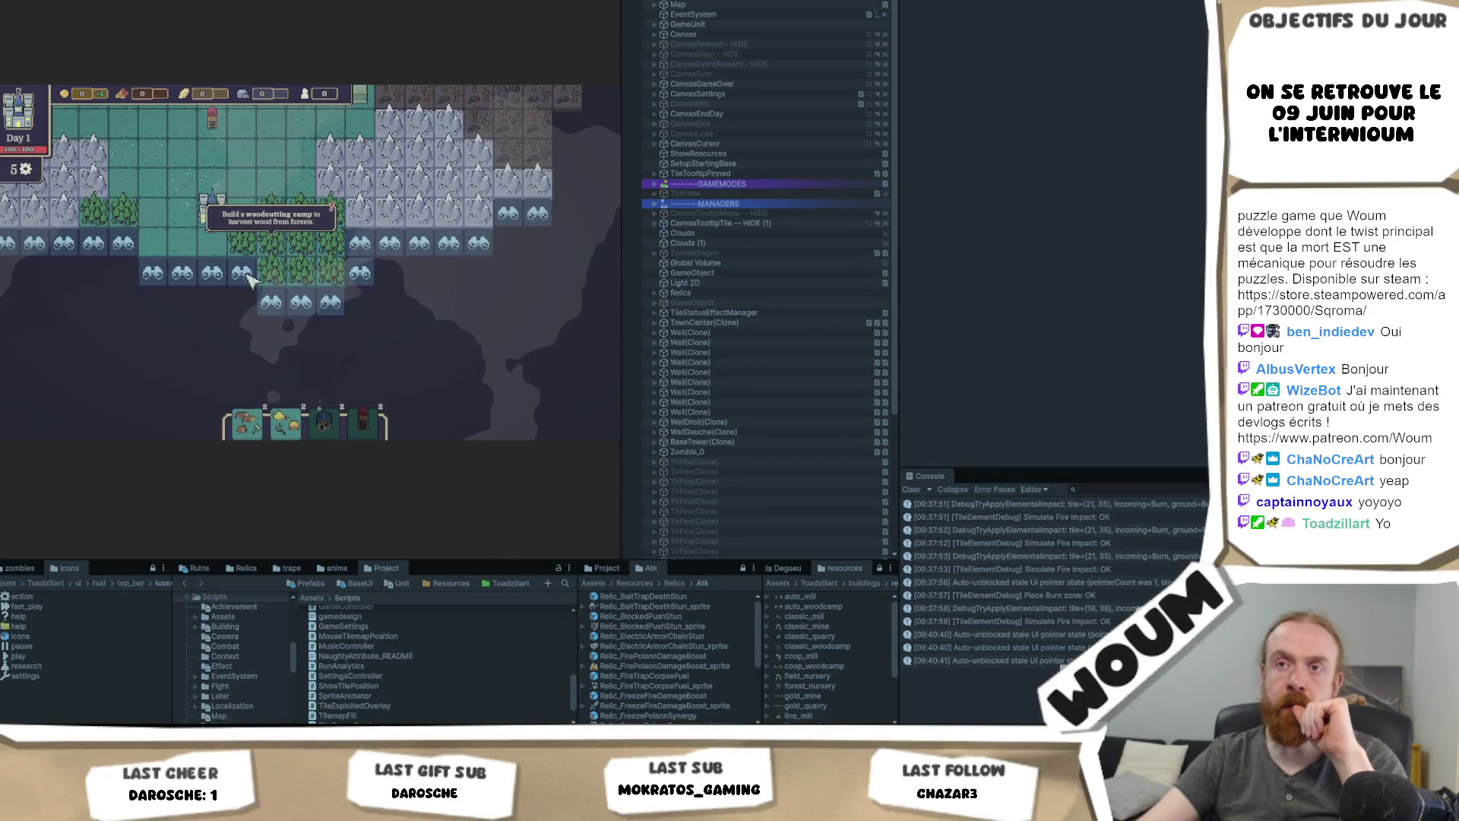
pyautogui.click(279, 249)
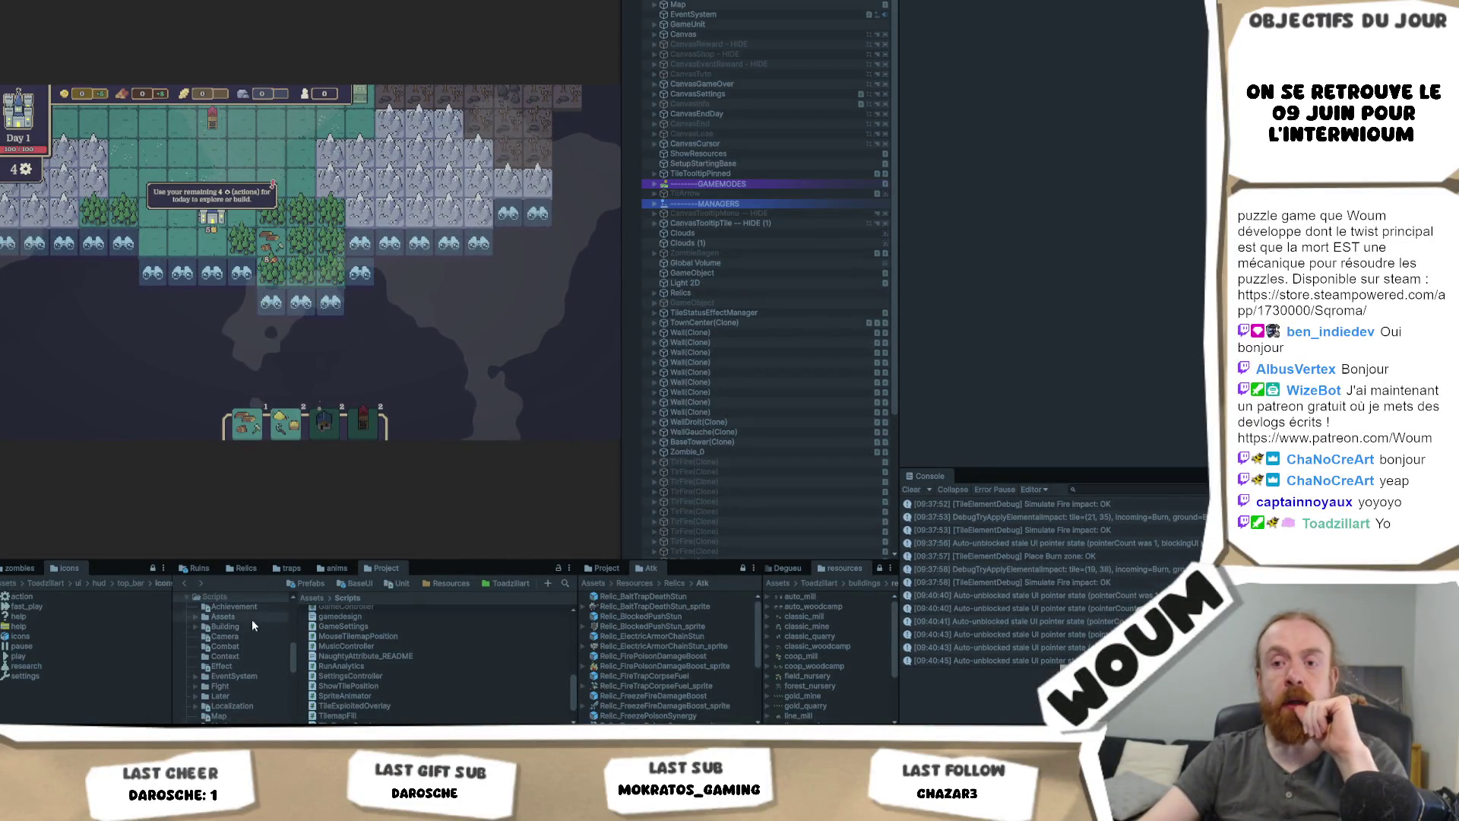
pyautogui.hotkey('alt', 'Tab')
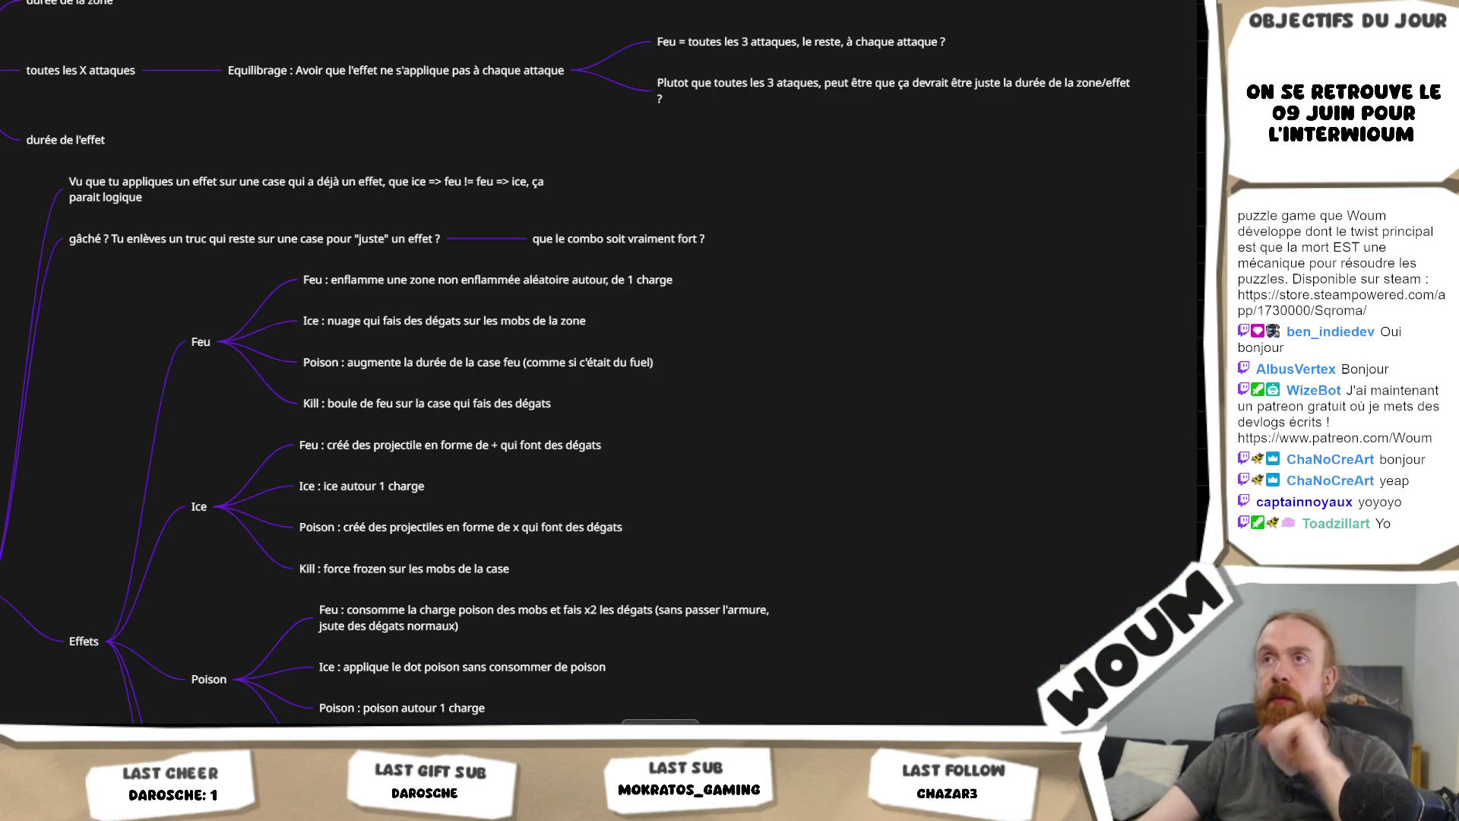
# Step: Return to the DreadHaven store page and open the Strategems Vol. 2 sale event
pyautogui.hotkey('alt', 'Tab')
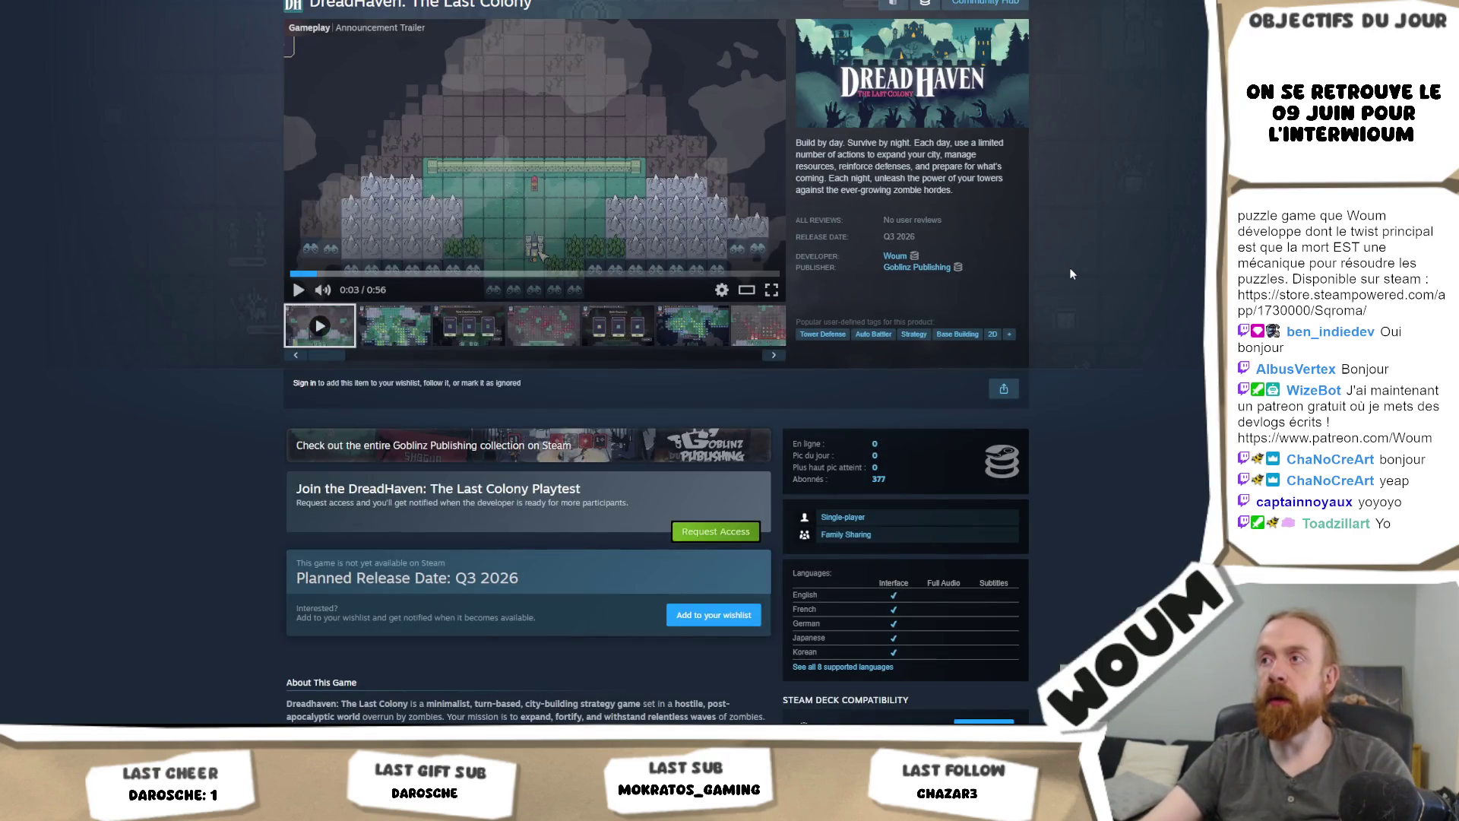
pyautogui.scroll(2, 1066, 272)
pyautogui.scroll(2, 1043, 284)
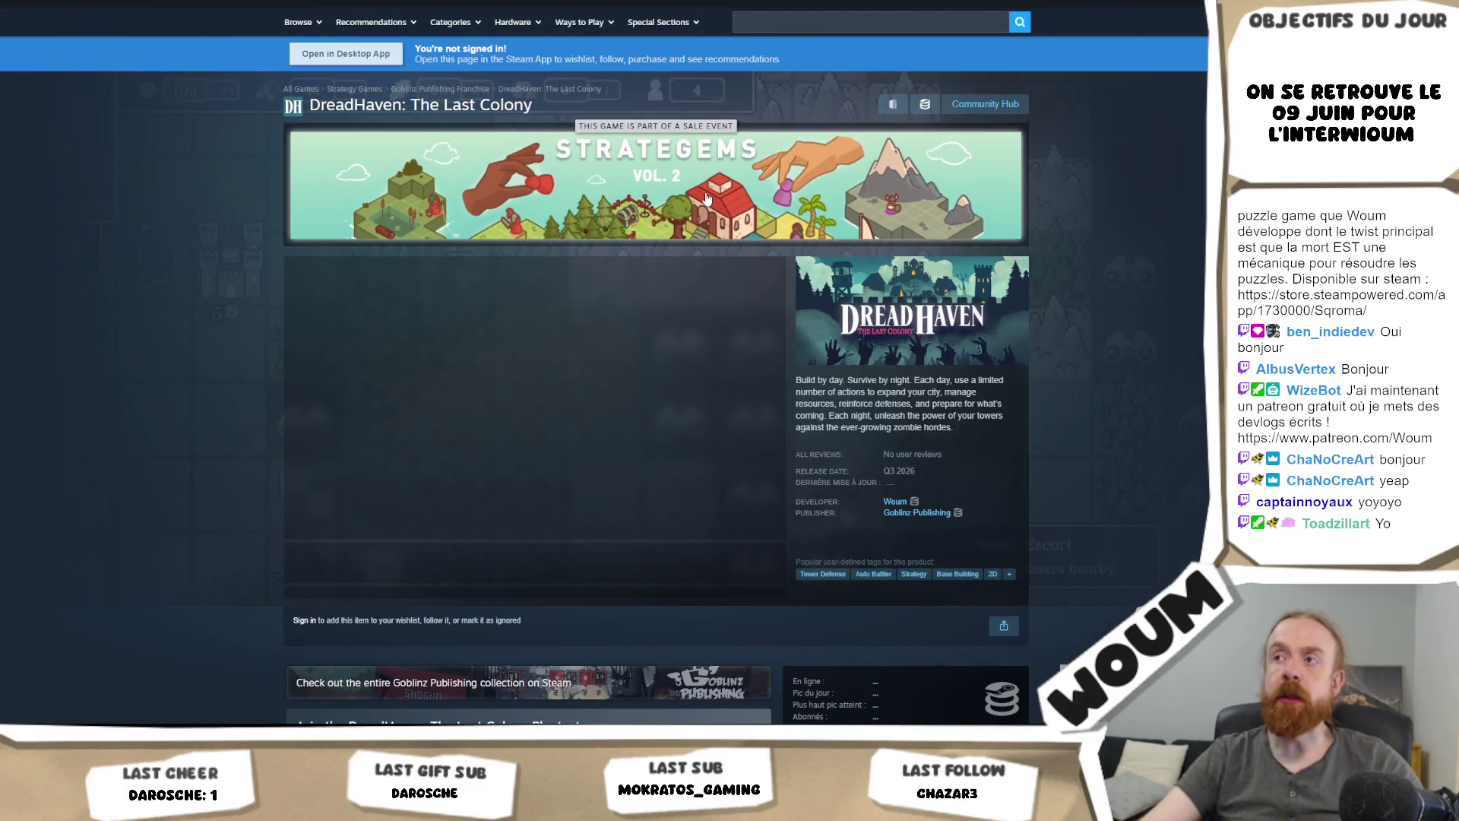
pyautogui.click(989, 213)
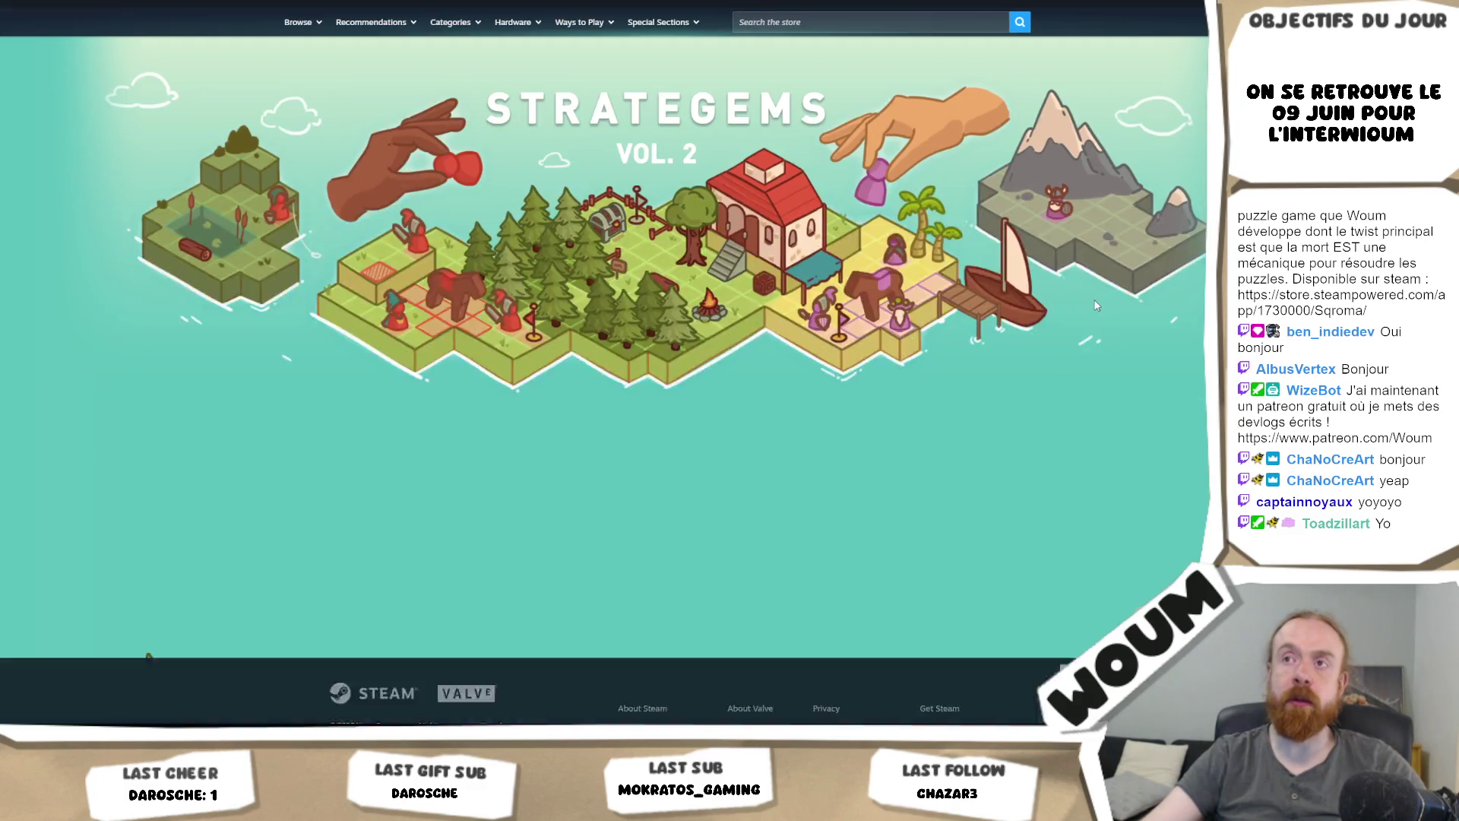
# Step: Page six times through the Tactical game picks on the sale page
pyautogui.scroll(-4, 988, 327)
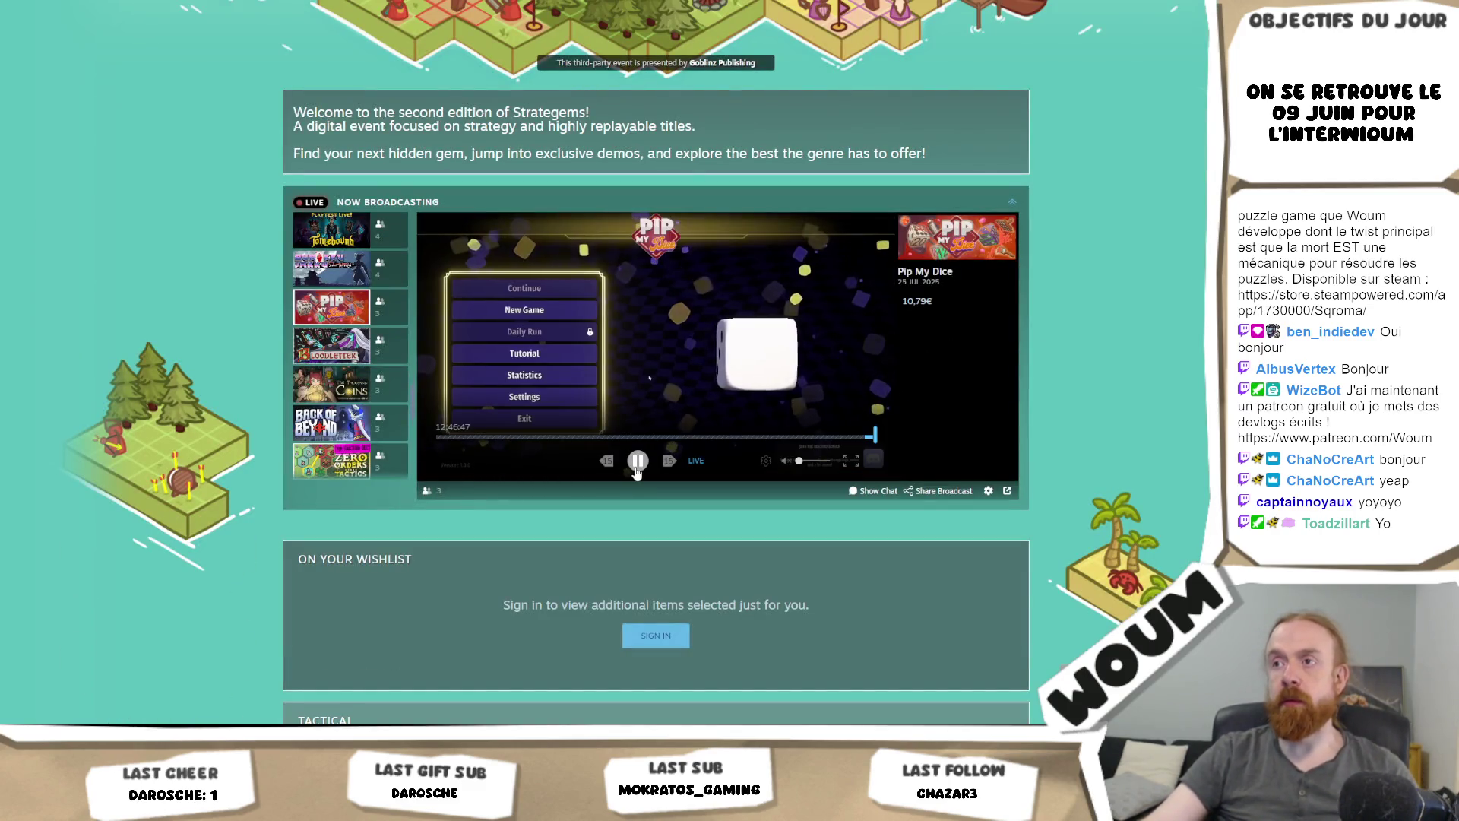
pyautogui.scroll(-5, 1120, 357)
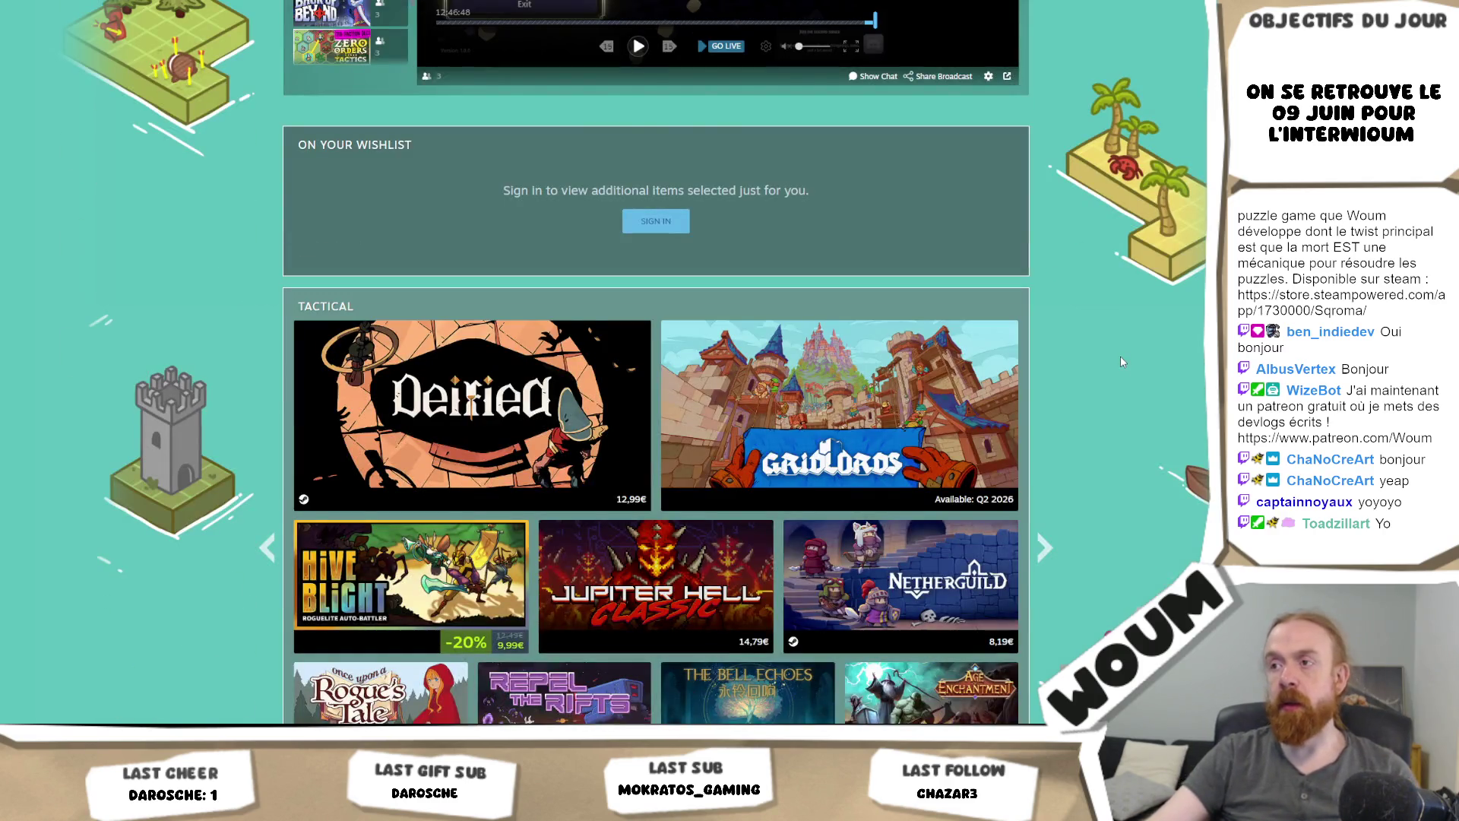
pyautogui.scroll(-3, 1121, 355)
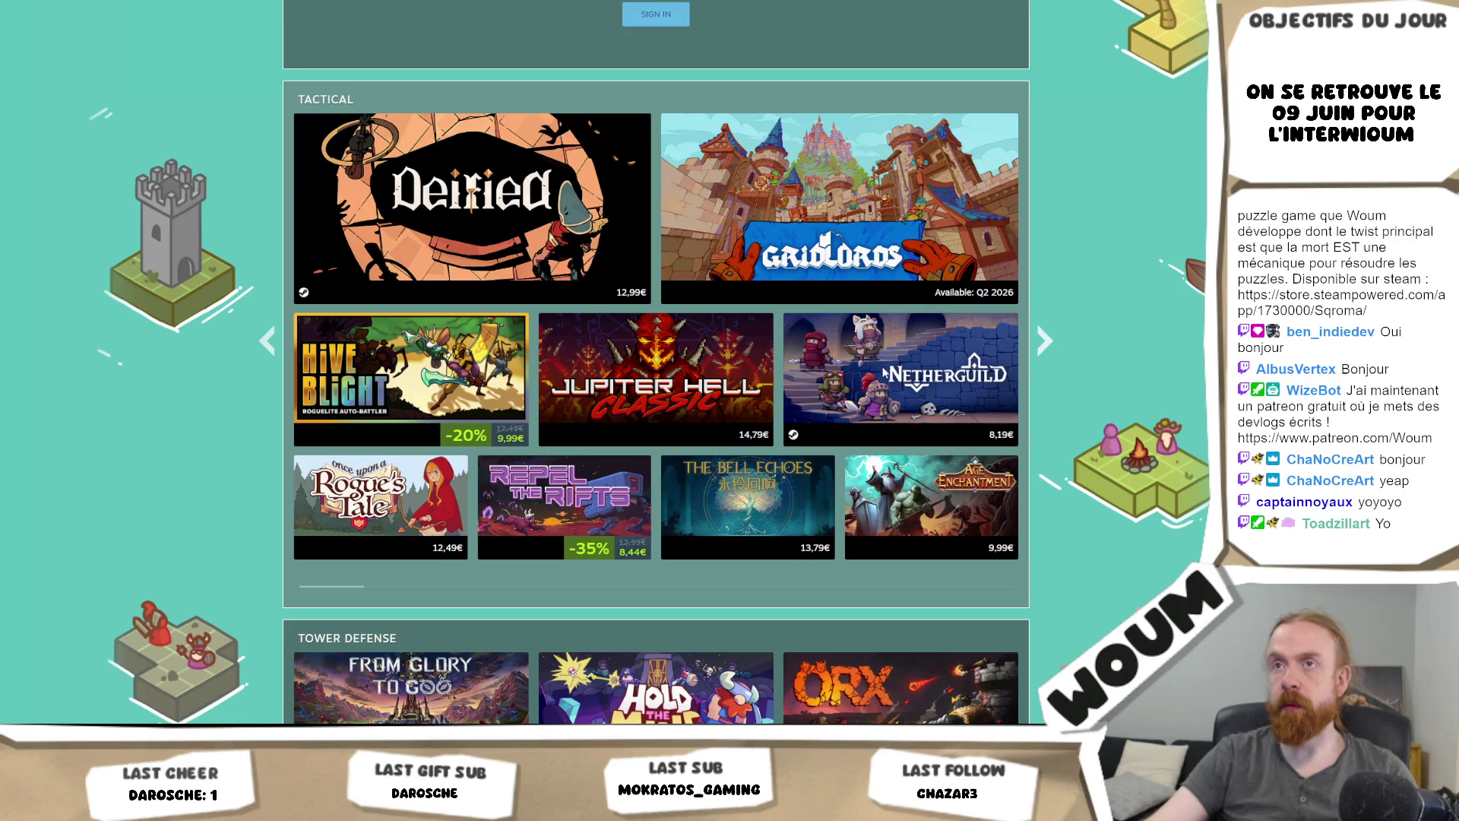
pyautogui.click(1060, 348)
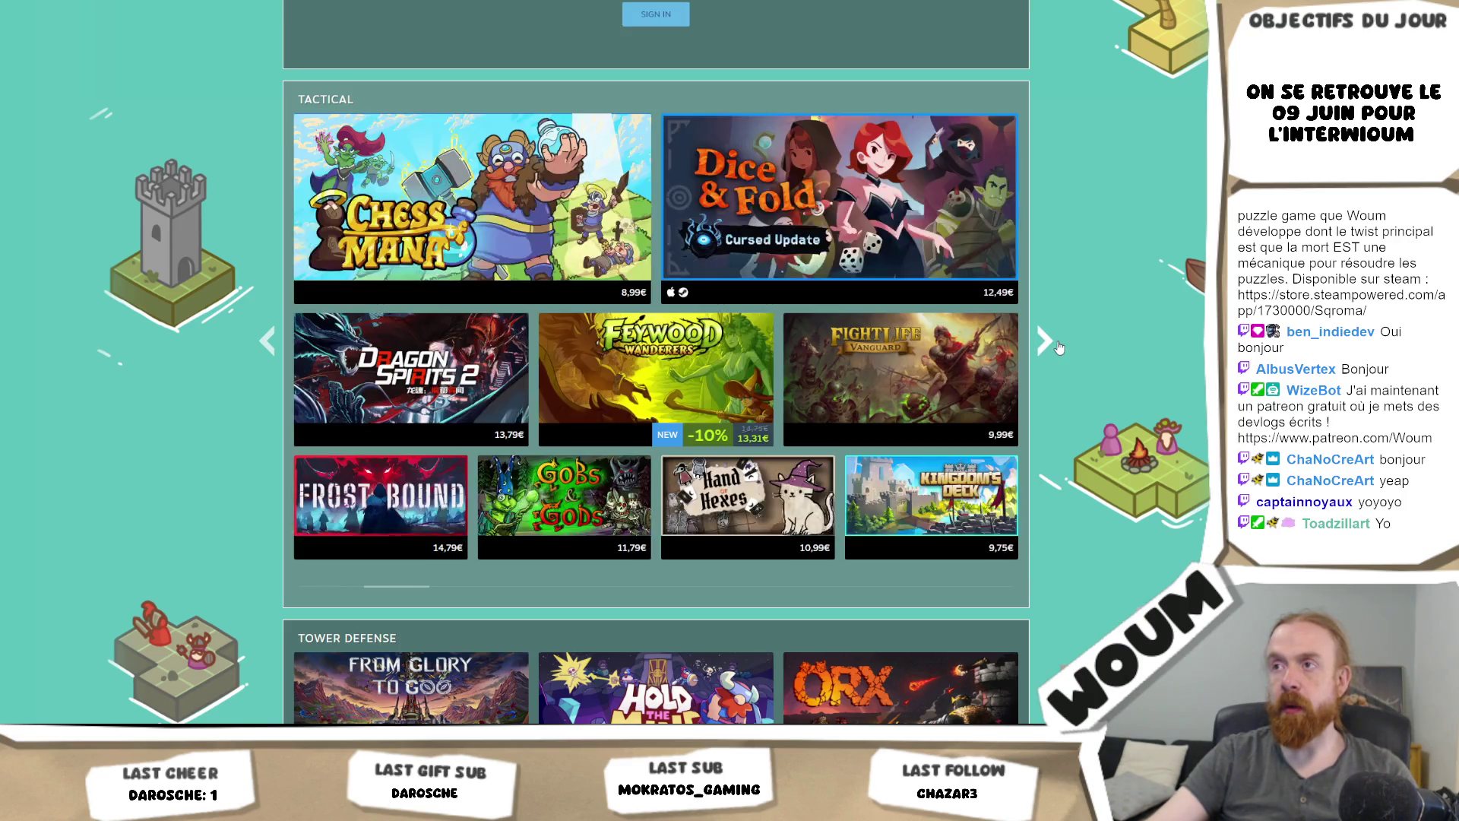
pyautogui.click(1061, 348)
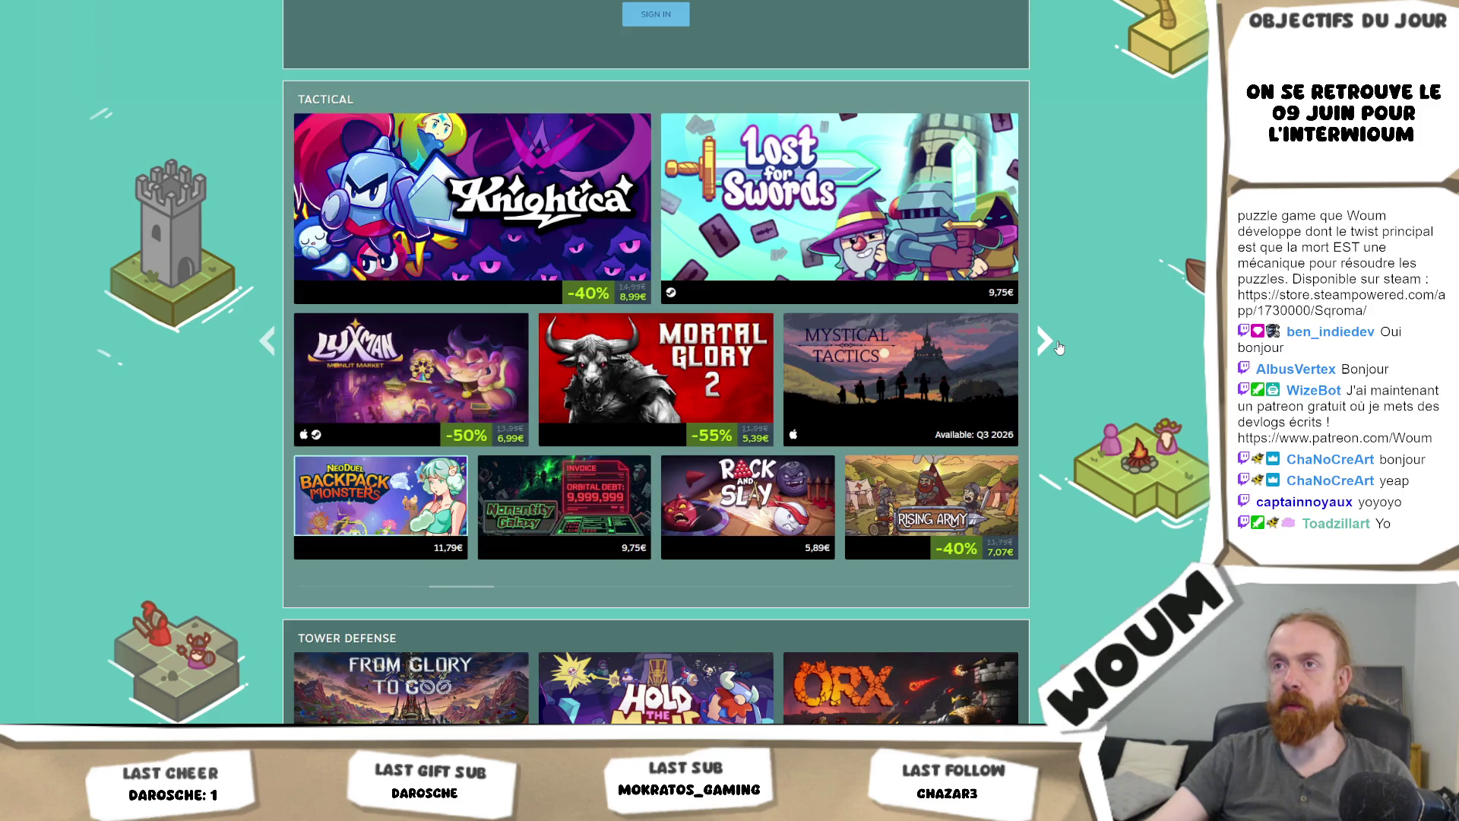
pyautogui.click(1060, 348)
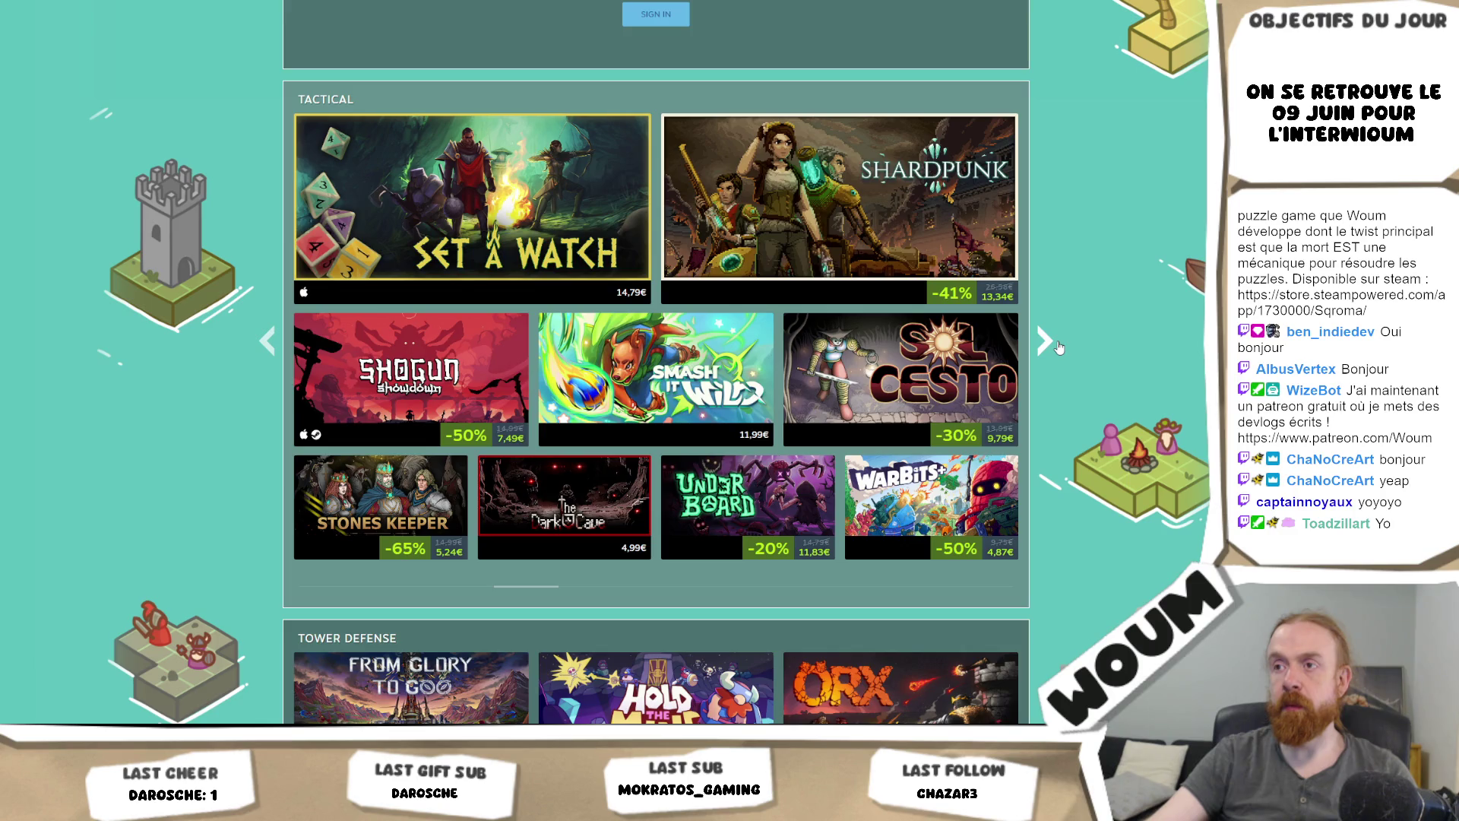
pyautogui.click(1060, 347)
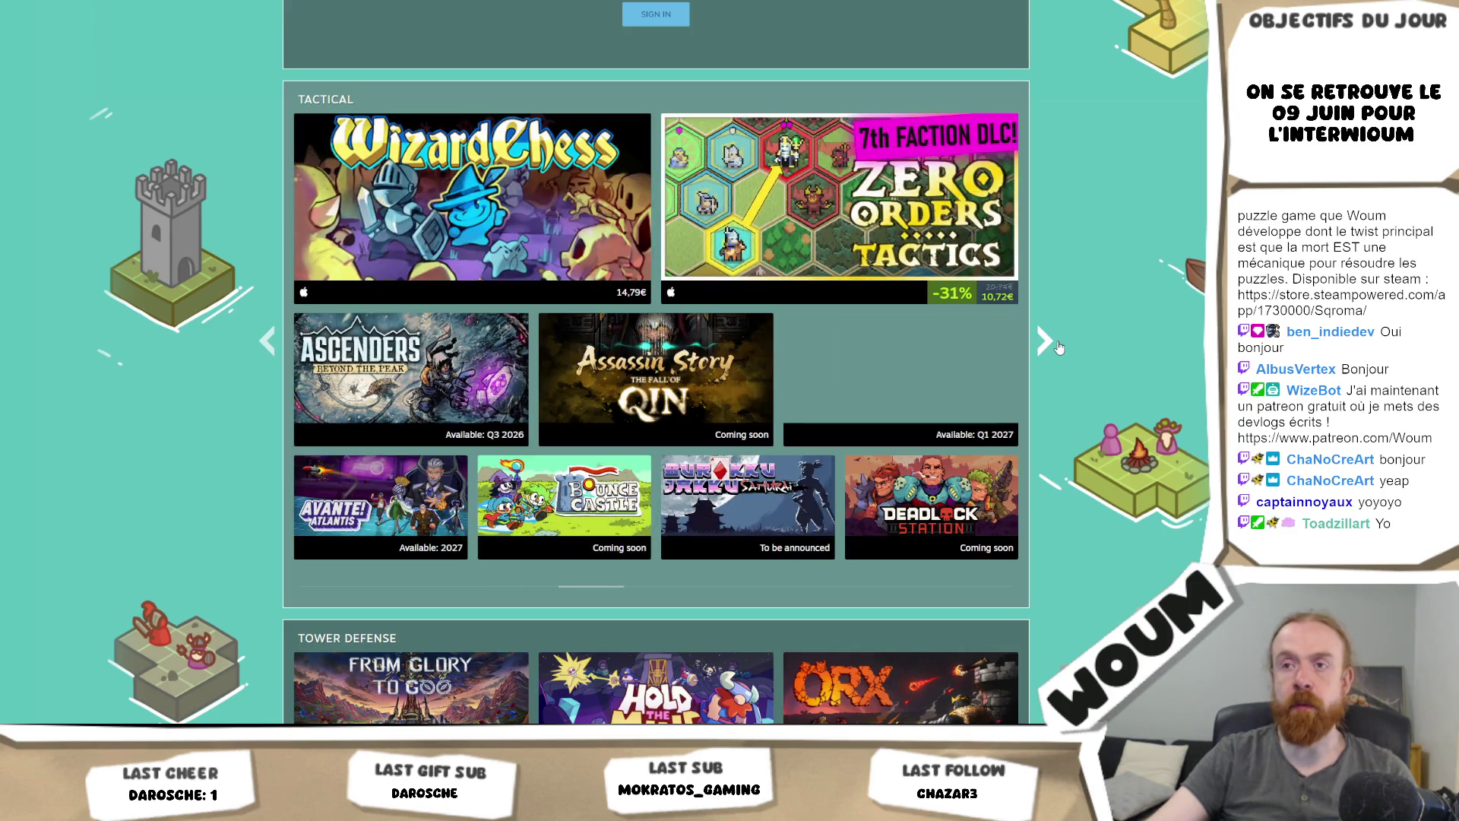
pyautogui.click(1061, 347)
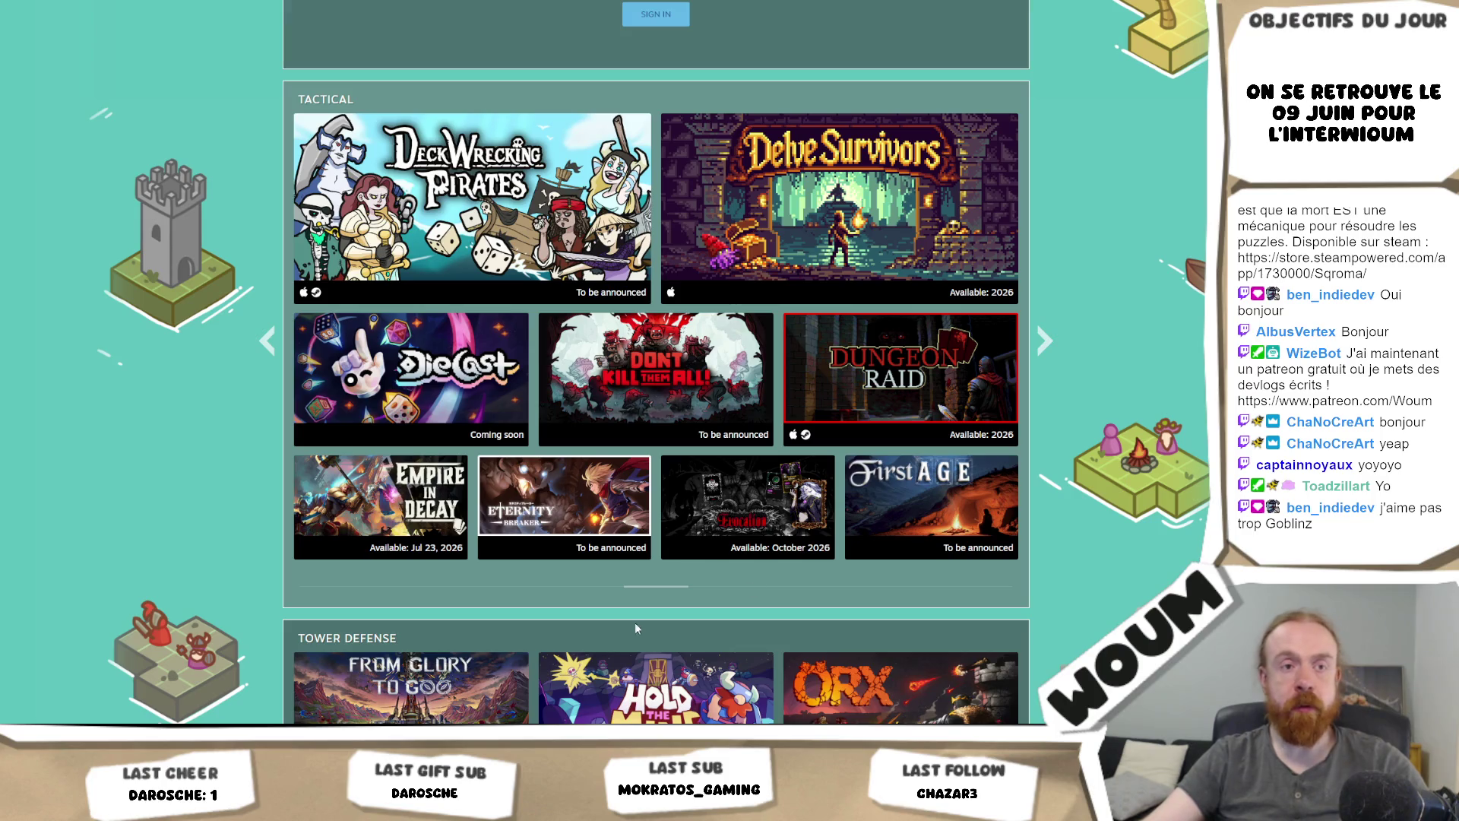
pyautogui.moveTo(1024, 346)
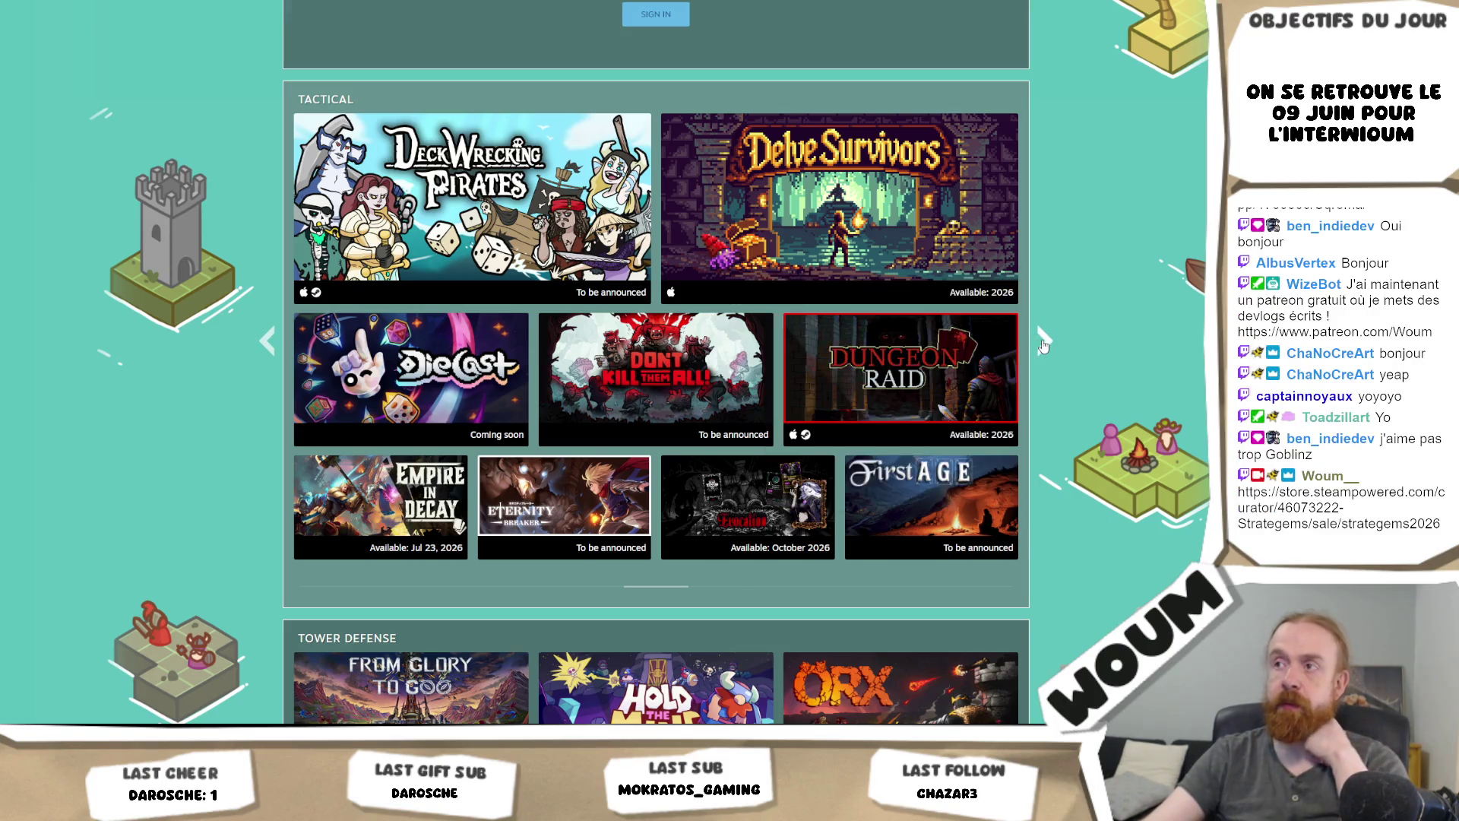
pyautogui.click(1045, 371)
pyautogui.scroll(-6, 1045, 376)
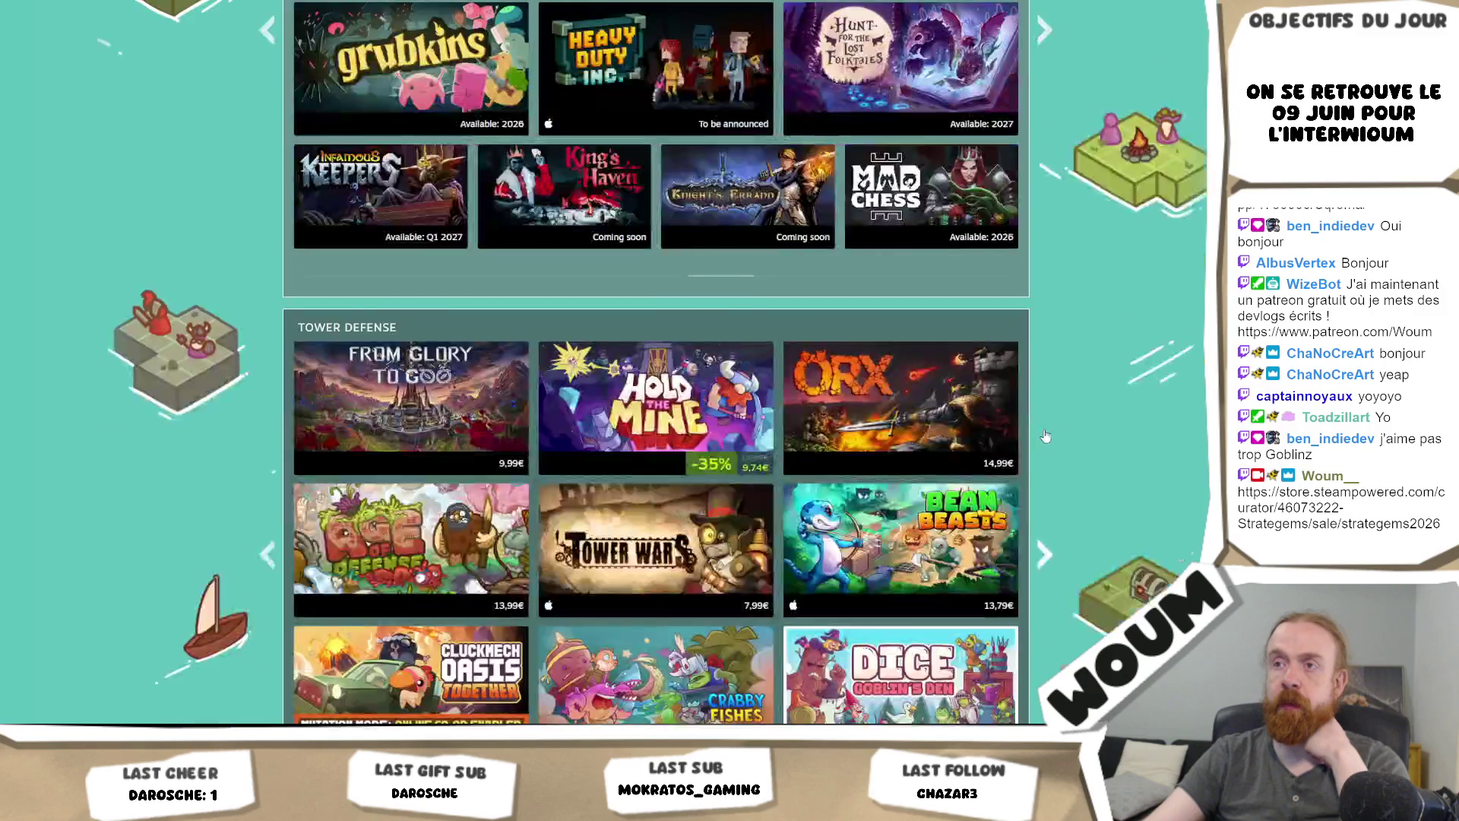
# Step: Page forward through the Tower Defense carousel, cycling past its last page
pyautogui.click(1042, 353)
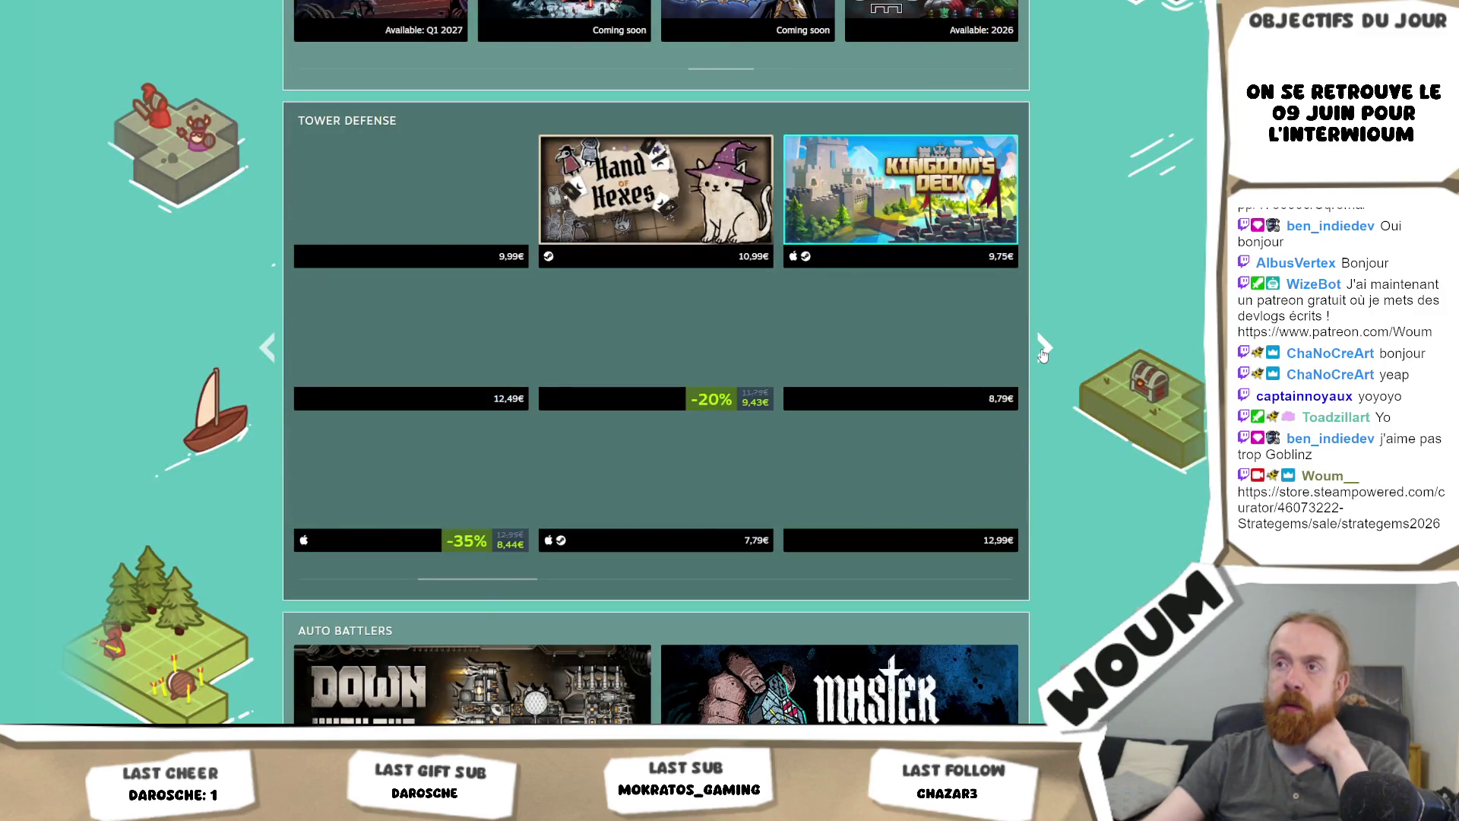
pyautogui.click(1044, 351)
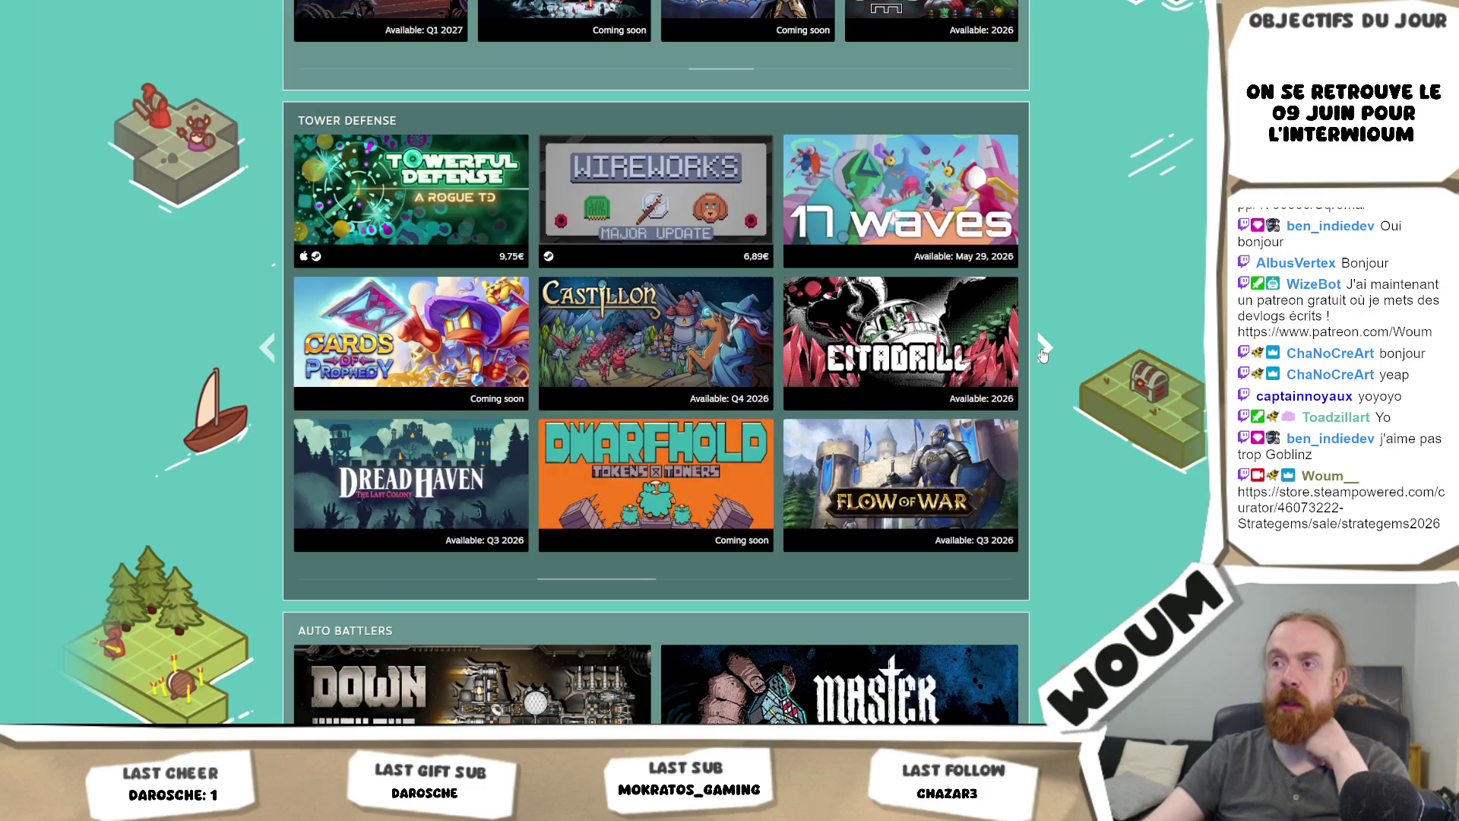
pyautogui.click(1043, 351)
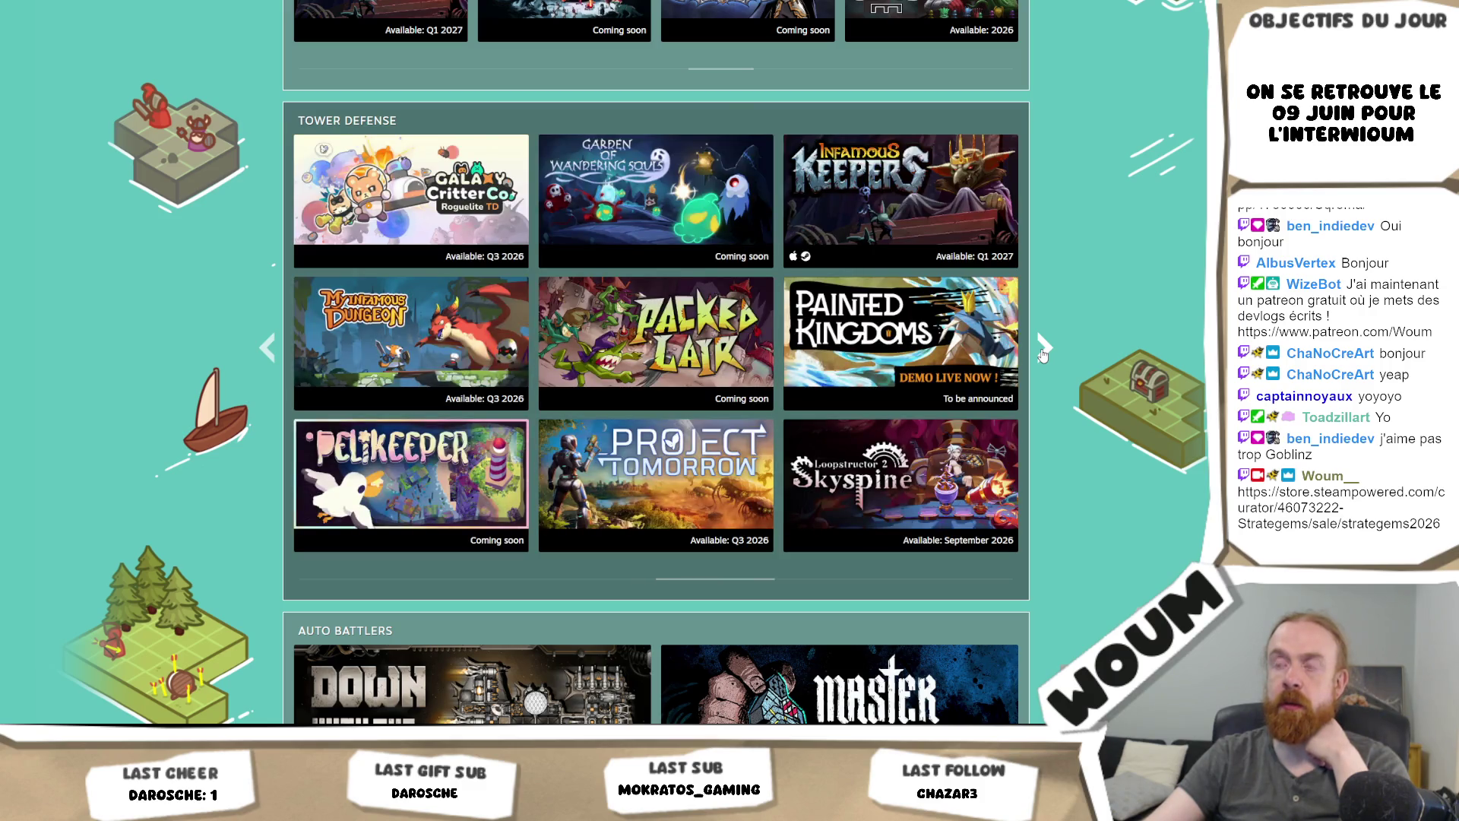
pyautogui.click(1043, 352)
pyautogui.click(1043, 351)
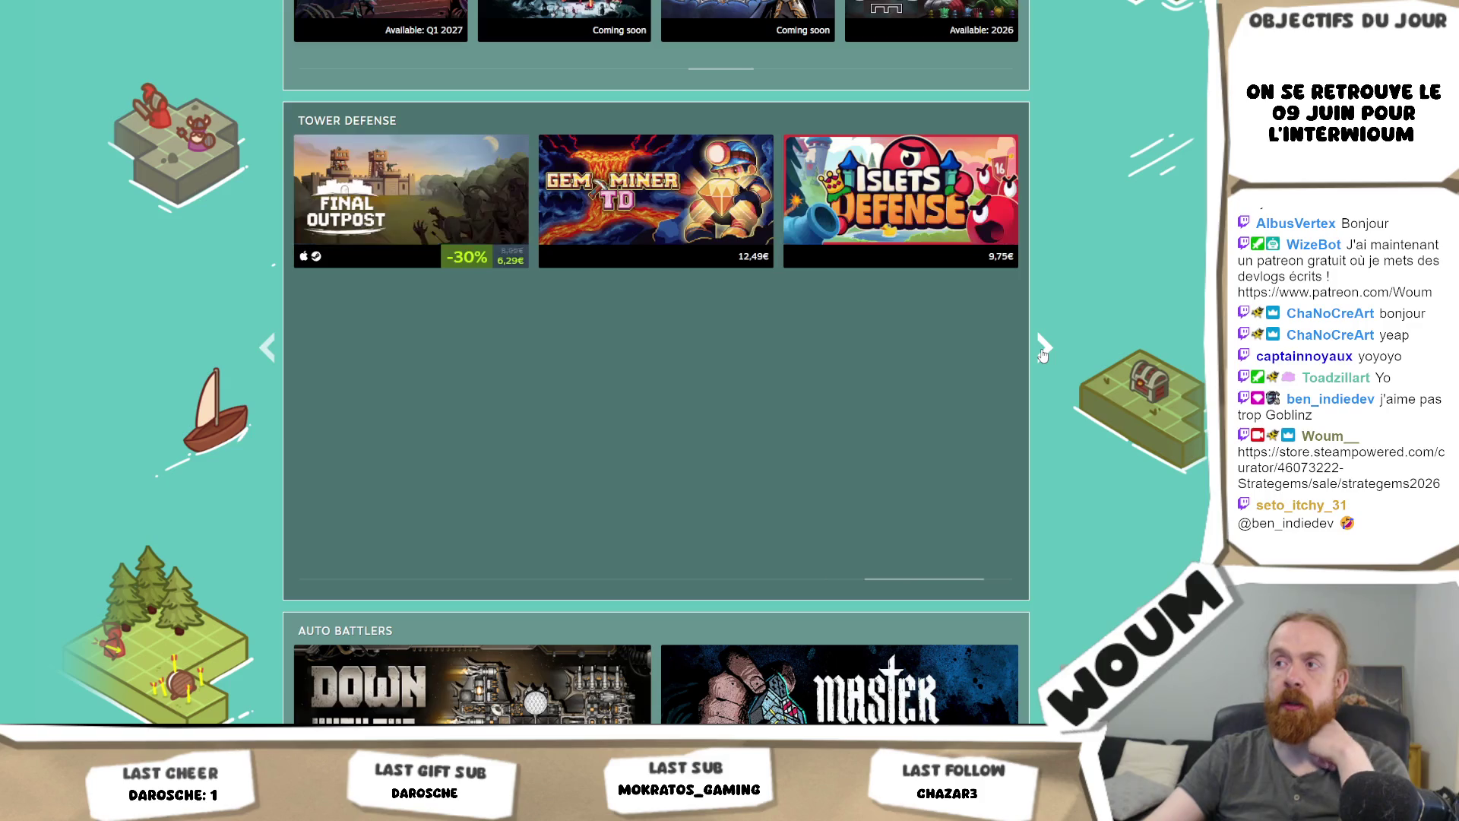
pyautogui.click(1044, 351)
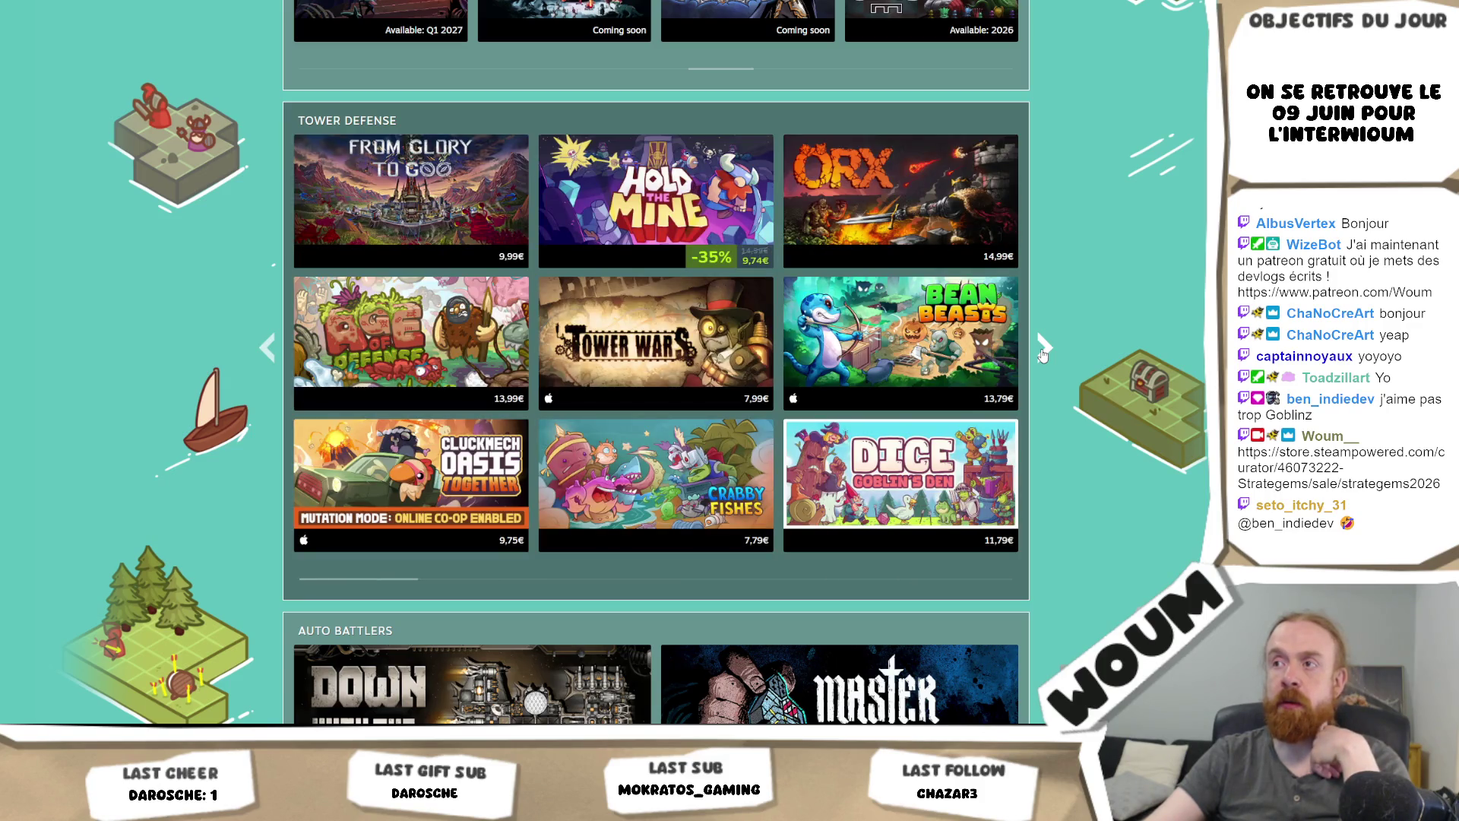
pyautogui.click(1044, 351)
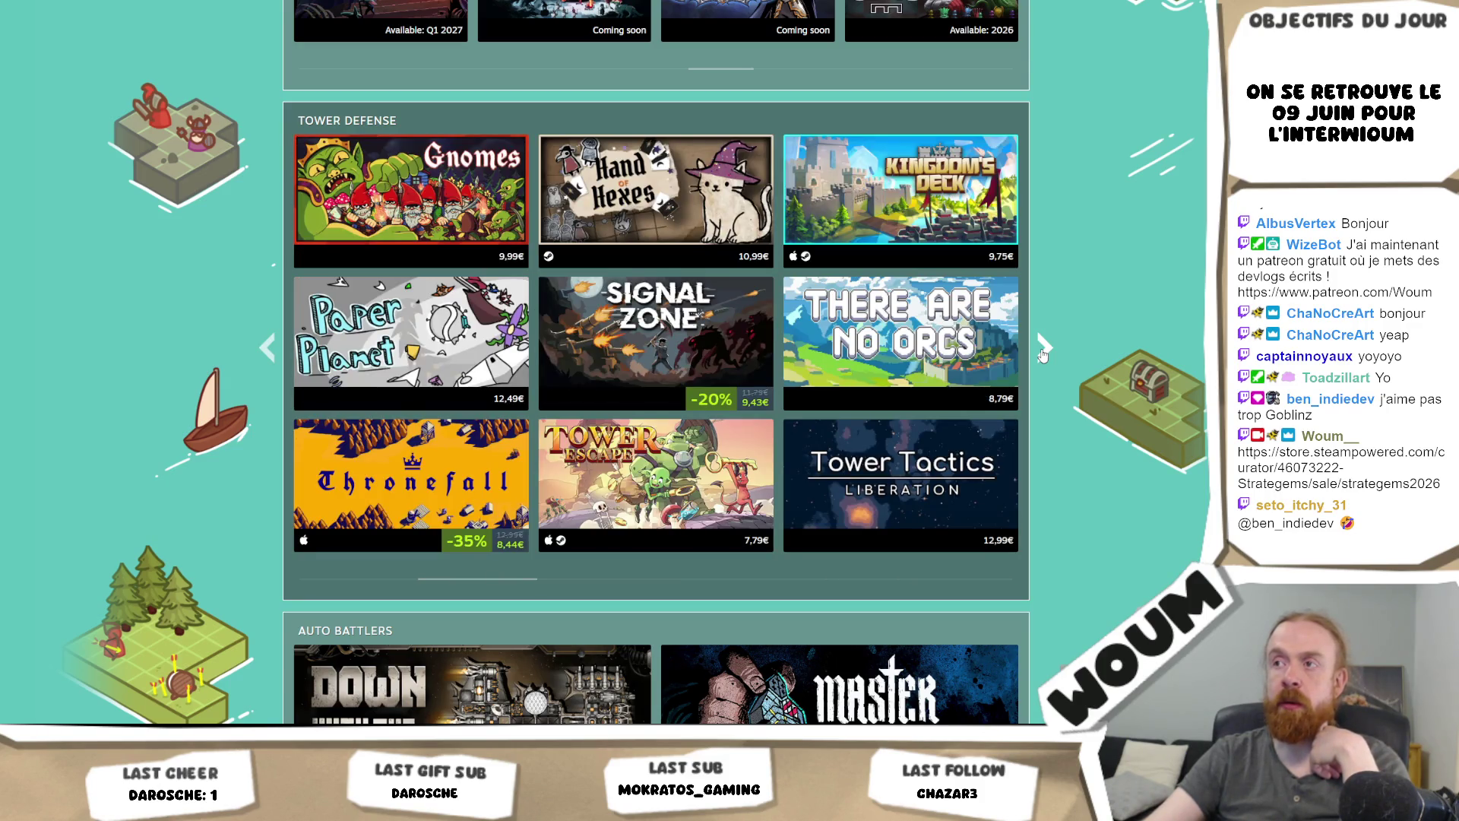
pyautogui.click(1044, 351)
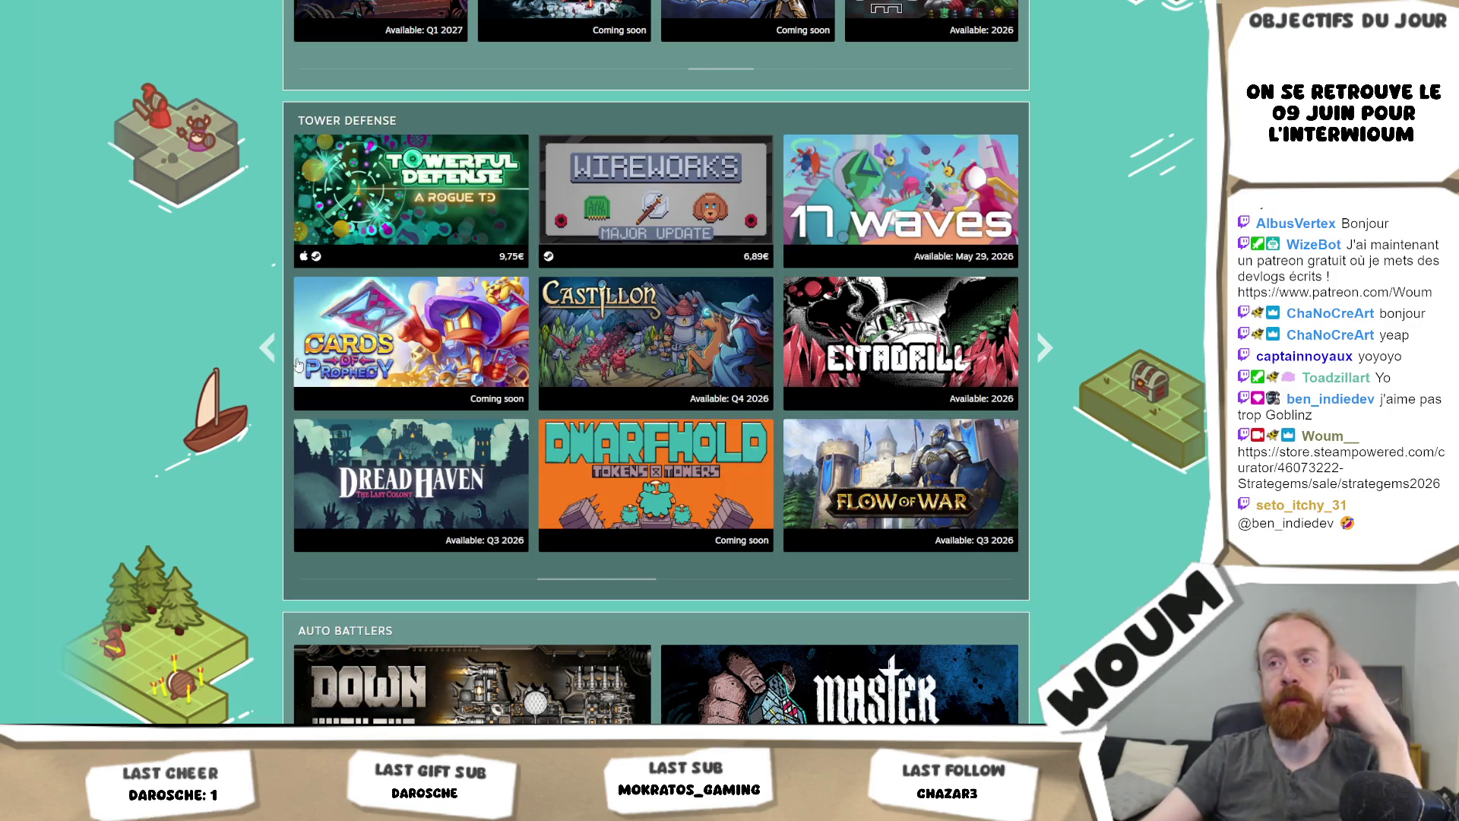
pyautogui.moveTo(415, 321)
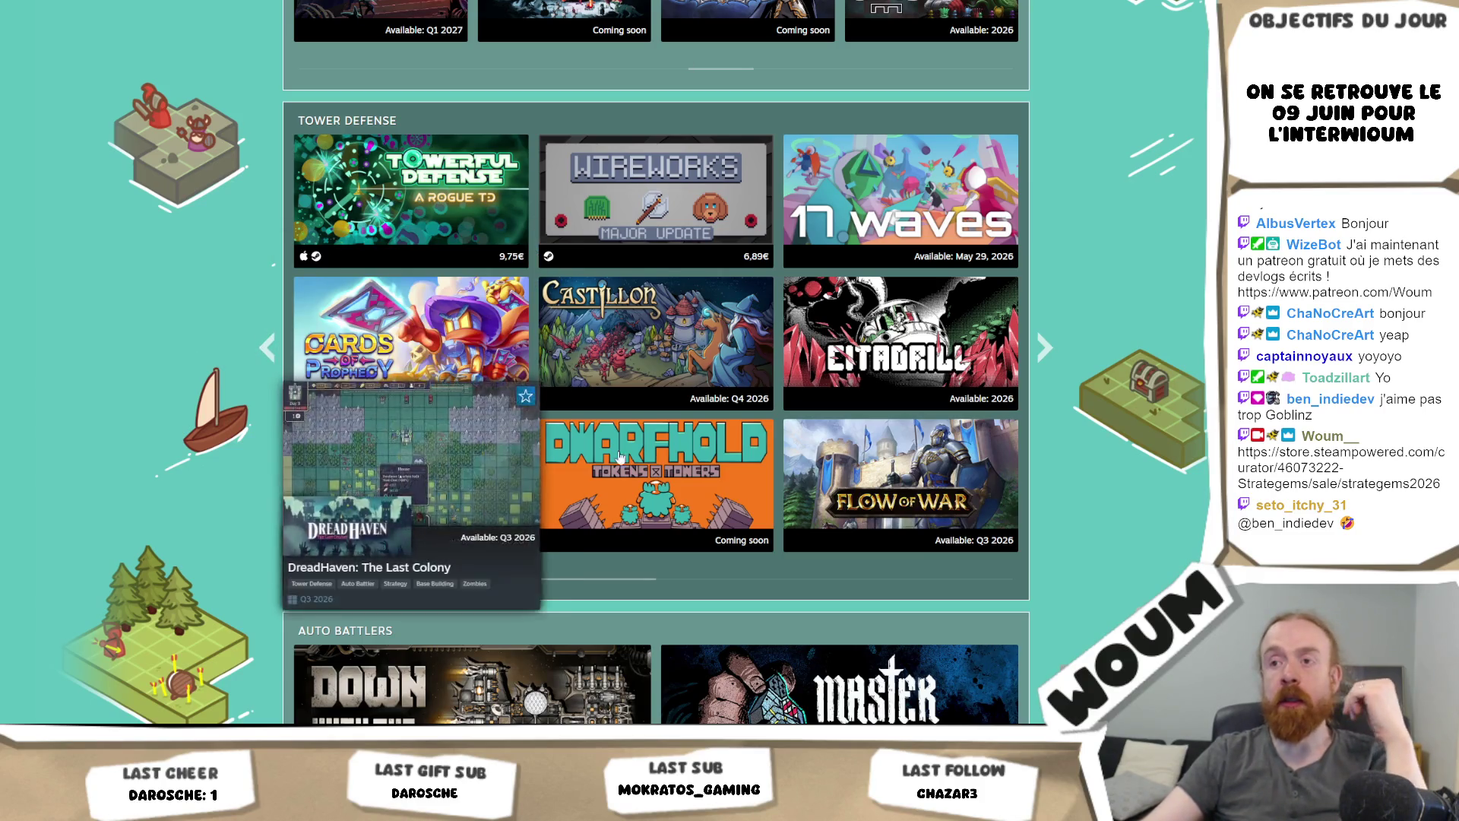
pyautogui.click(1044, 348)
pyautogui.click(1045, 347)
pyautogui.click(1044, 347)
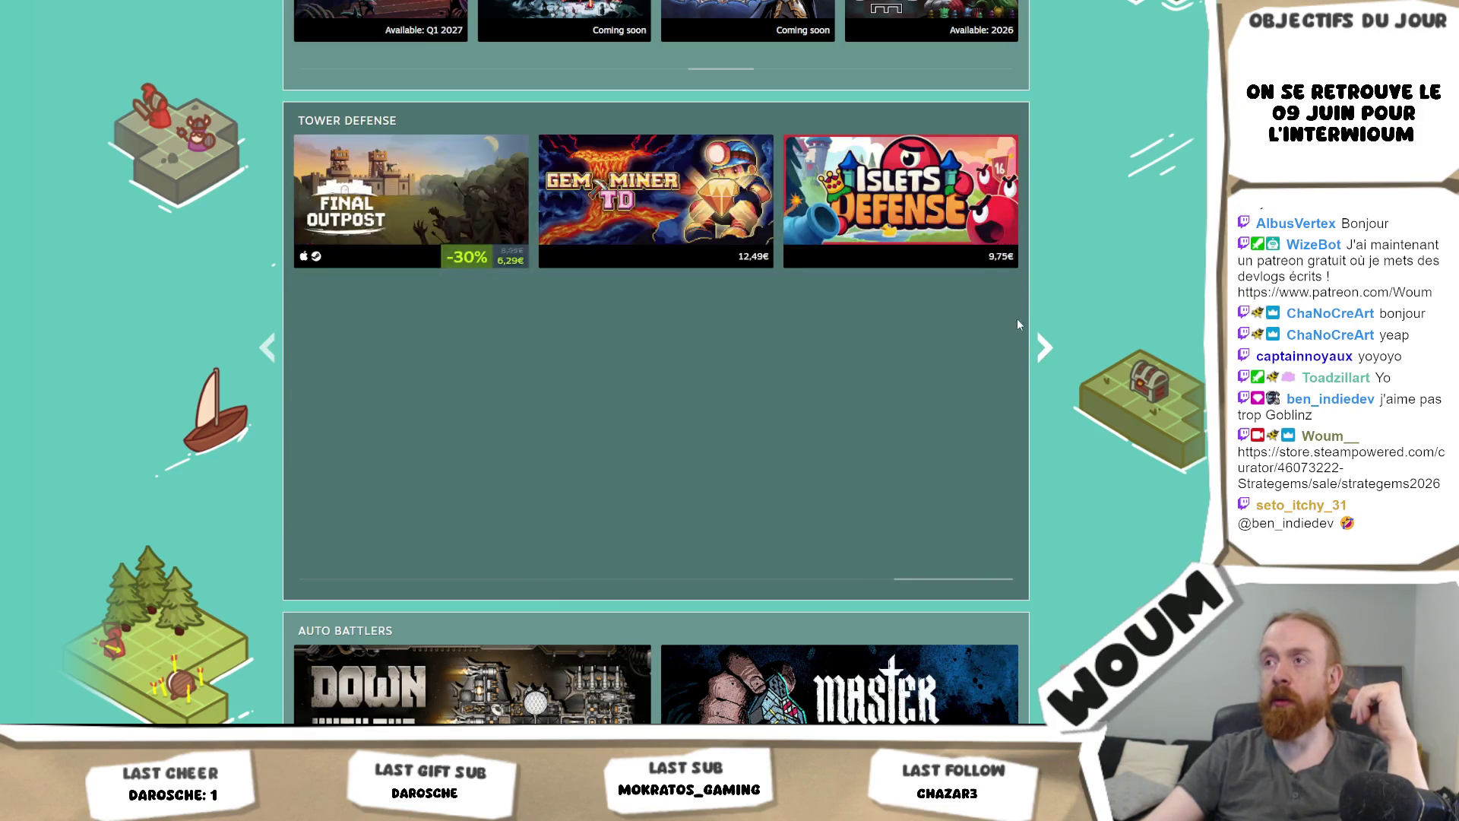
pyautogui.moveTo(908, 199)
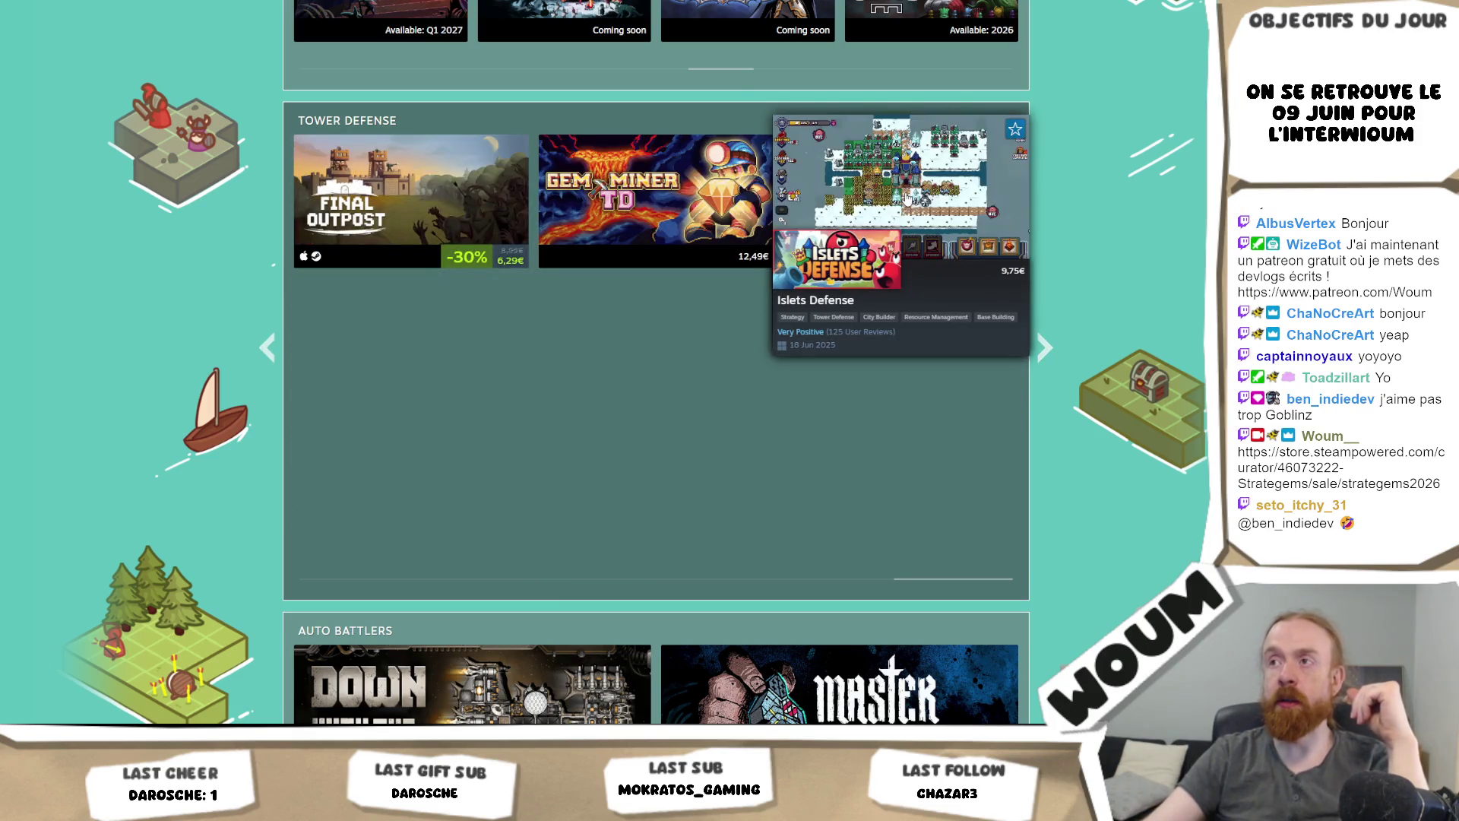
pyautogui.moveTo(737, 218)
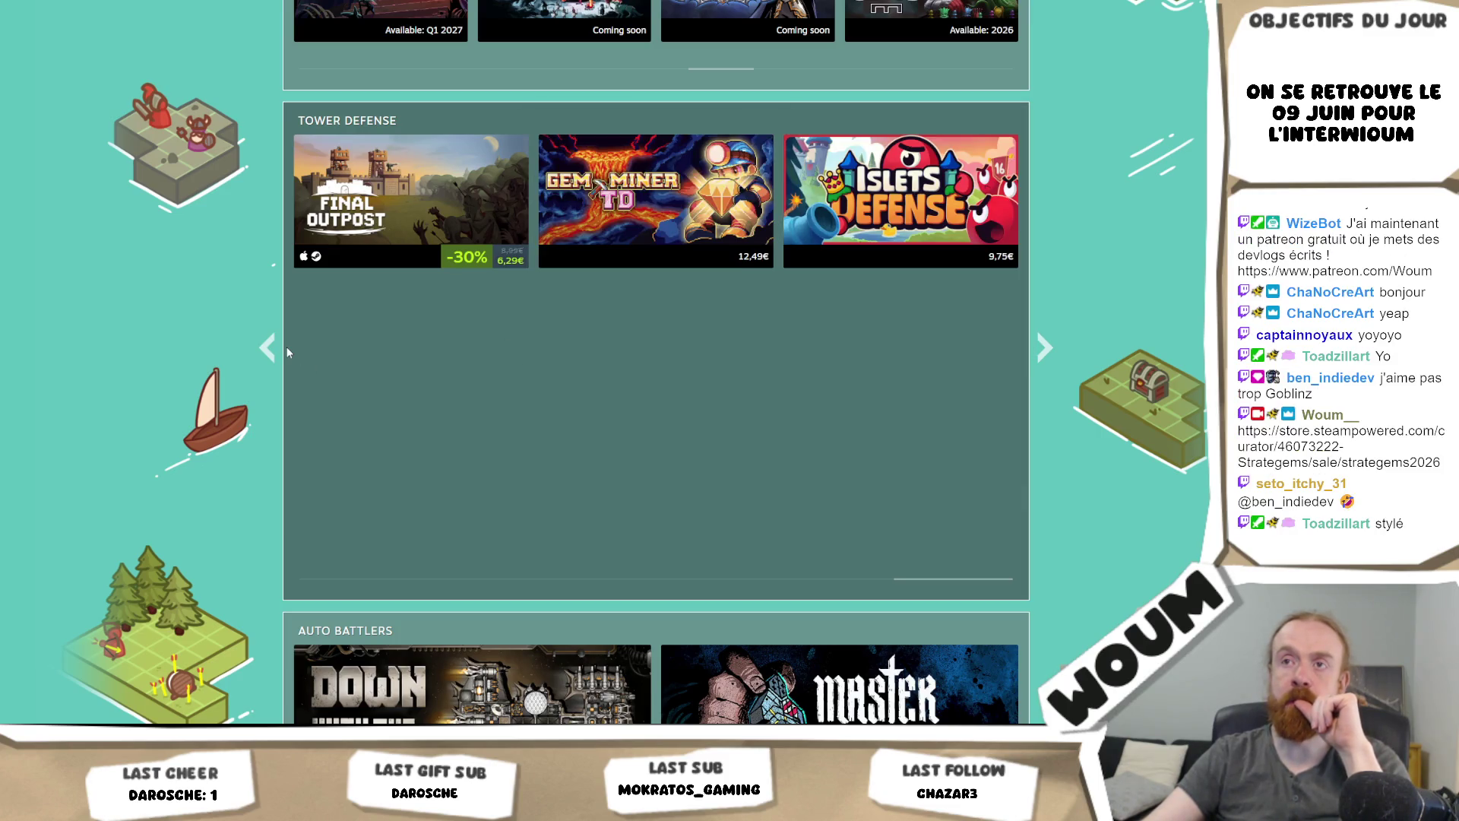
# Step: Step back three Tower Defense pages, looking over Pelikeeper and Galaxy Critter Co
pyautogui.click(276, 348)
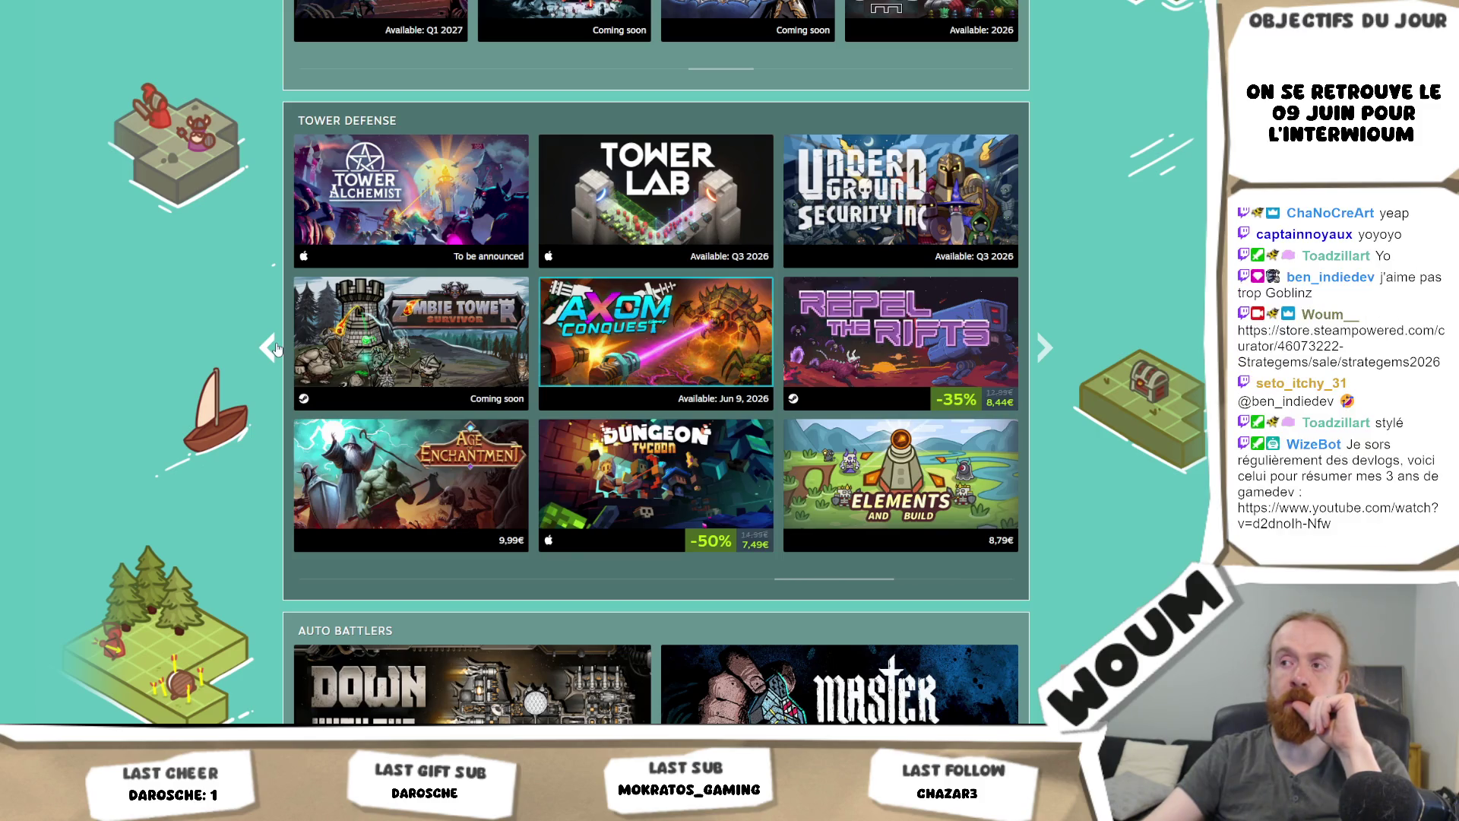
pyautogui.click(276, 348)
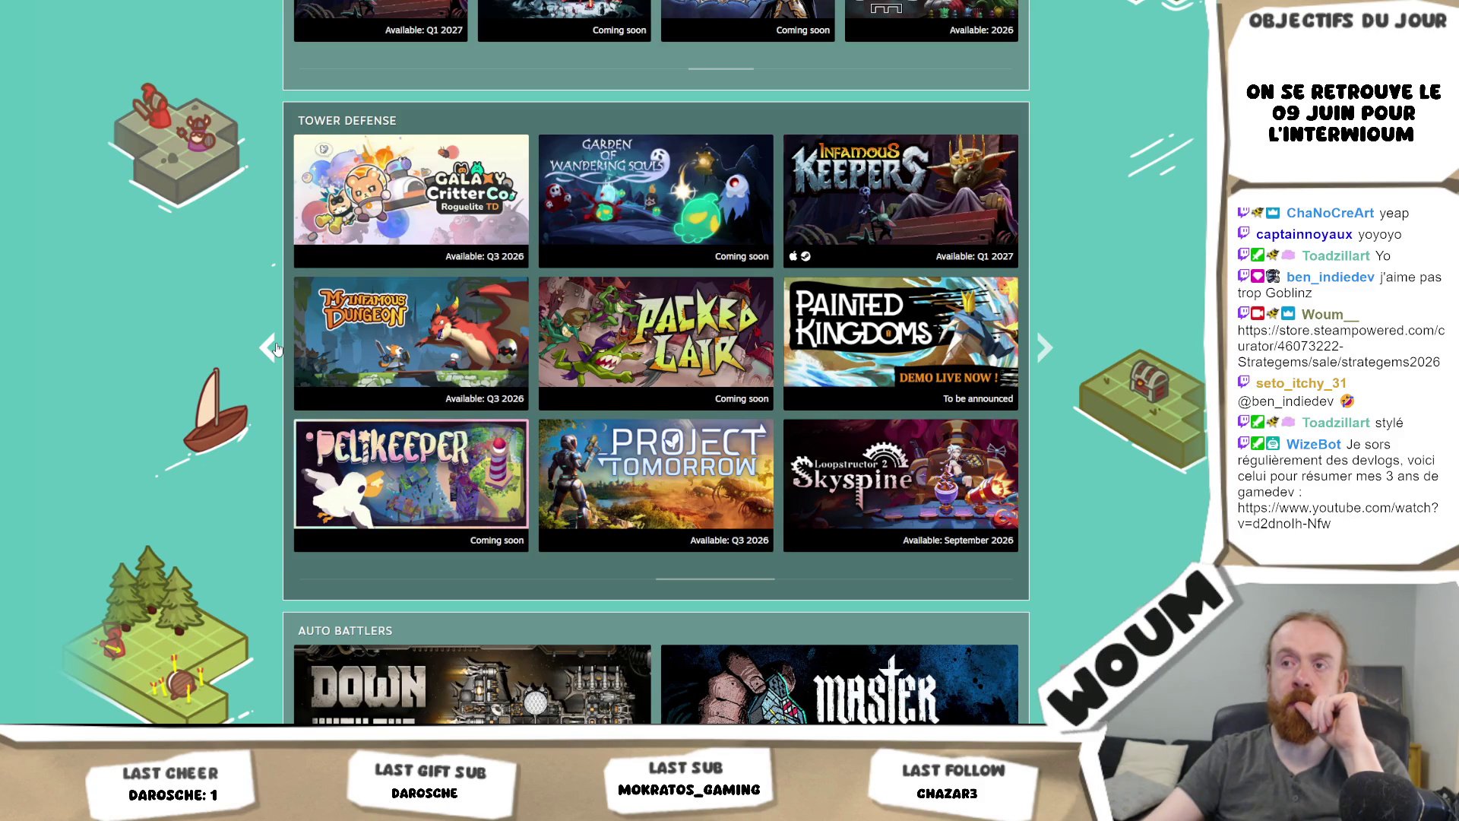
pyautogui.moveTo(437, 494)
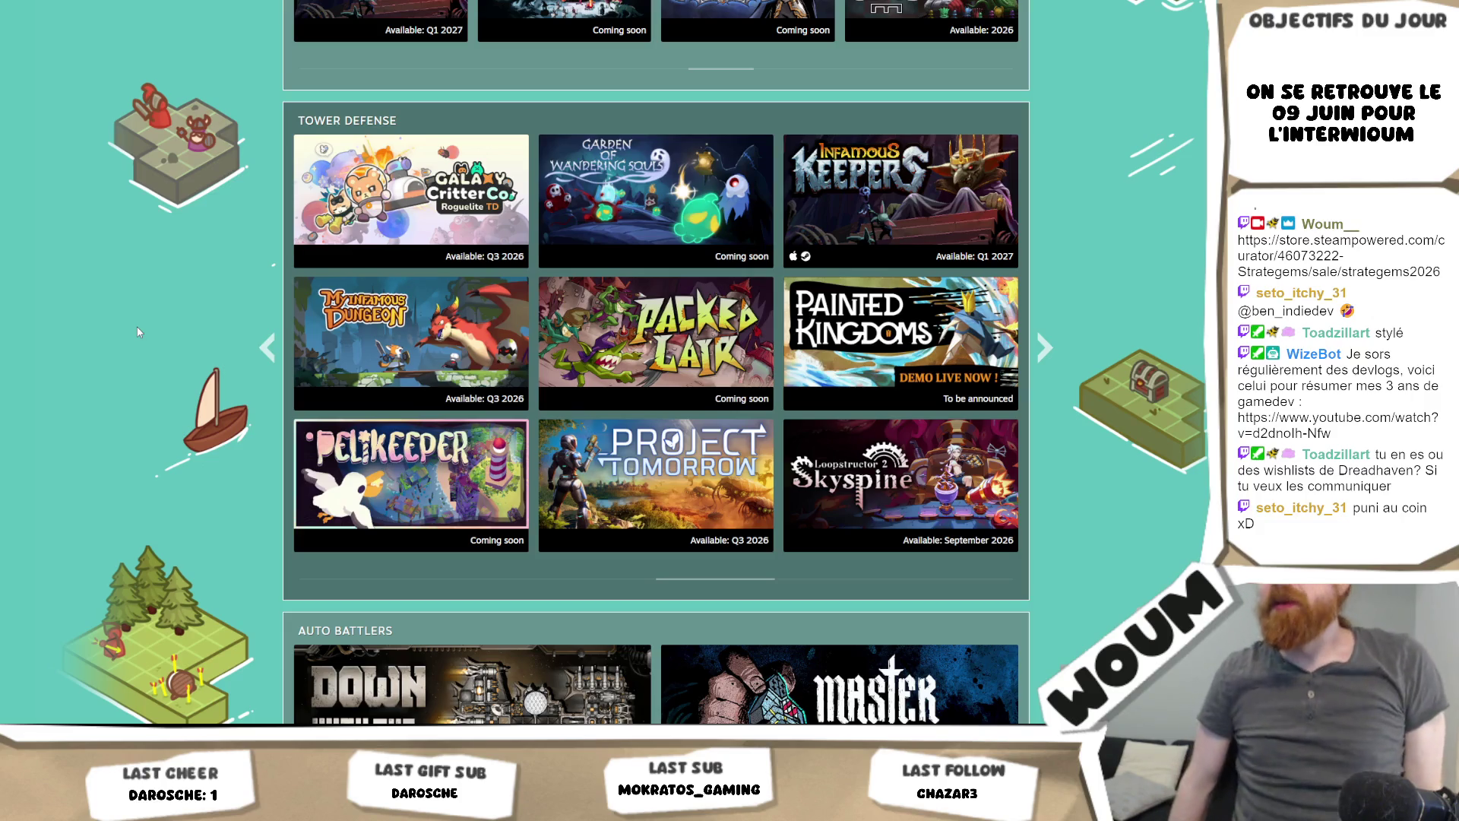
pyautogui.moveTo(466, 166)
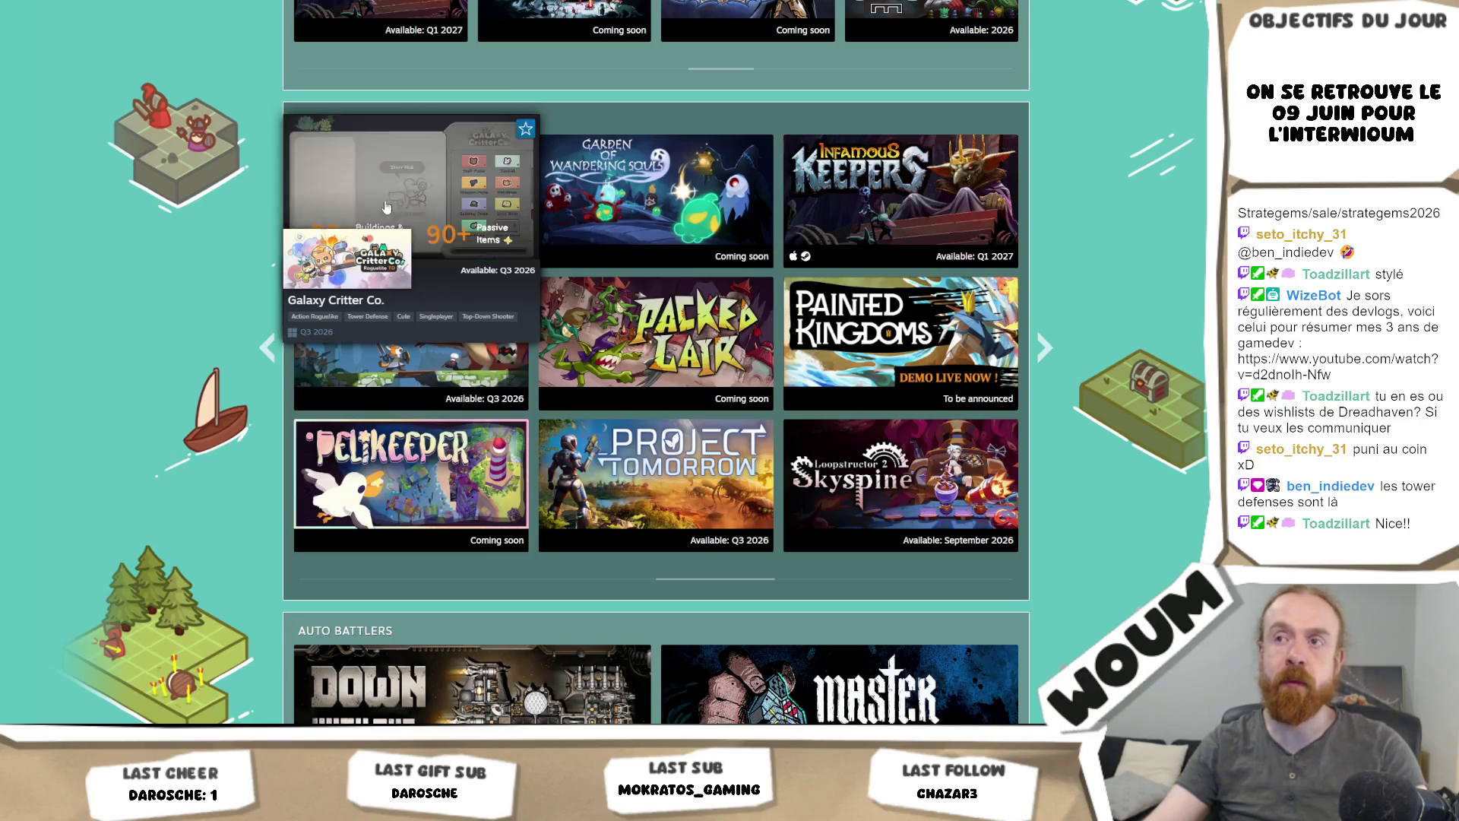
pyautogui.click(253, 343)
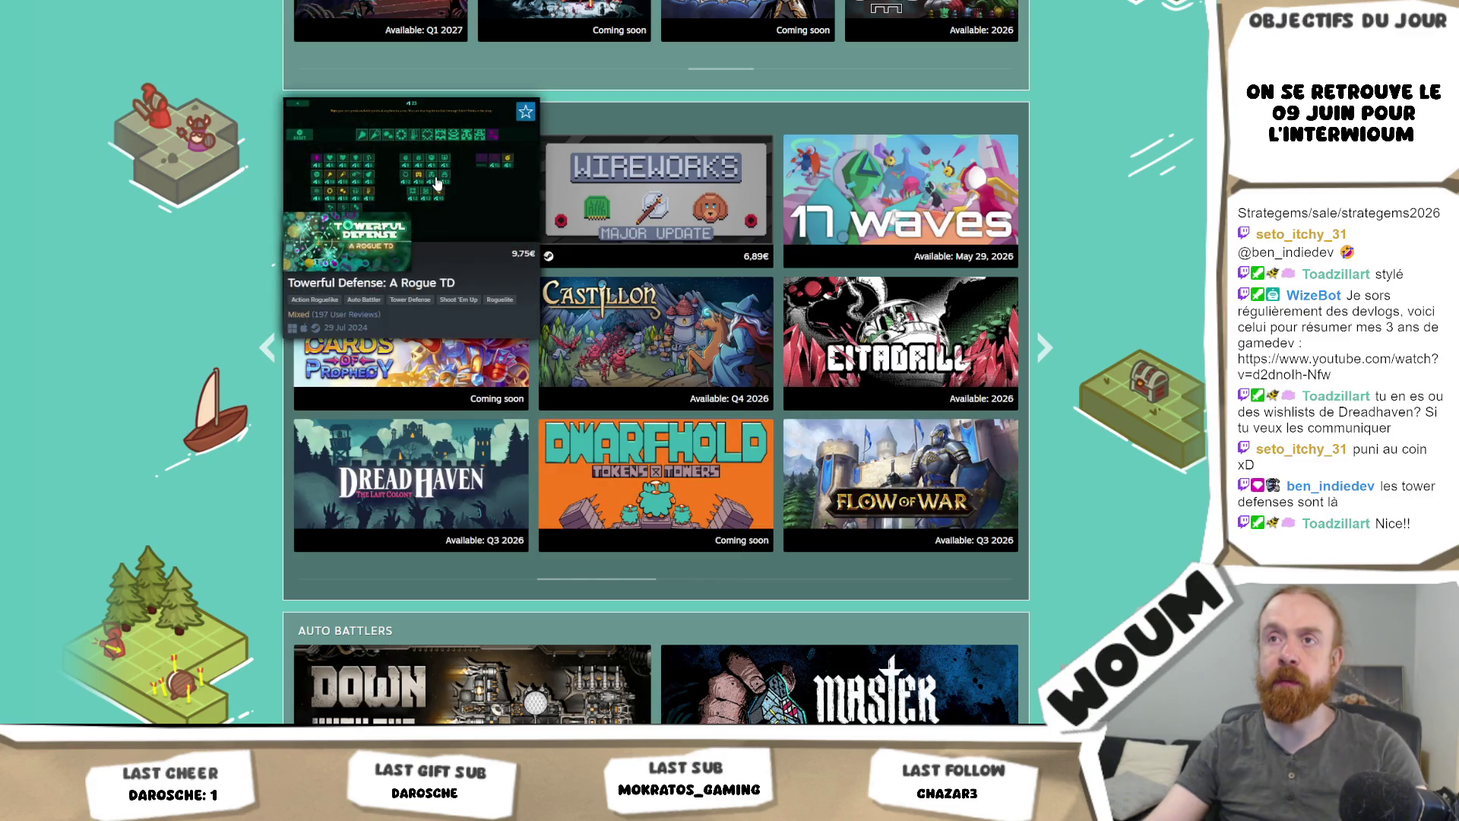
# Step: Page back through Tower Defense, wrapping around, to the From Glory To Goo, Hold the Mine, ORX page
pyautogui.click(268, 348)
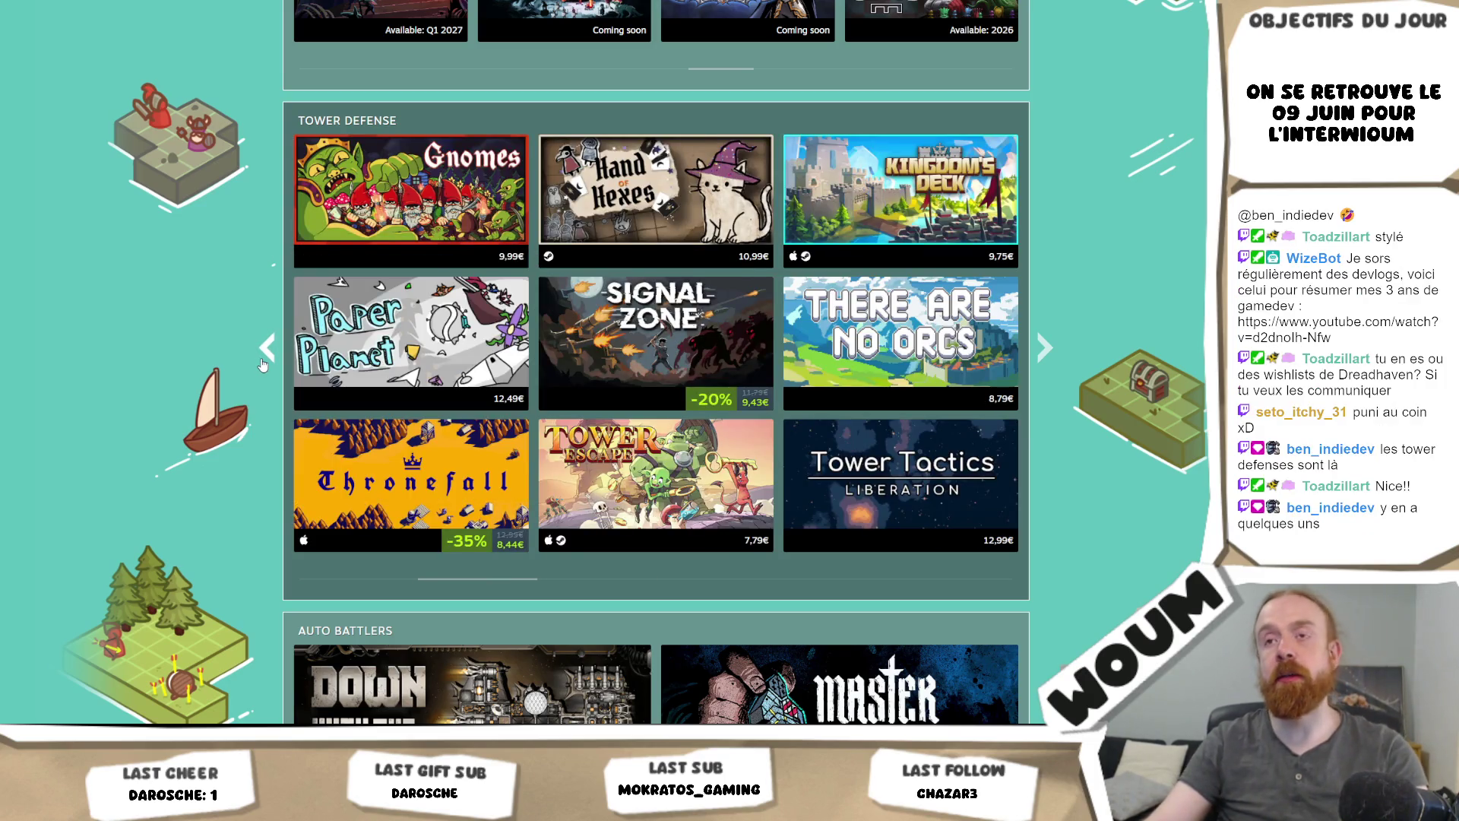
pyautogui.click(262, 365)
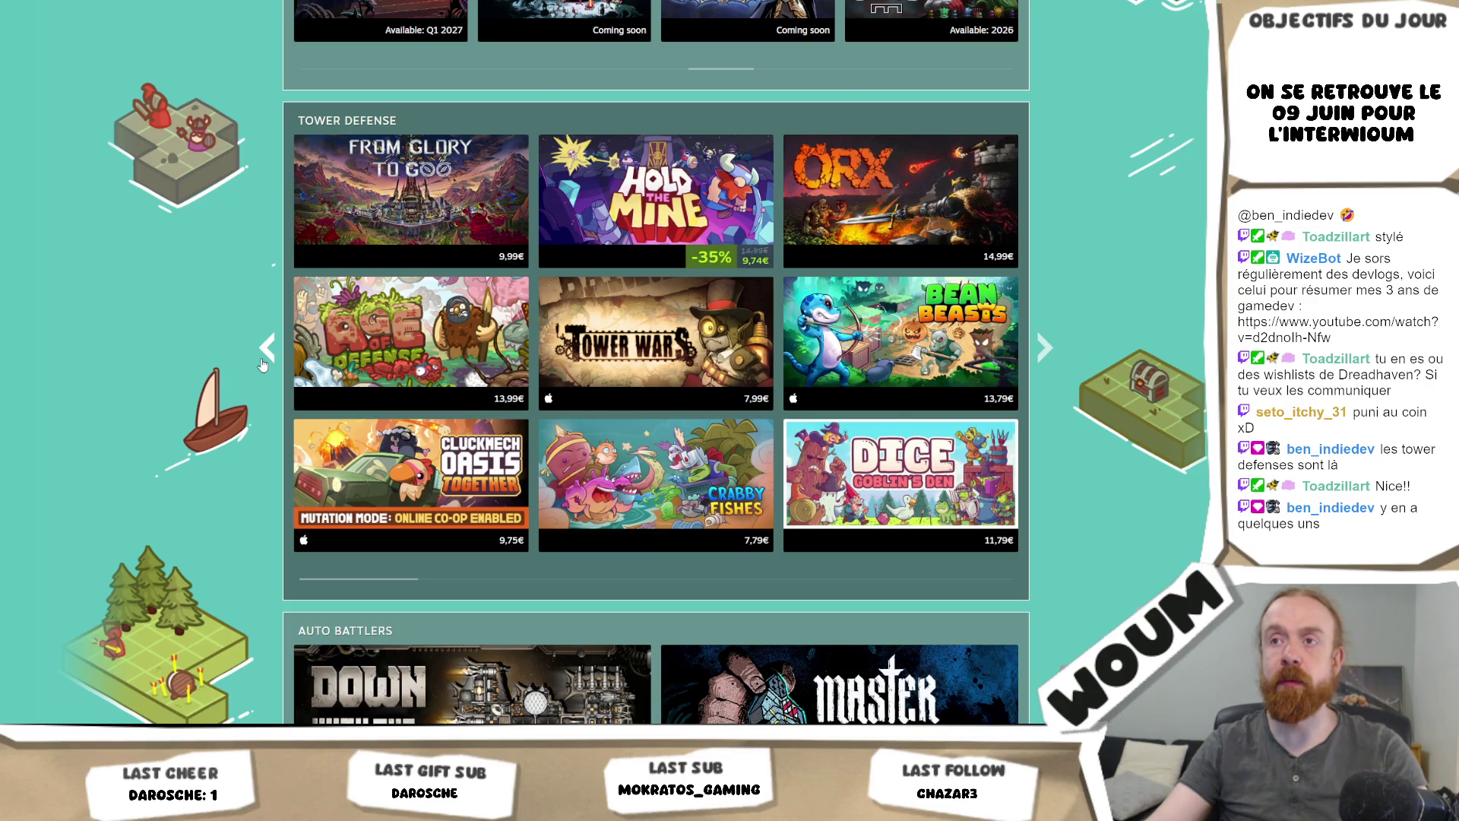
pyautogui.moveTo(447, 194)
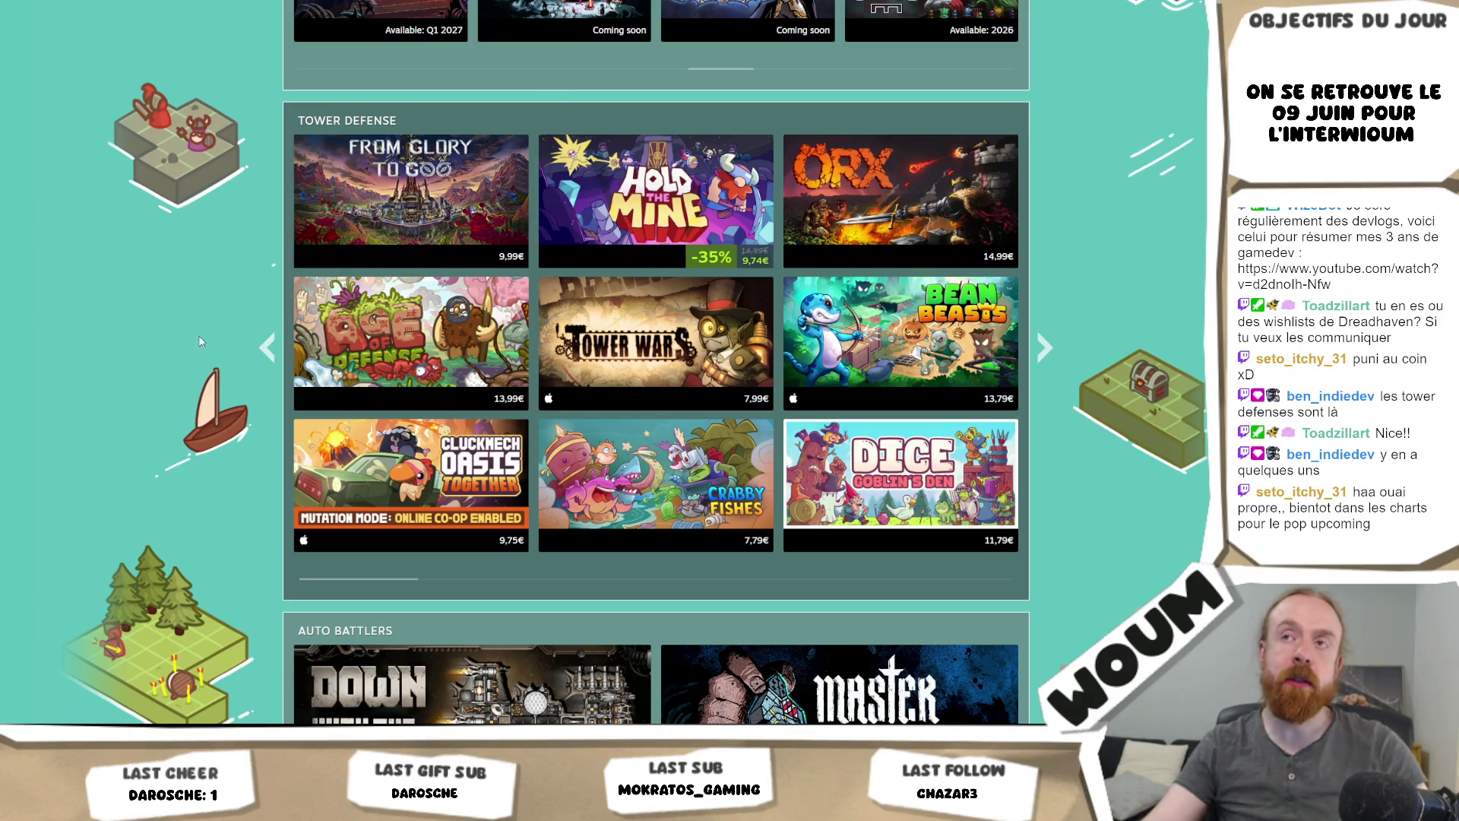
pyautogui.click(270, 348)
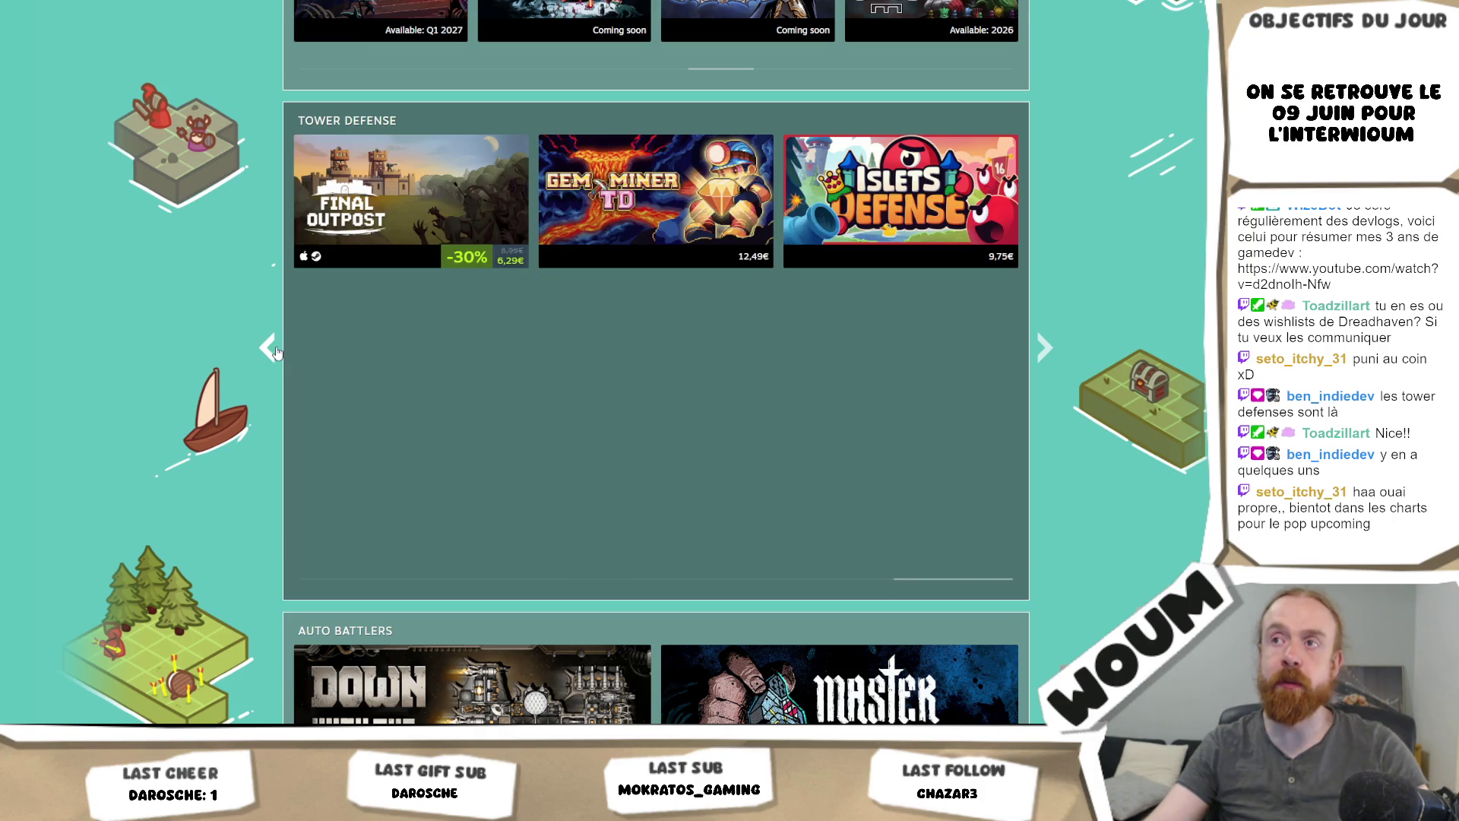
pyautogui.moveTo(679, 184)
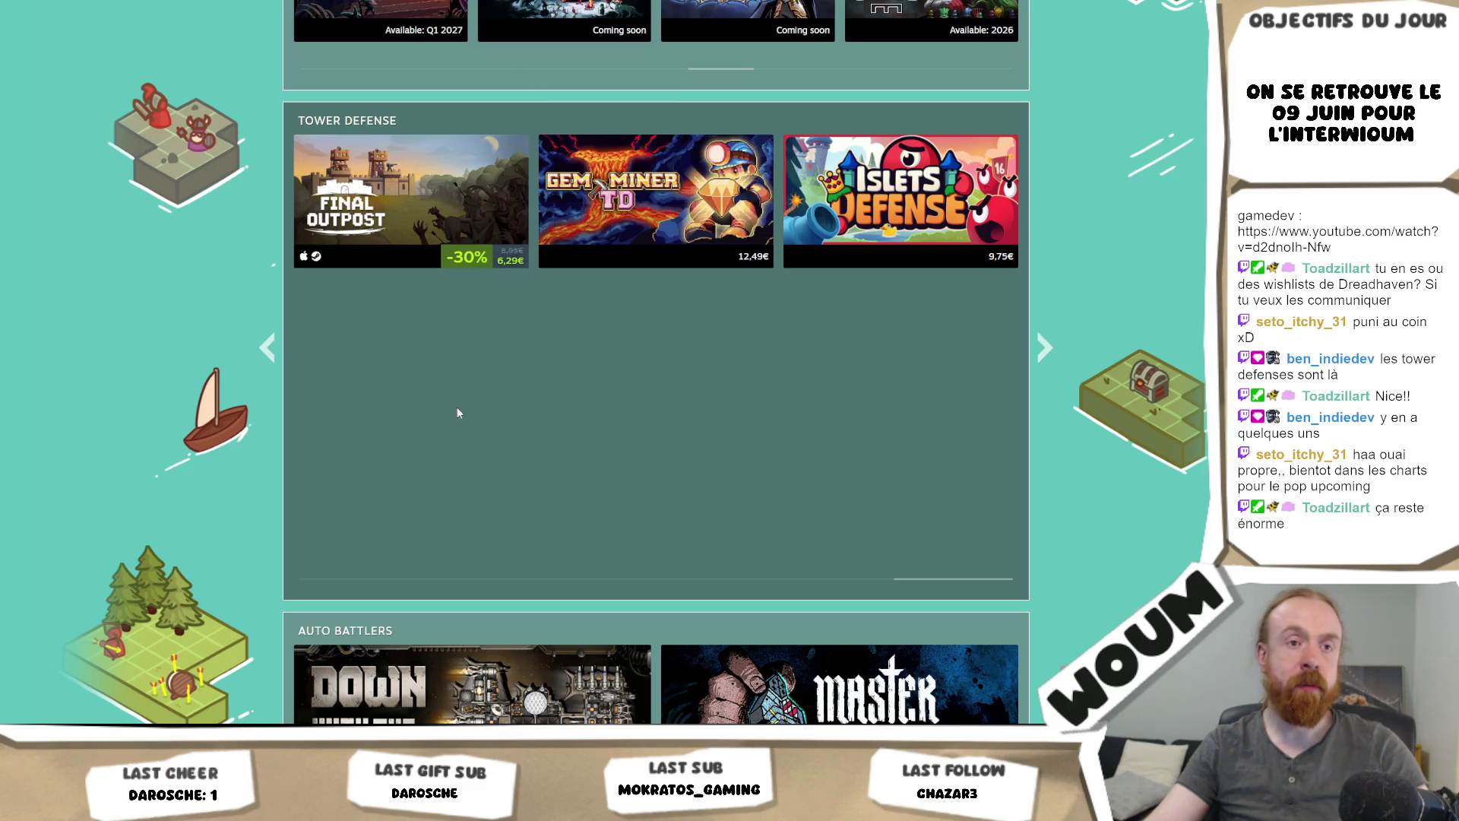
pyautogui.click(270, 348)
pyautogui.click(270, 348)
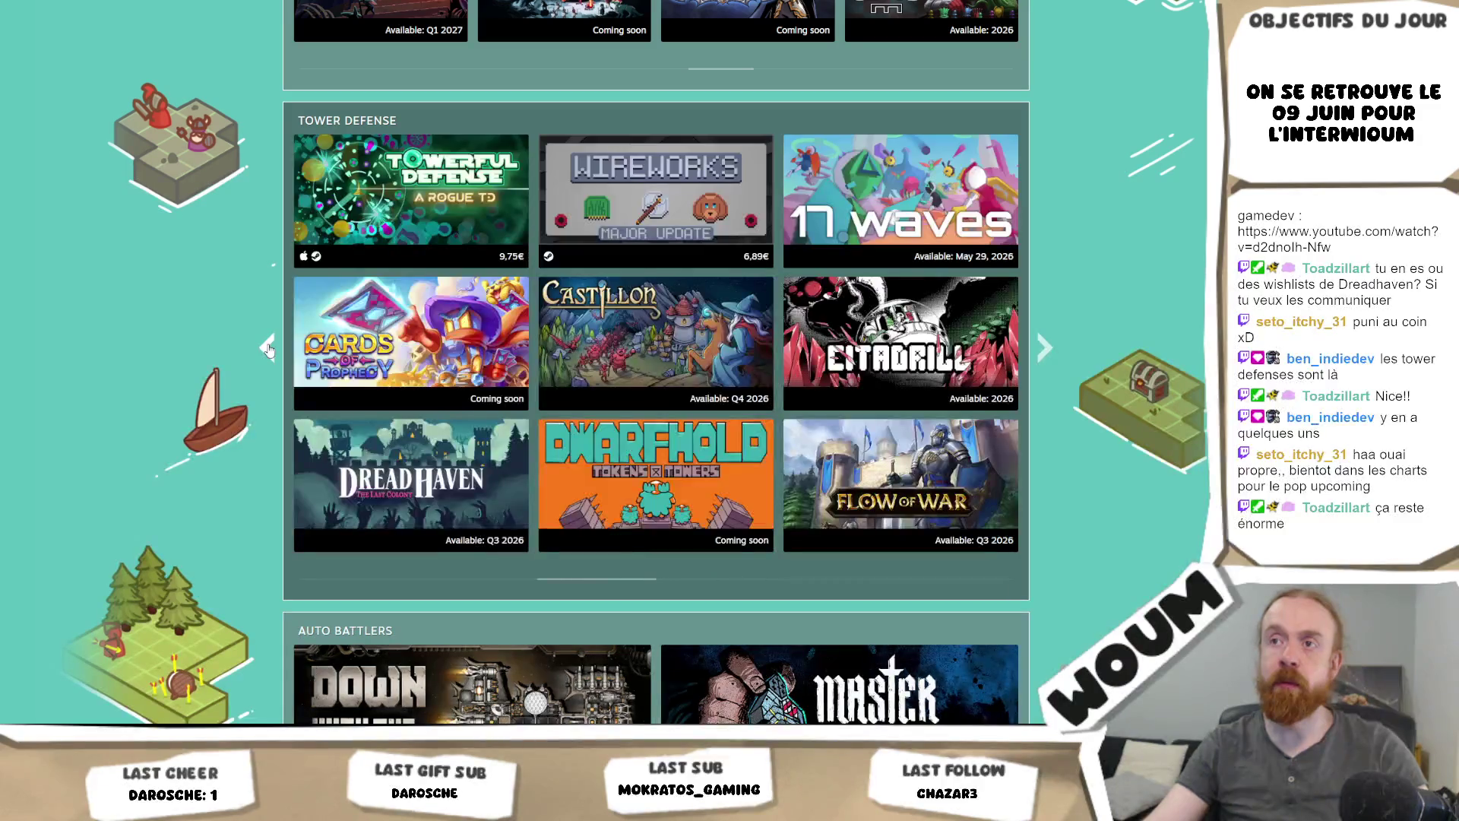
pyautogui.click(270, 349)
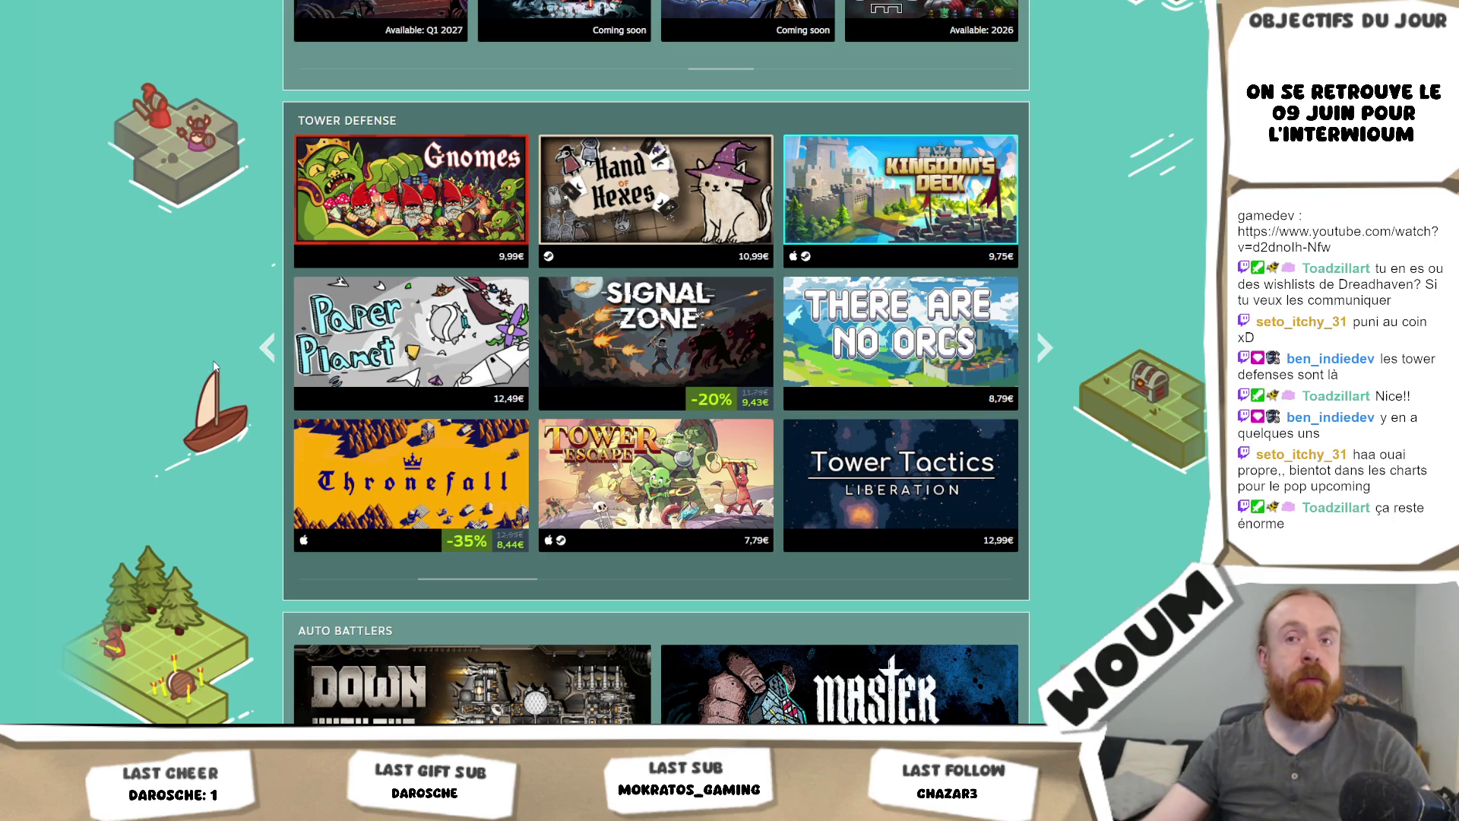
pyautogui.click(268, 351)
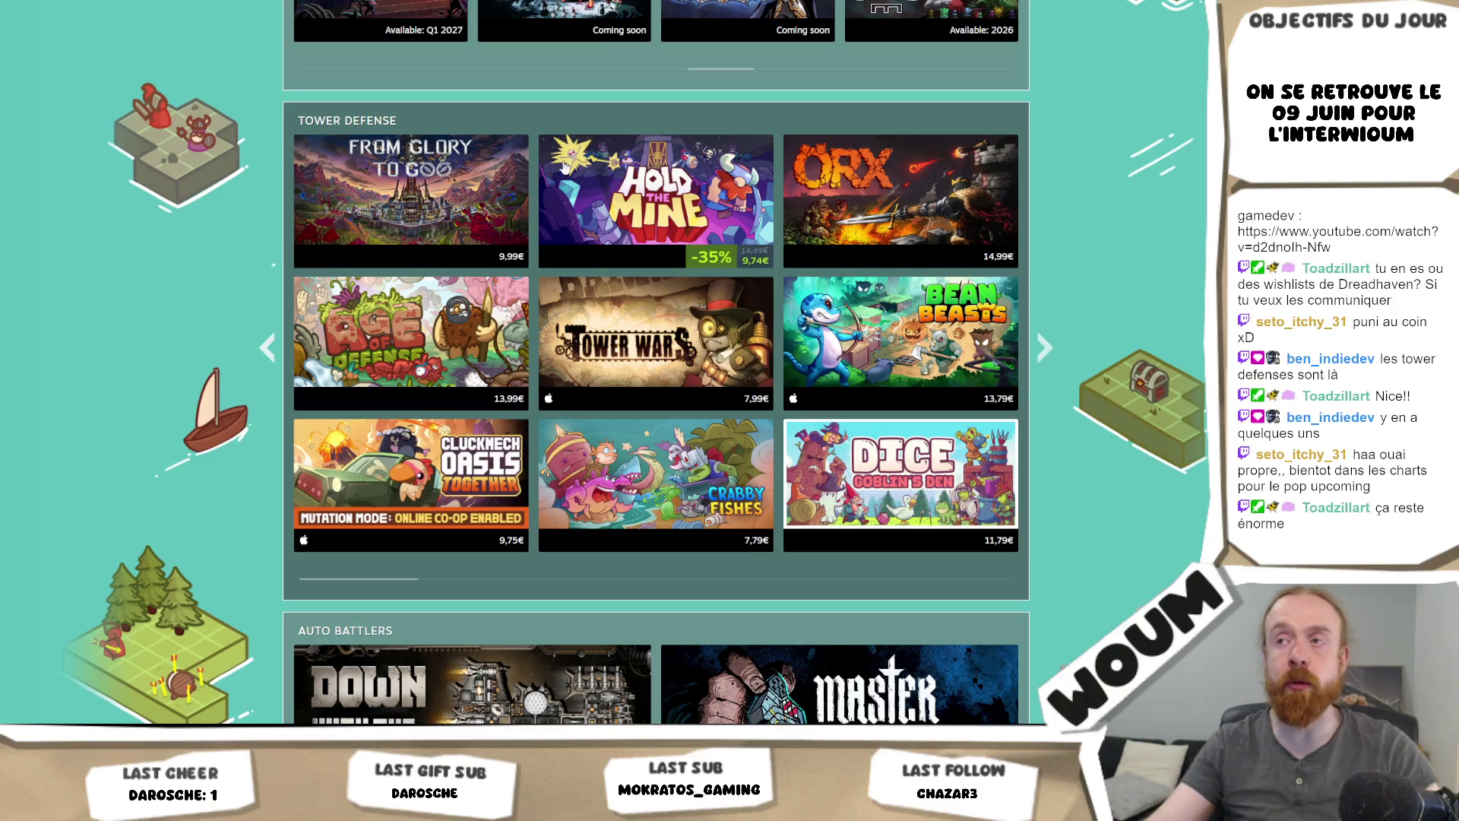
pyautogui.moveTo(722, 363)
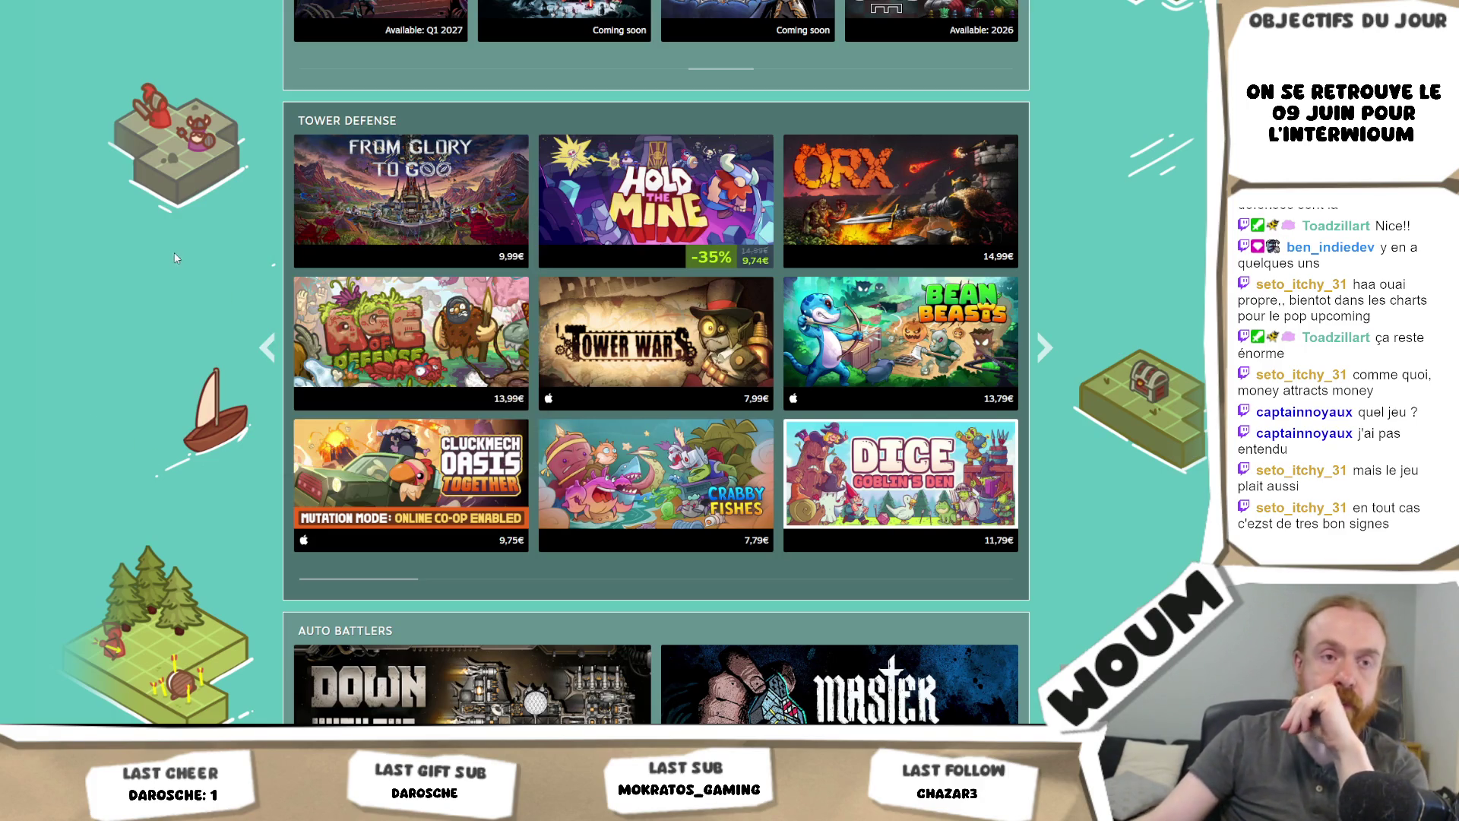
pyautogui.scroll(4, 492, 333)
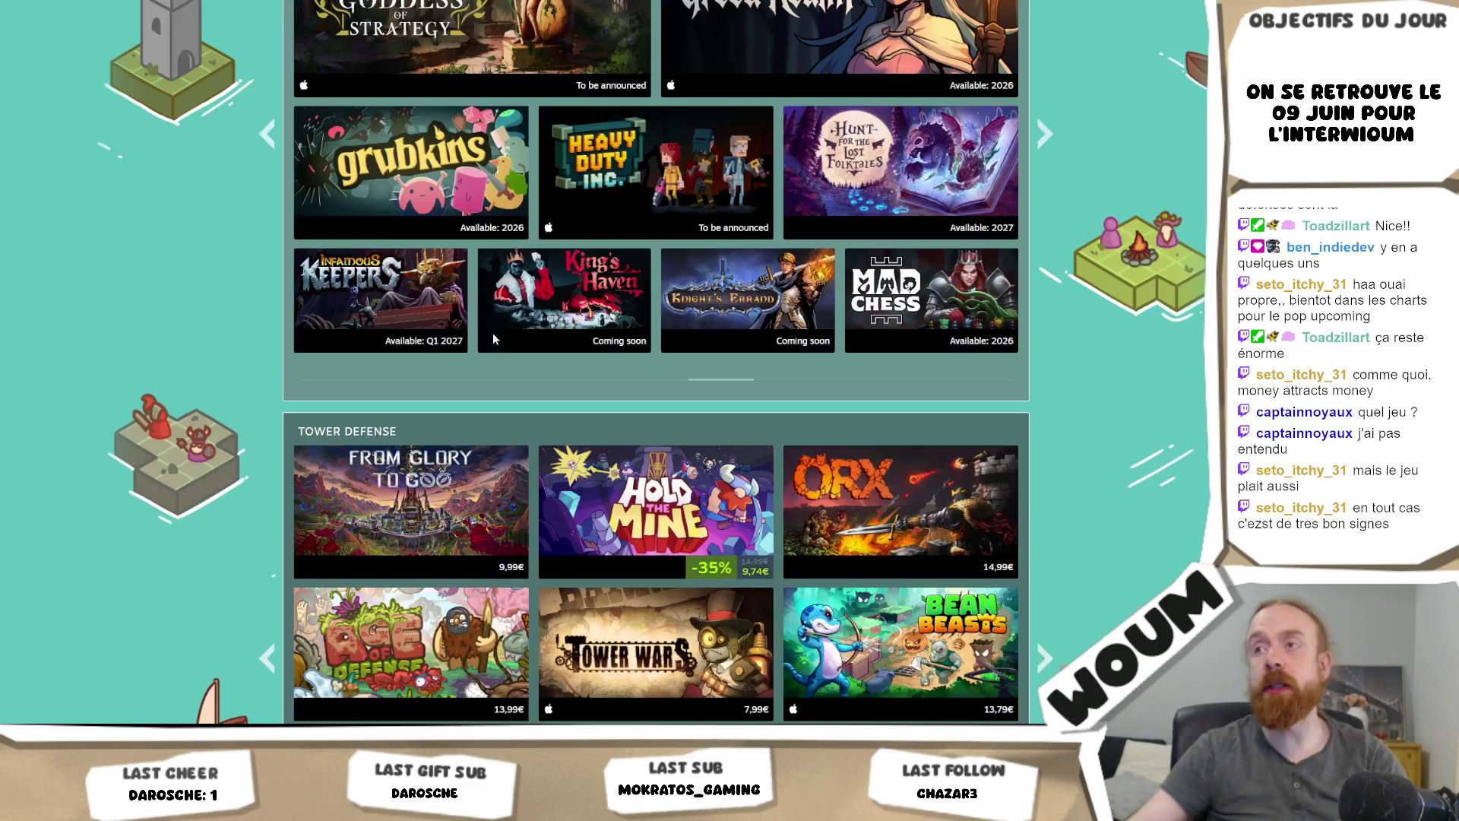
# Step: Advance the Tower Defense row three pages, then go back to the DreadHaven: The Last Colony page
pyautogui.scroll(-4, 492, 333)
pyautogui.click(1043, 344)
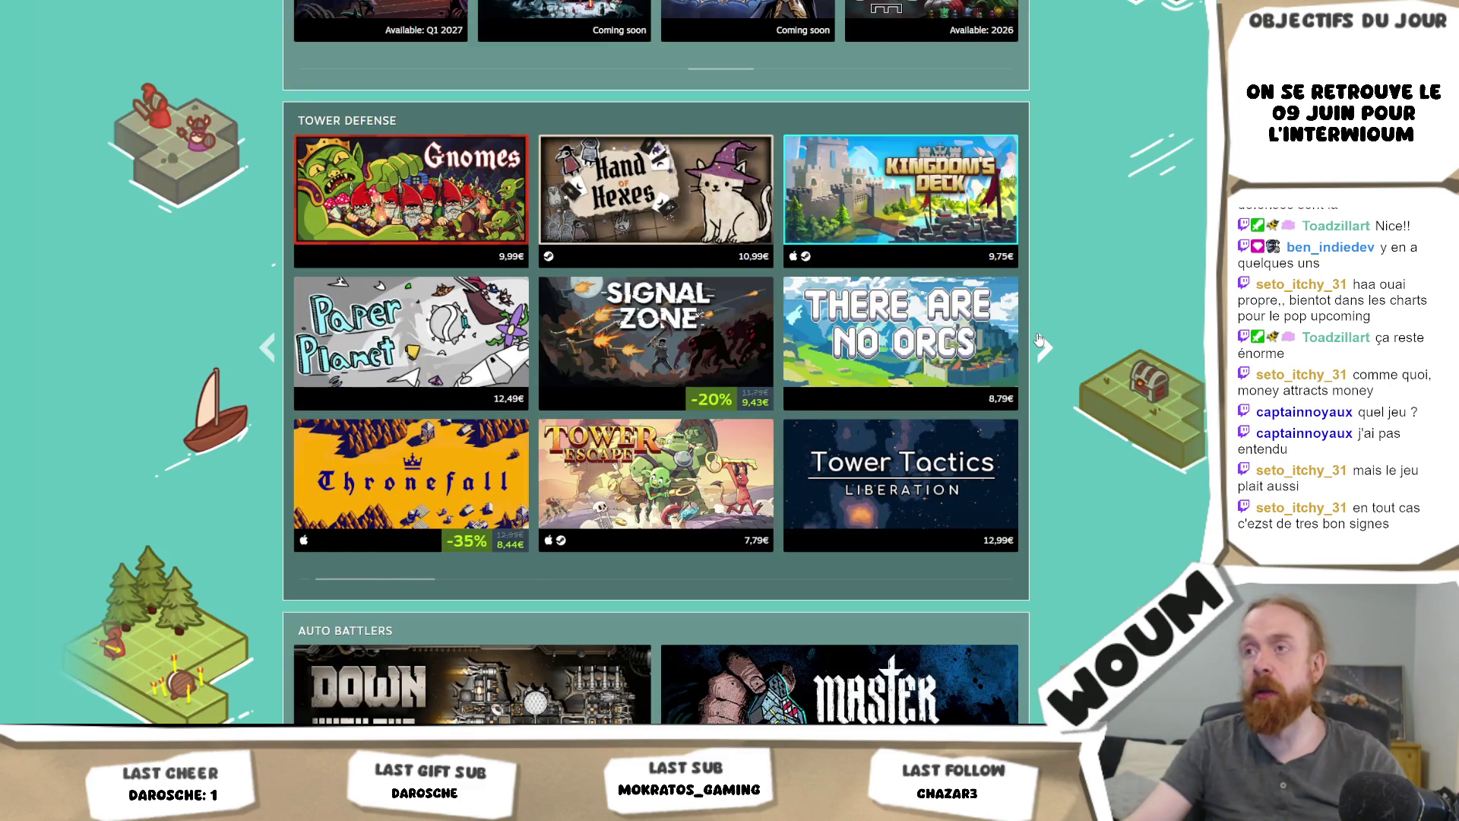
pyautogui.click(1043, 343)
pyautogui.click(1043, 343)
pyautogui.click(1043, 343)
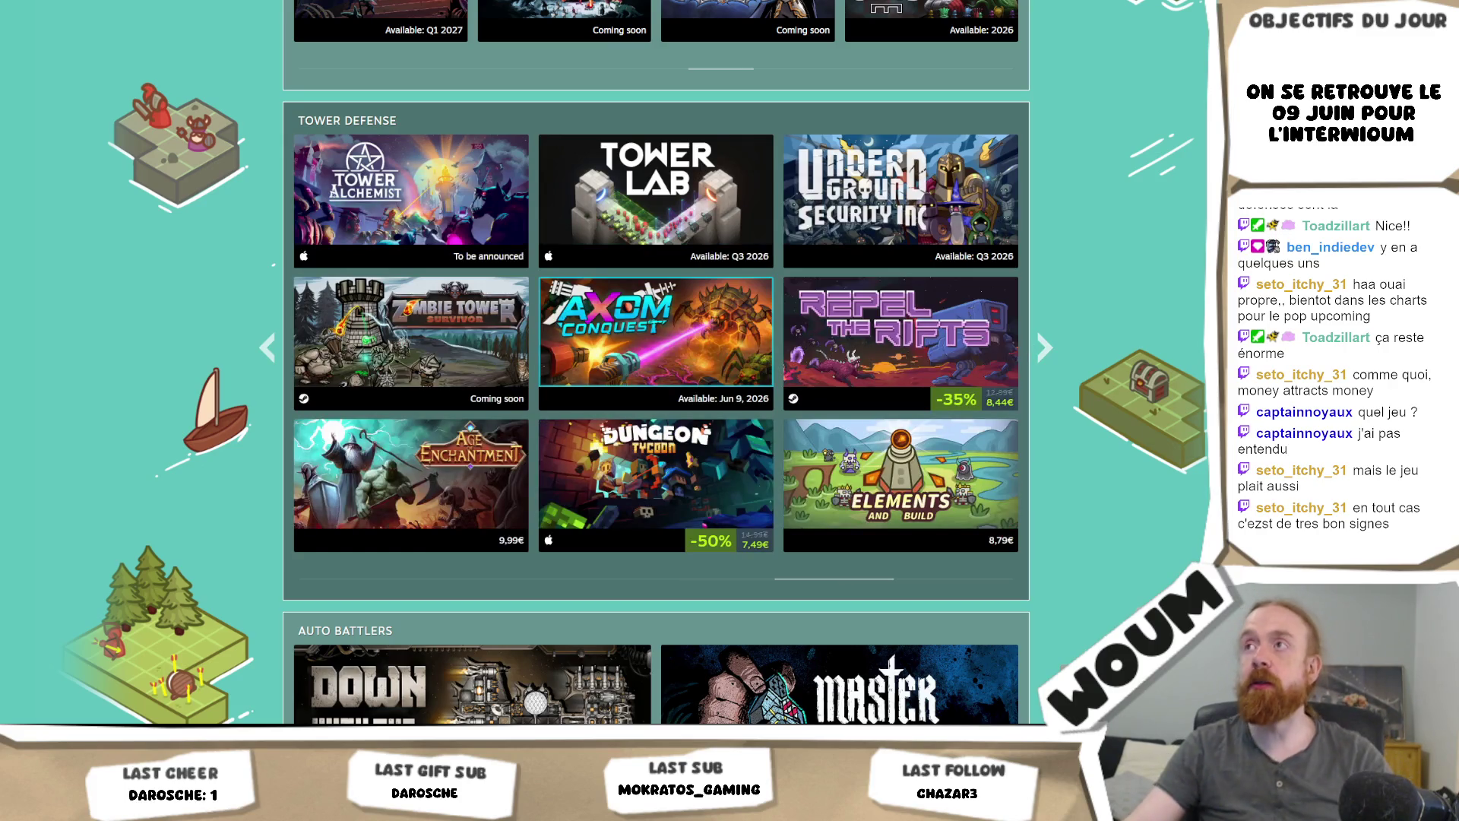
pyautogui.hotkey('alt', 'Left')
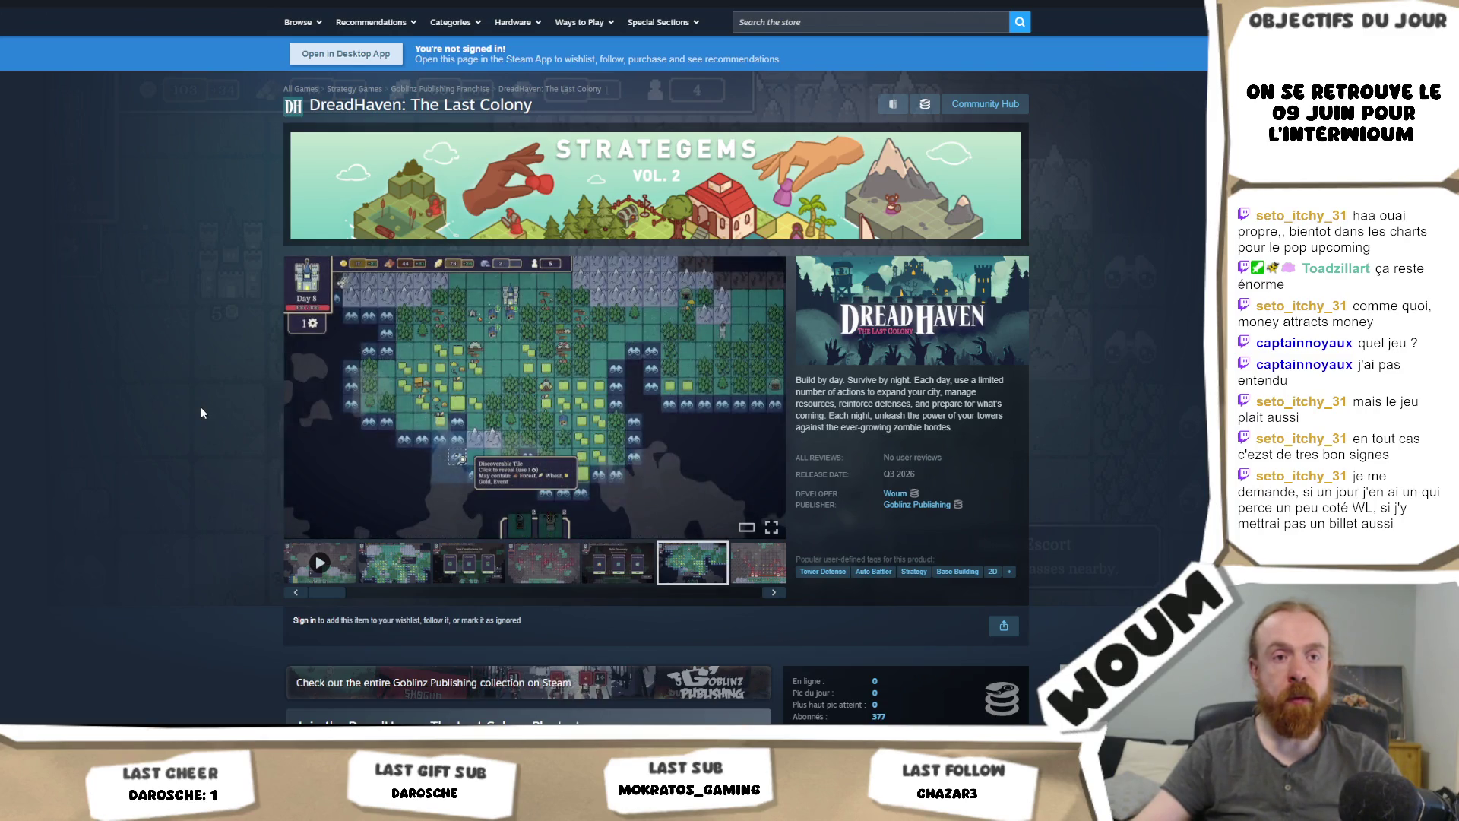
# Step: Show the second gameplay screenshot, read the playtest, Q3 2026 release and About sections, then return to top
pyautogui.scroll(-4, 201, 412)
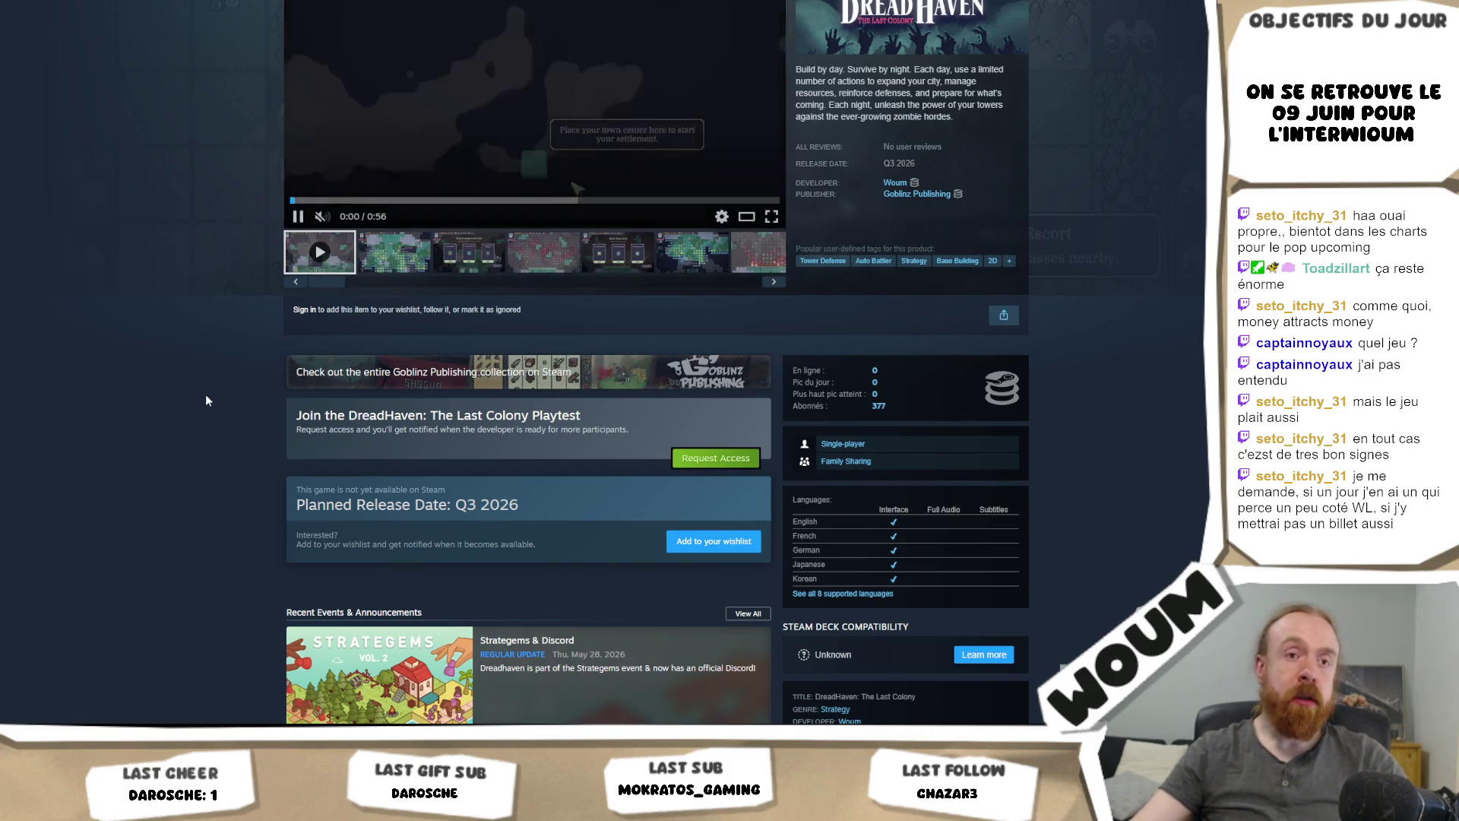
pyautogui.click(395, 260)
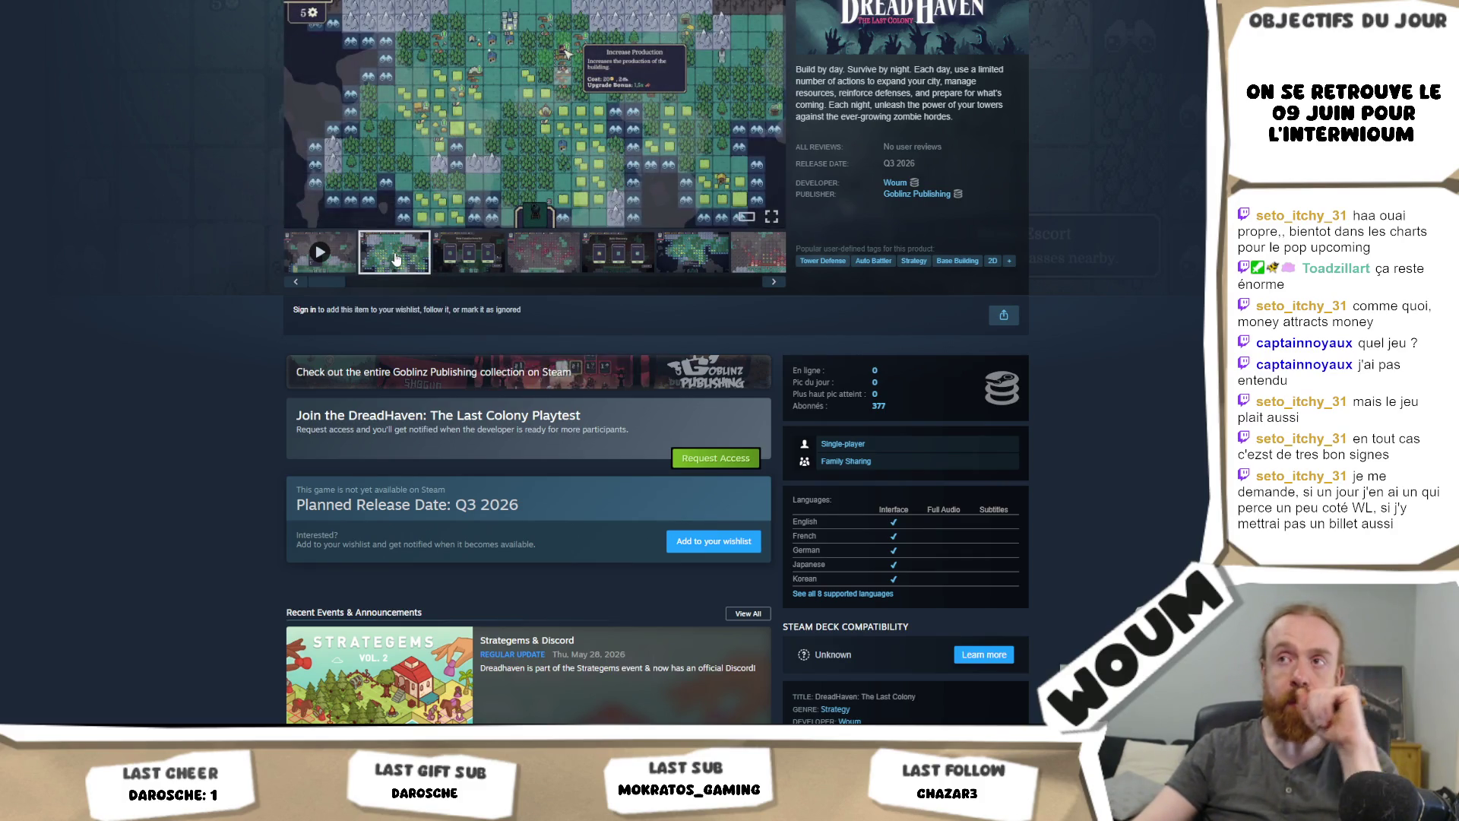
pyautogui.scroll(-3, 217, 318)
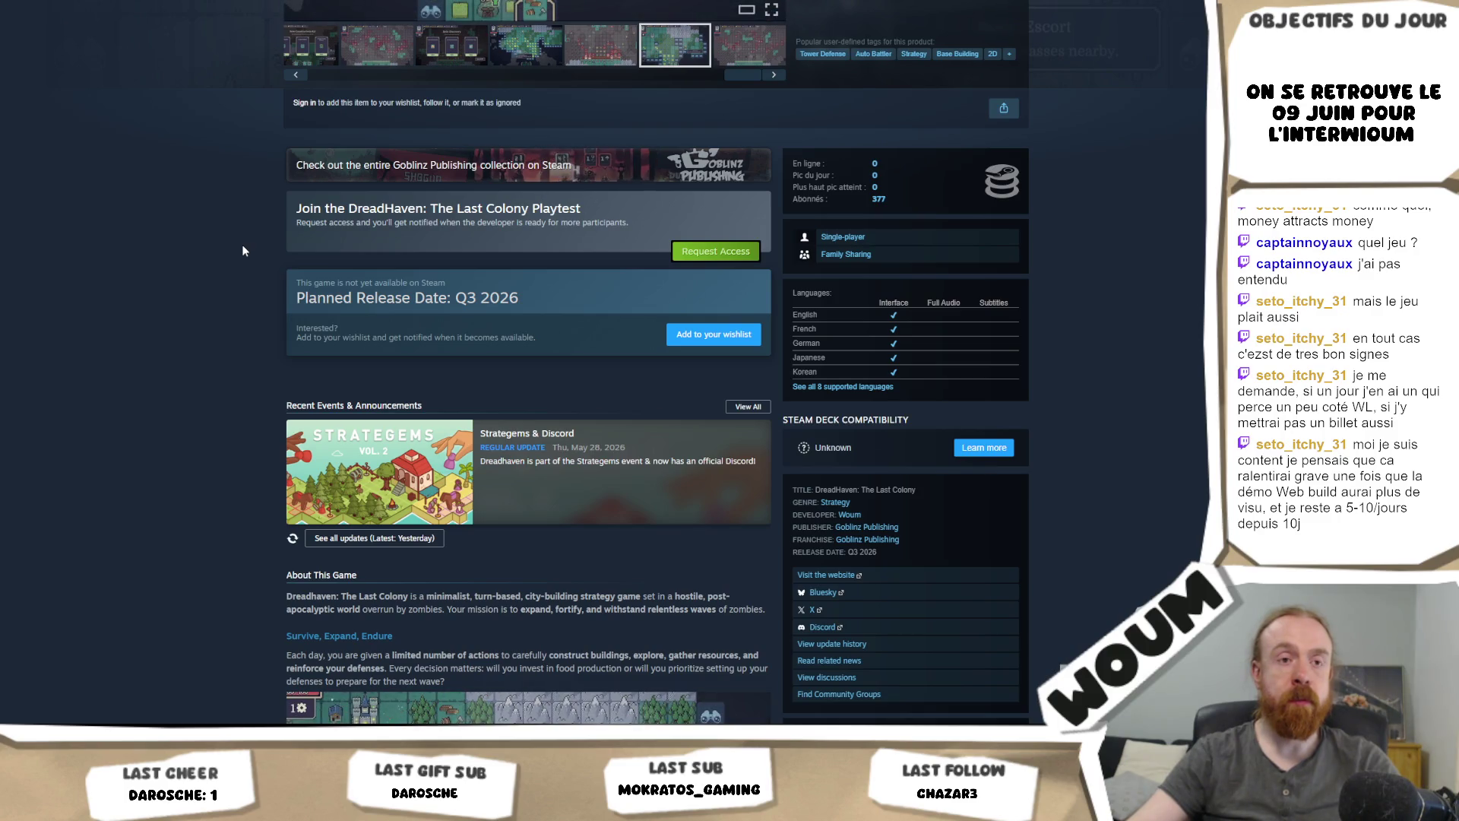
pyautogui.scroll(-3, 243, 250)
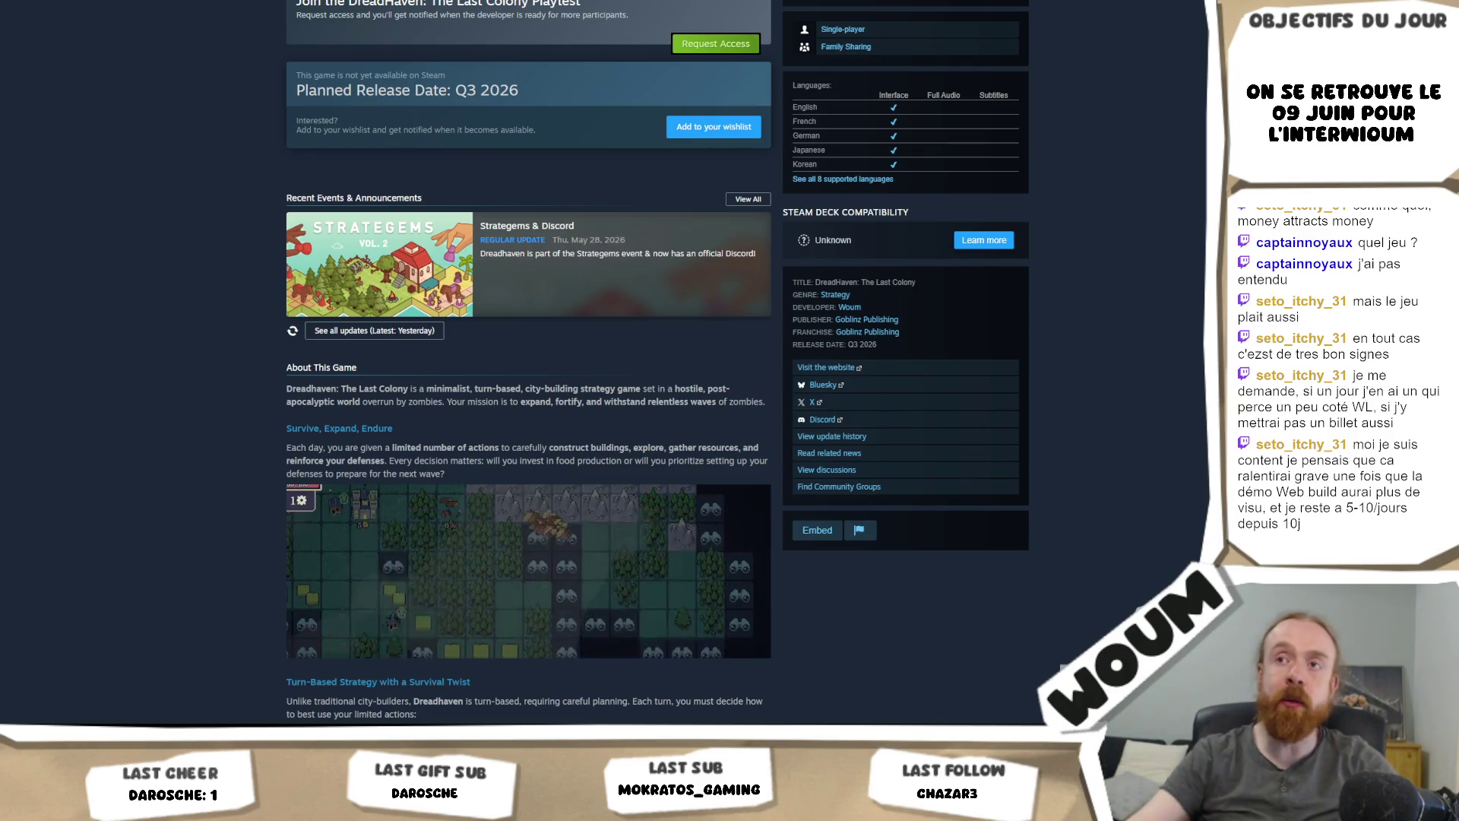
pyautogui.scroll(10, 186, 556)
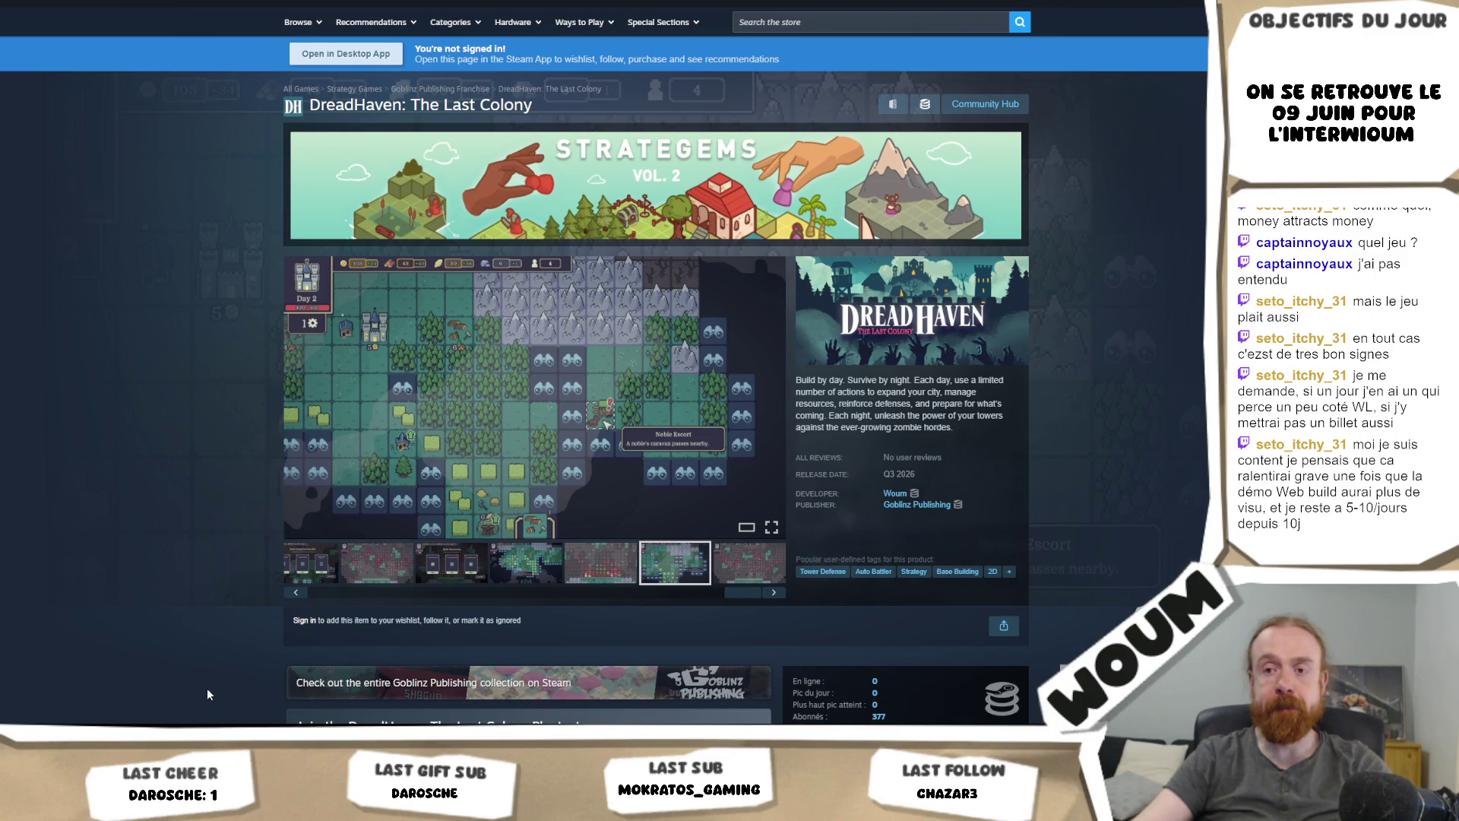
# Step: Cycle through the open windows to reach the Unity editor running DreadHaven
pyautogui.hotkey('alt', 'Tab')
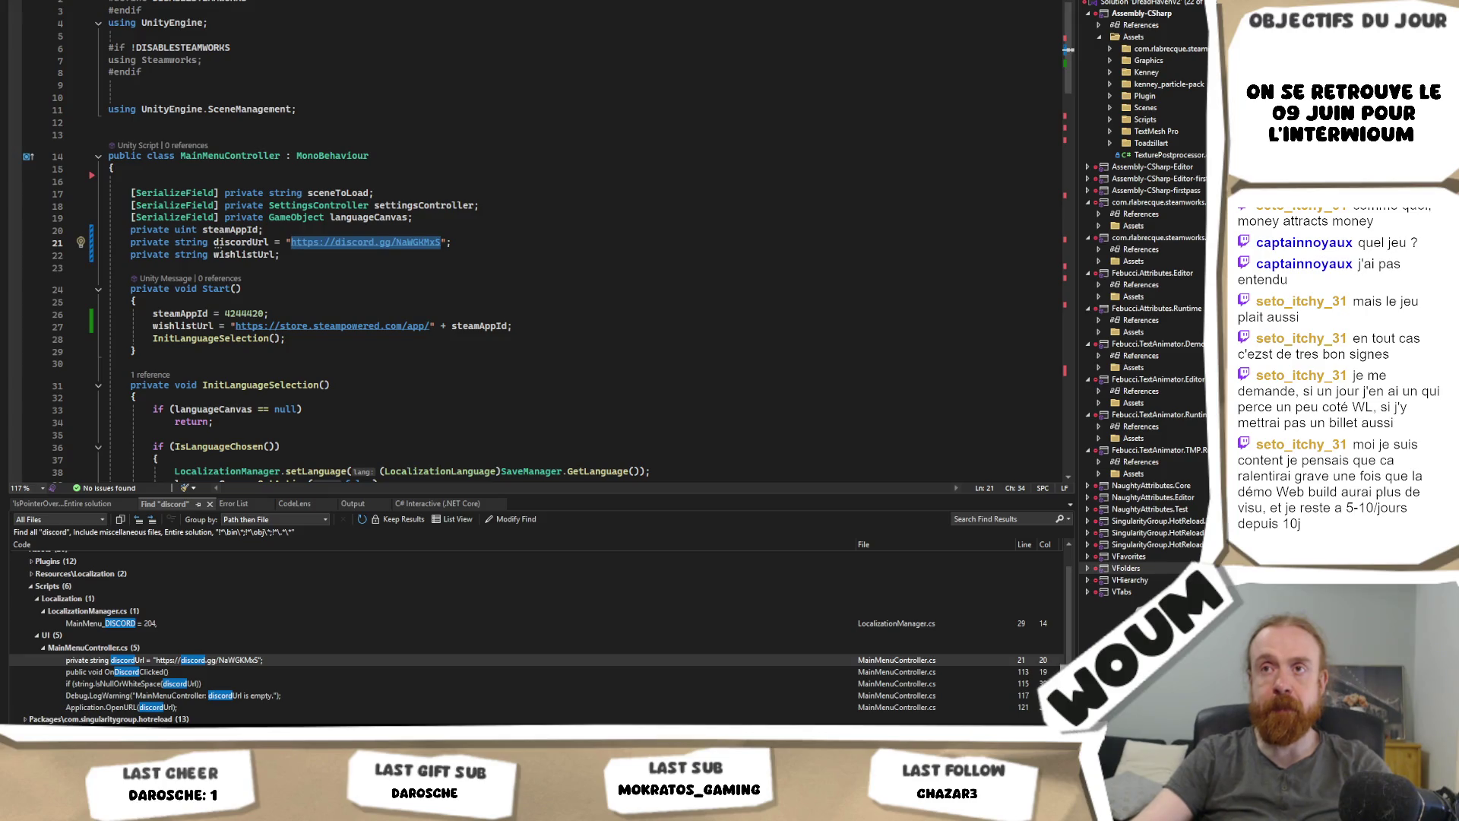
pyautogui.hotkey('alt', 'Tab')
pyautogui.hotkey('alt', 'Tab')
pyautogui.hotkey('alt', 'Tab')
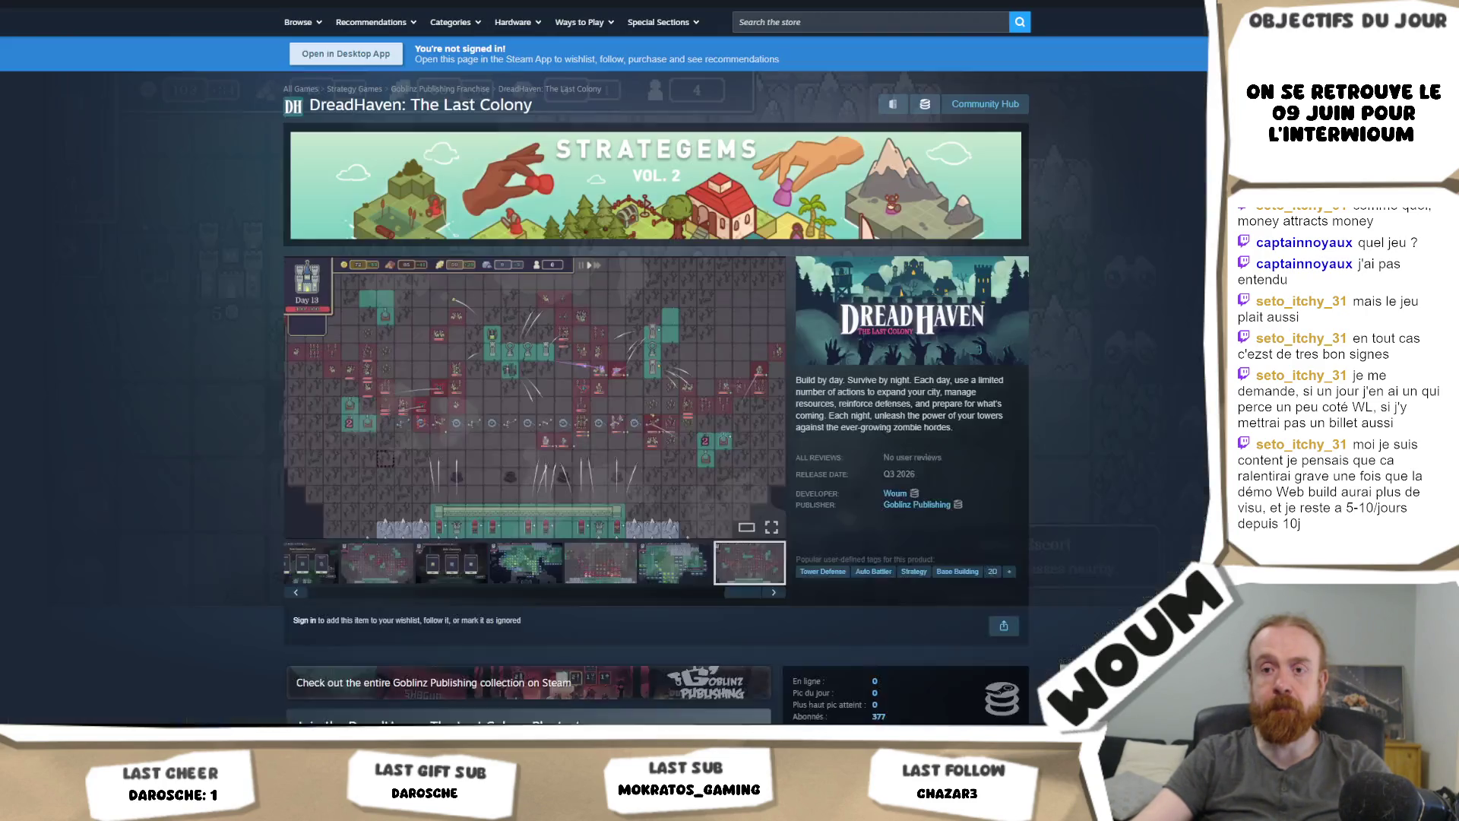
pyautogui.hotkey('alt', 'Tab')
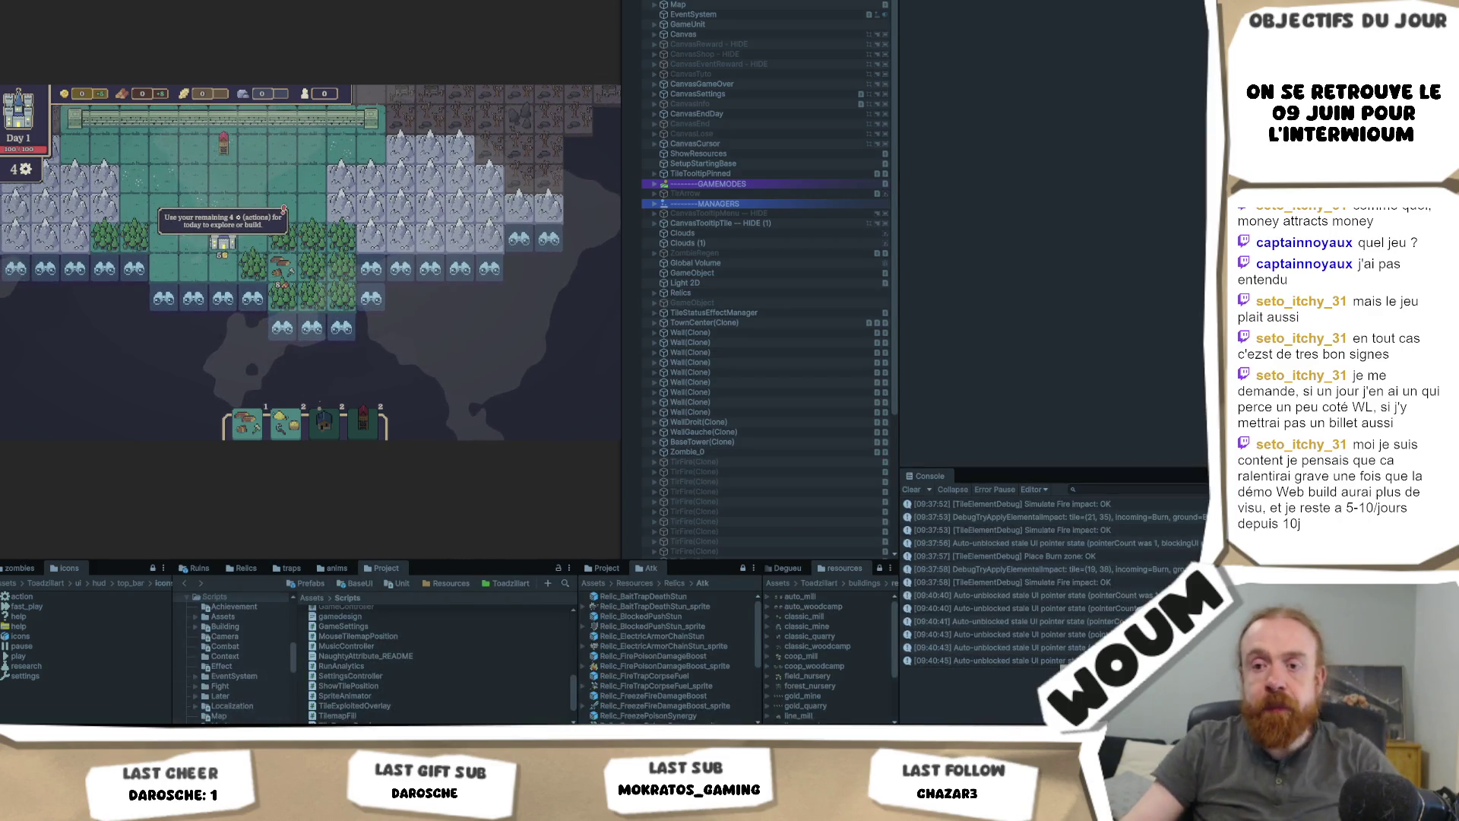
pyautogui.hotkey('alt', 'Tab')
# Step: Reveal the test map with R, place a Burn zone on a tile, and zoom out to watch it spread
pyautogui.press('r')
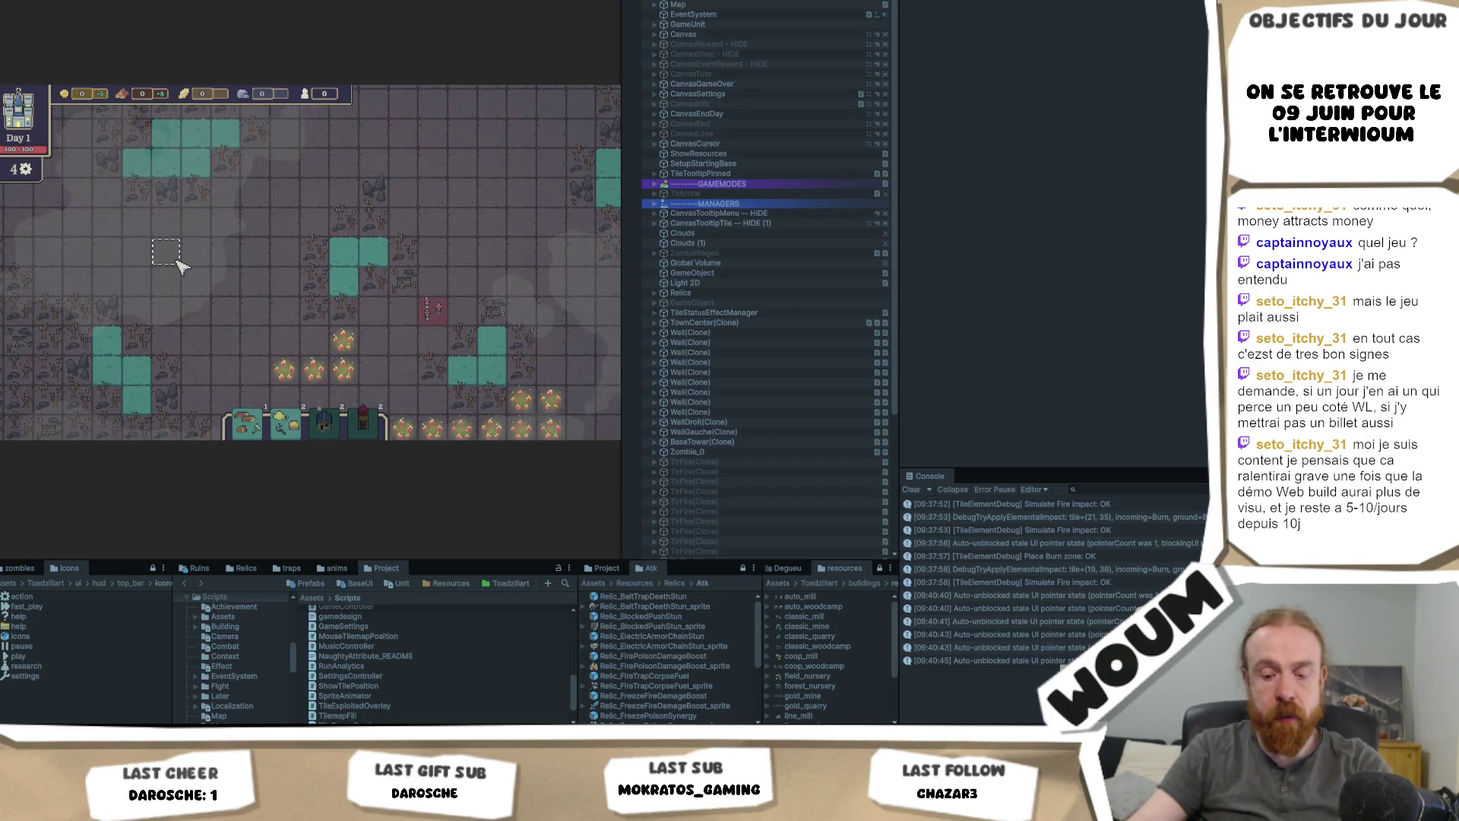
pyautogui.click(227, 282)
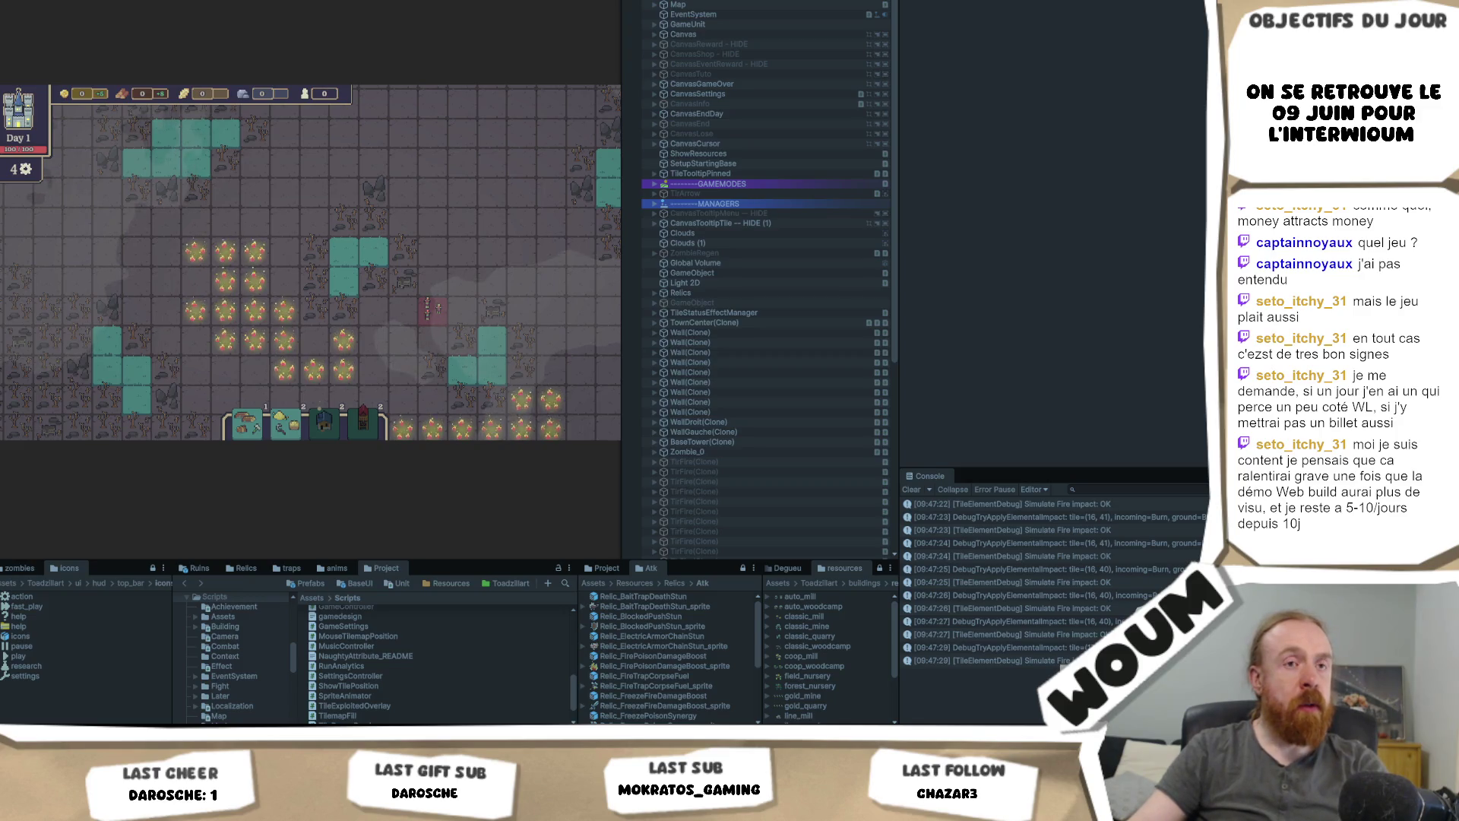
pyautogui.scroll(-2, 310, 262)
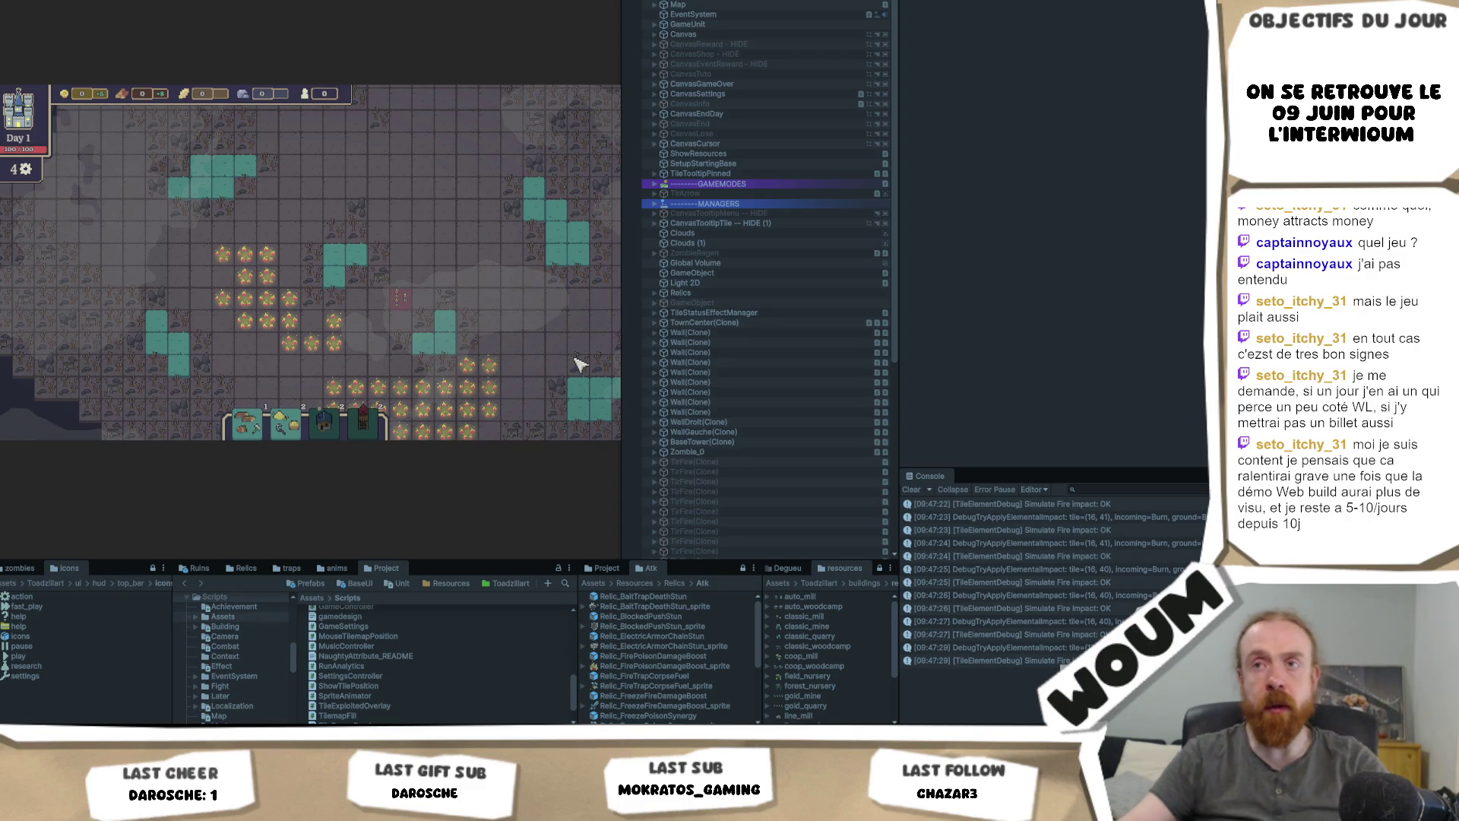
pyautogui.moveTo(262, 302)
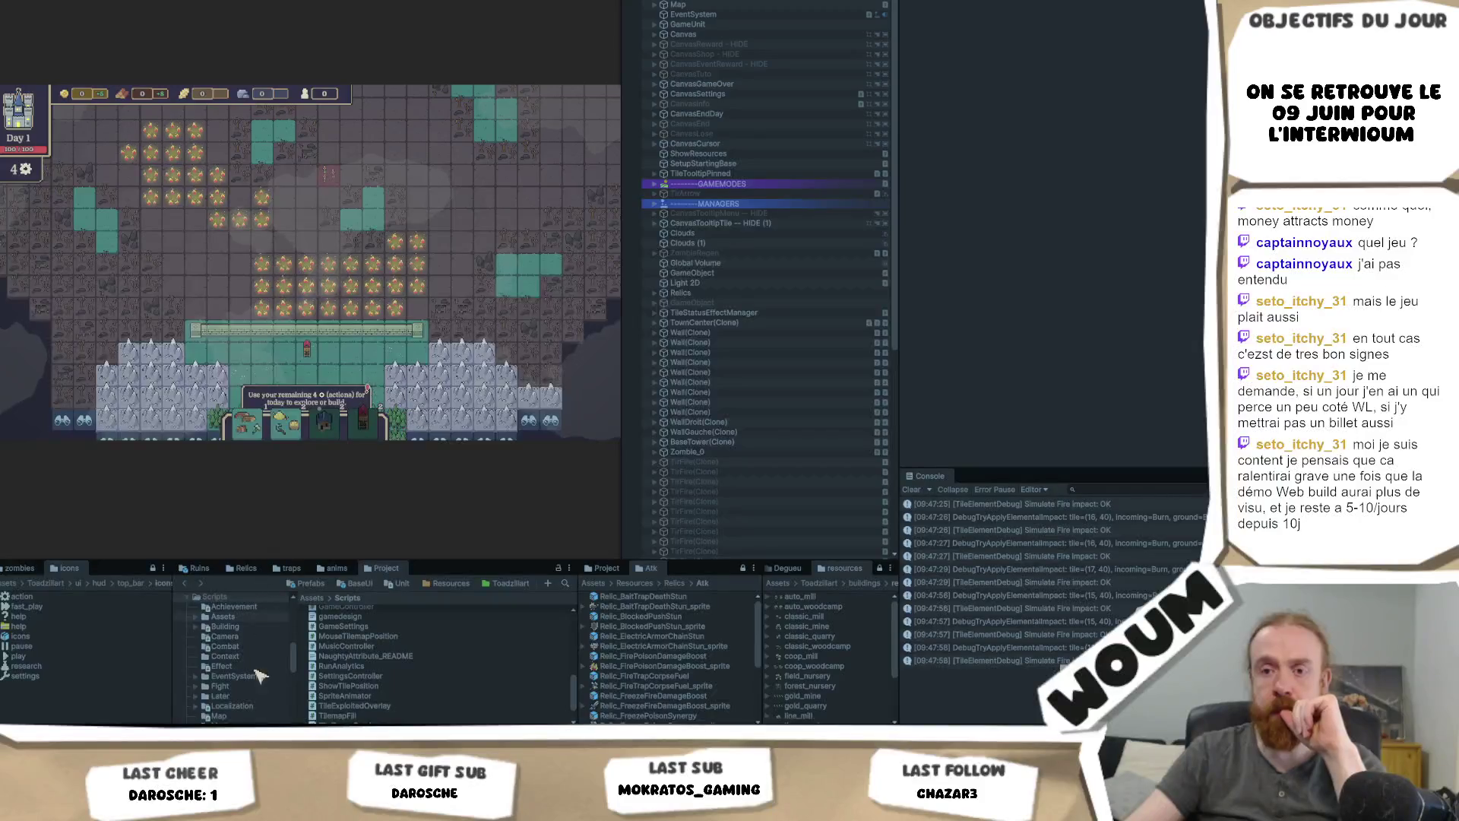
pyautogui.hotkey('alt', 'Tab')
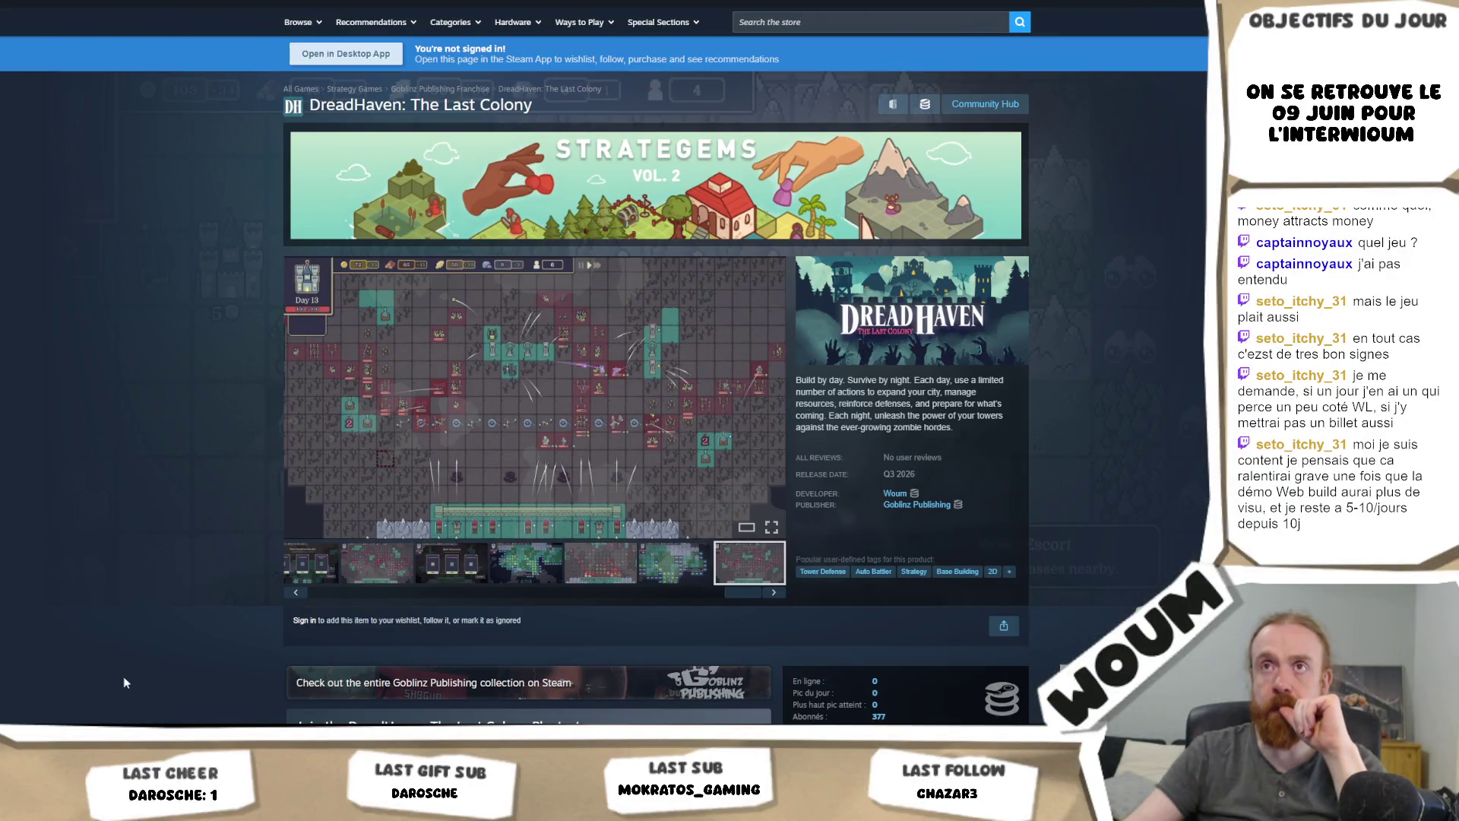
# Step: Switch to the Miro tab showing the Feu, Ice and Poison elemental combos
pyautogui.click(348, 7)
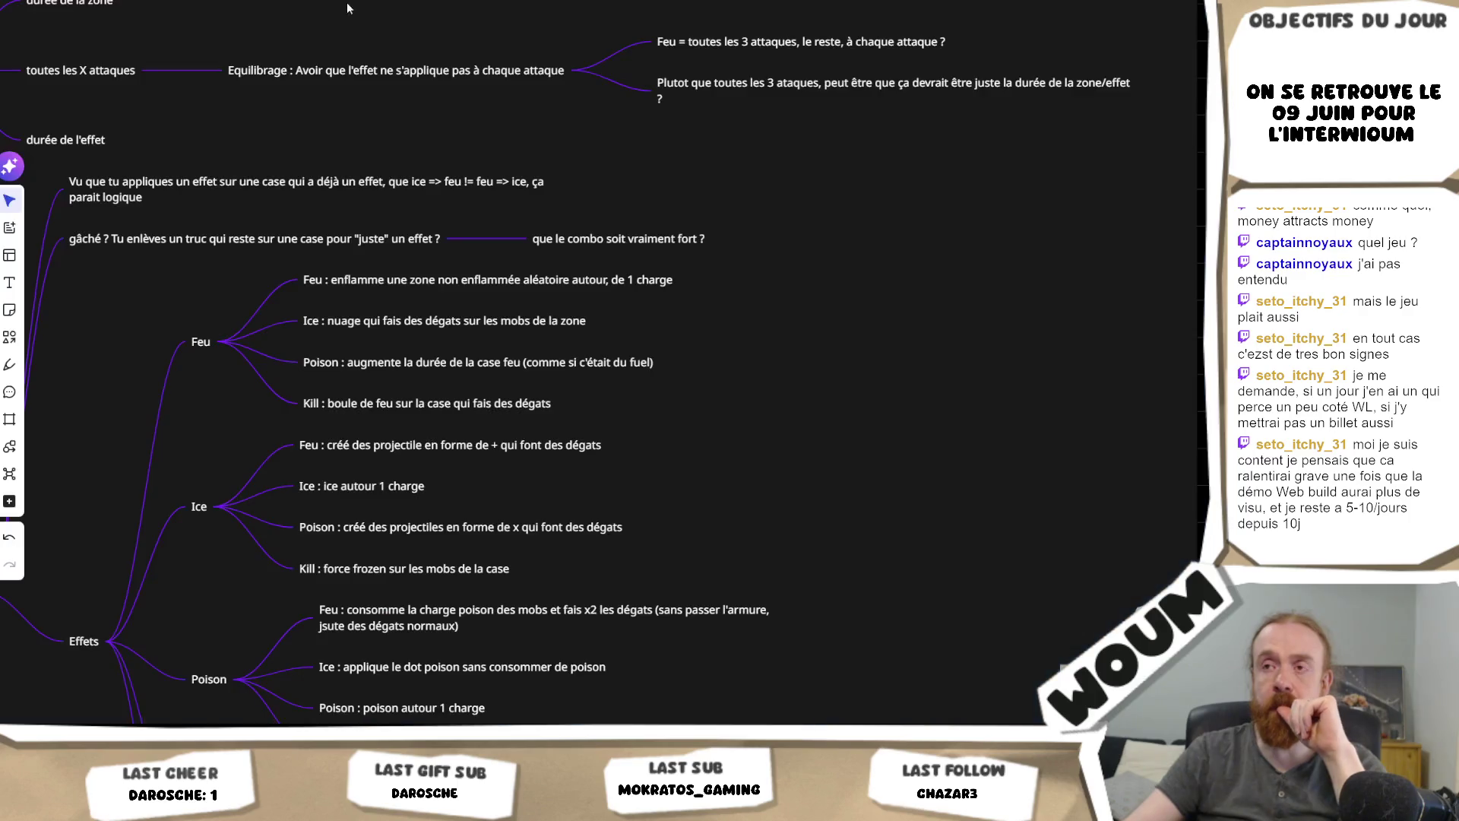
pyautogui.moveTo(497, 332)
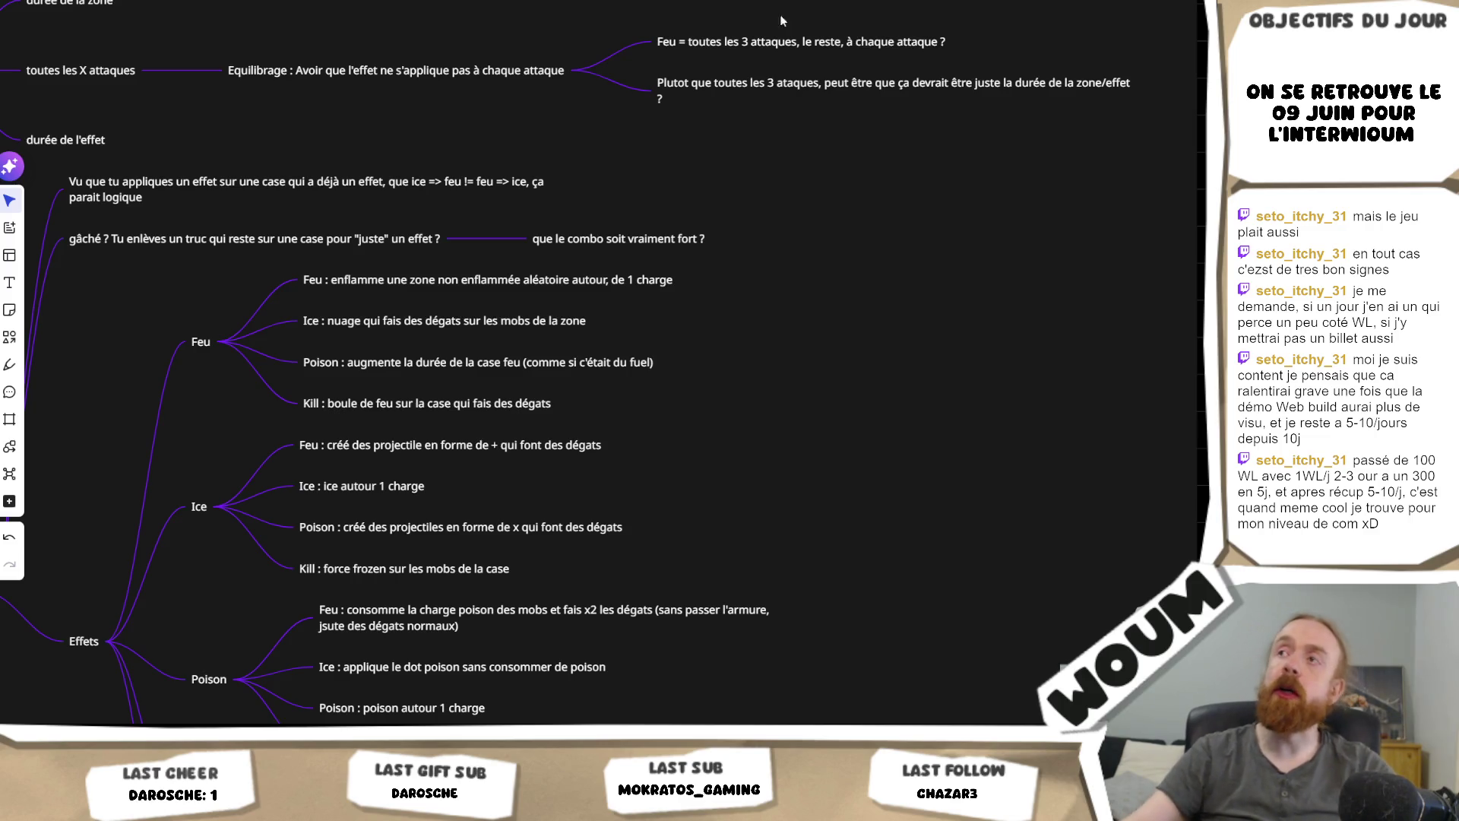
# Step: Run a Google search for Steam wishlist marketing advice in a new tab
pyautogui.hotkey('ctrl', 't')
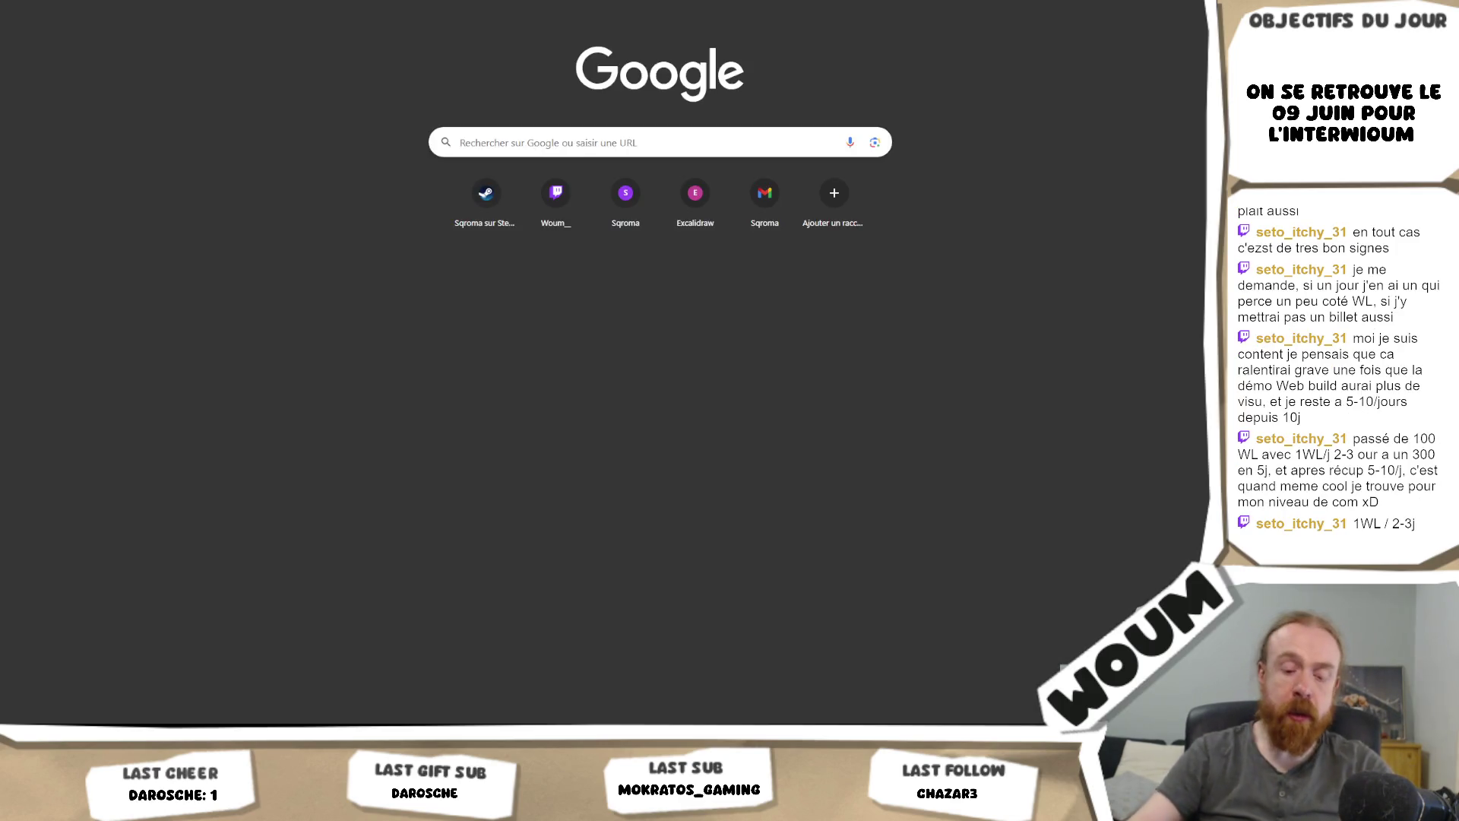
pyautogui.write('chez dai')
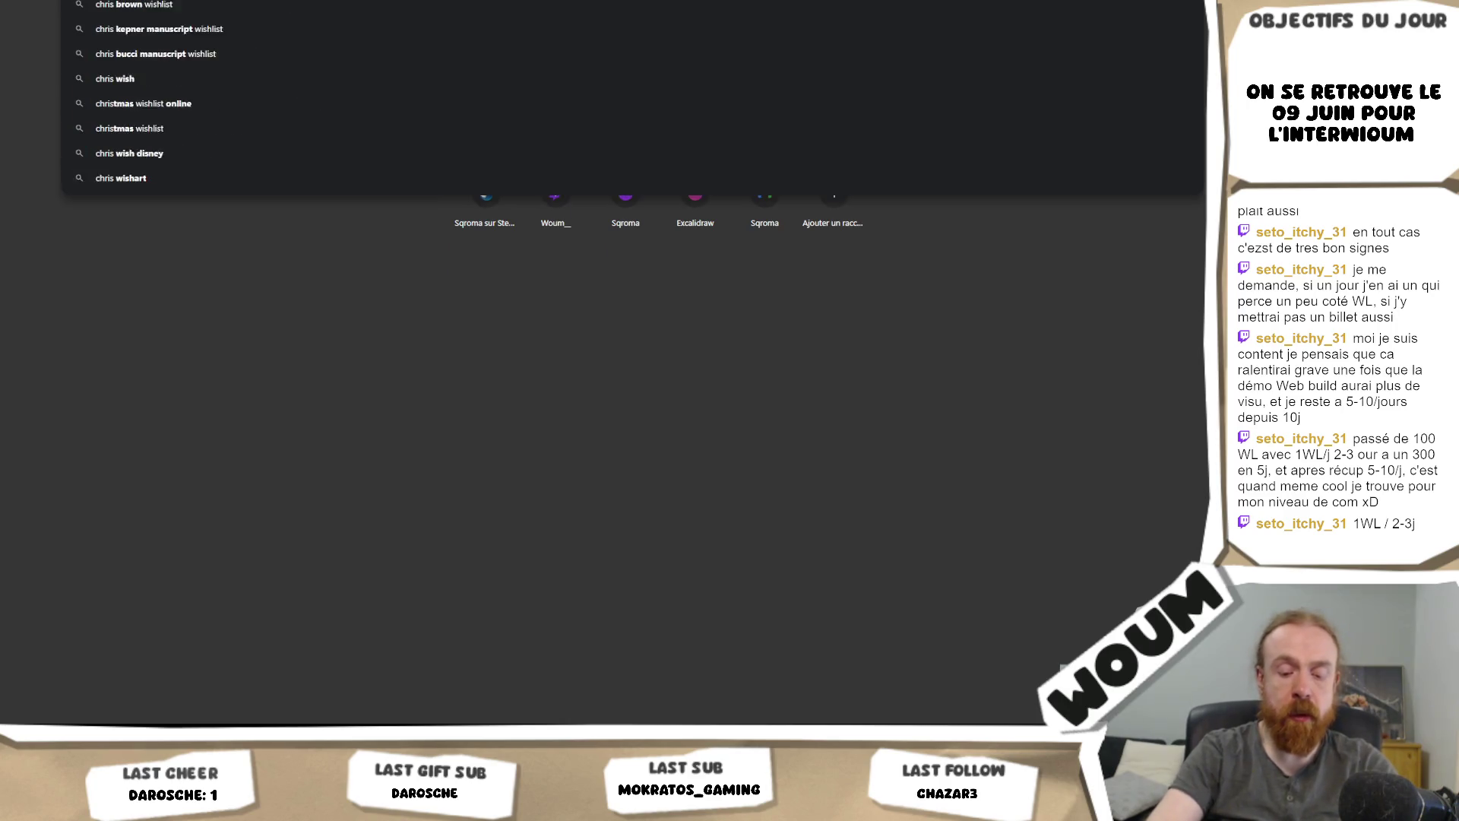
pyautogui.press('Return')
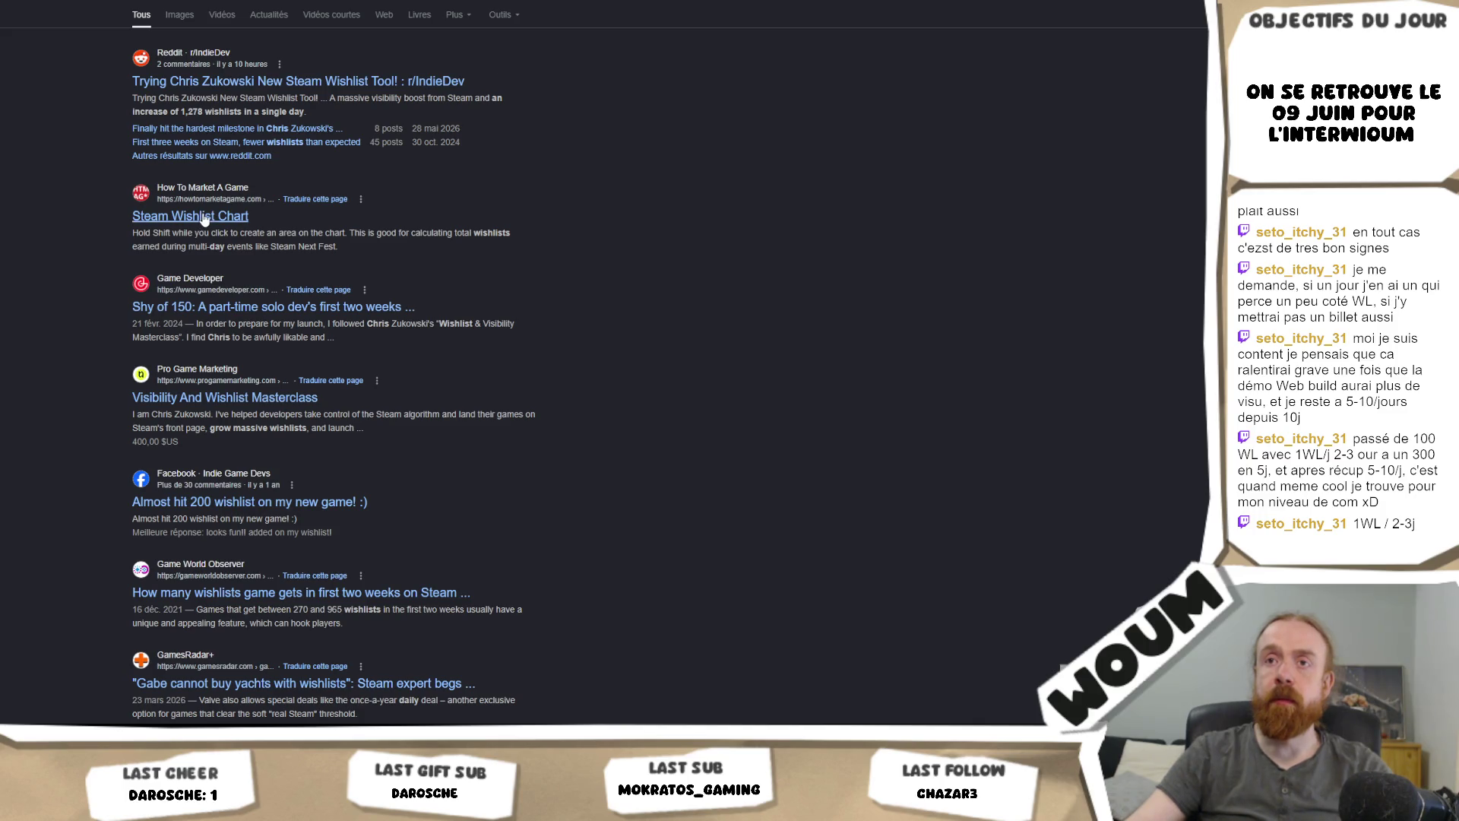
# Step: Check the Steam Wishlist Chart result, then open the r/IndieDev post about reaching 7,000 wishlists
pyautogui.hotkey('ctrl', 'w')
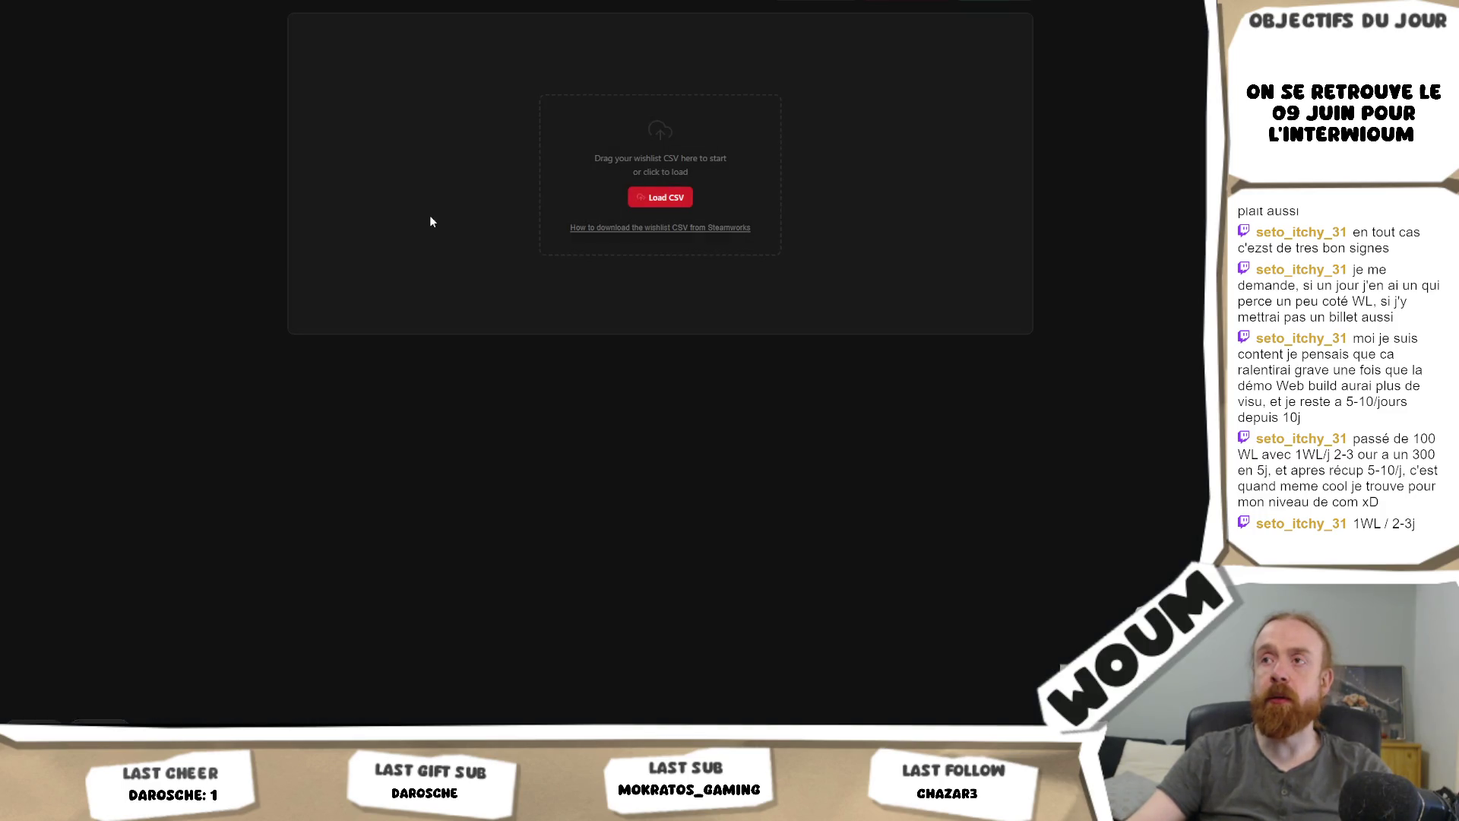
pyautogui.hotkey('alt', 'Left')
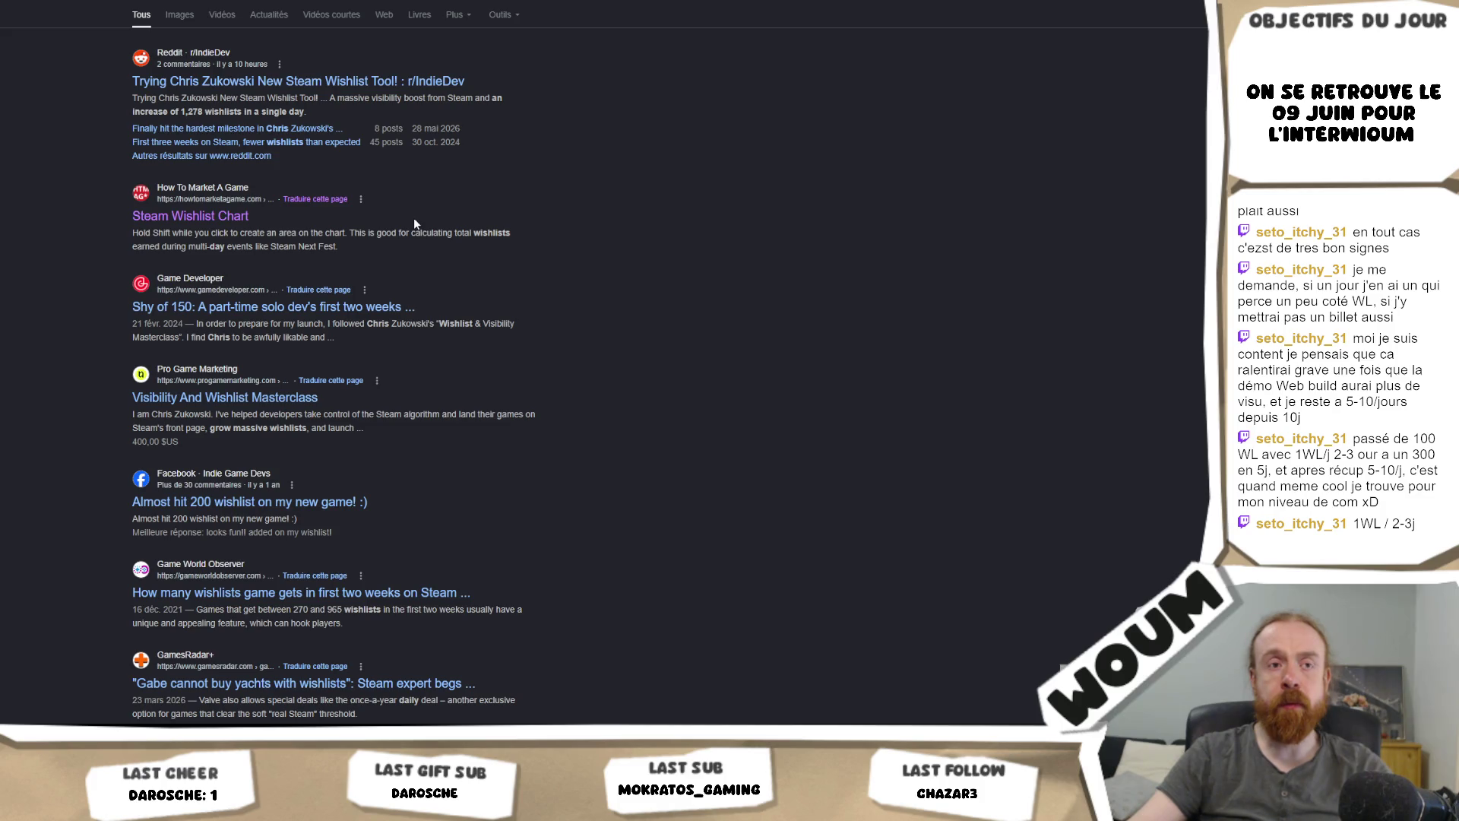
pyautogui.scroll(-1, 414, 217)
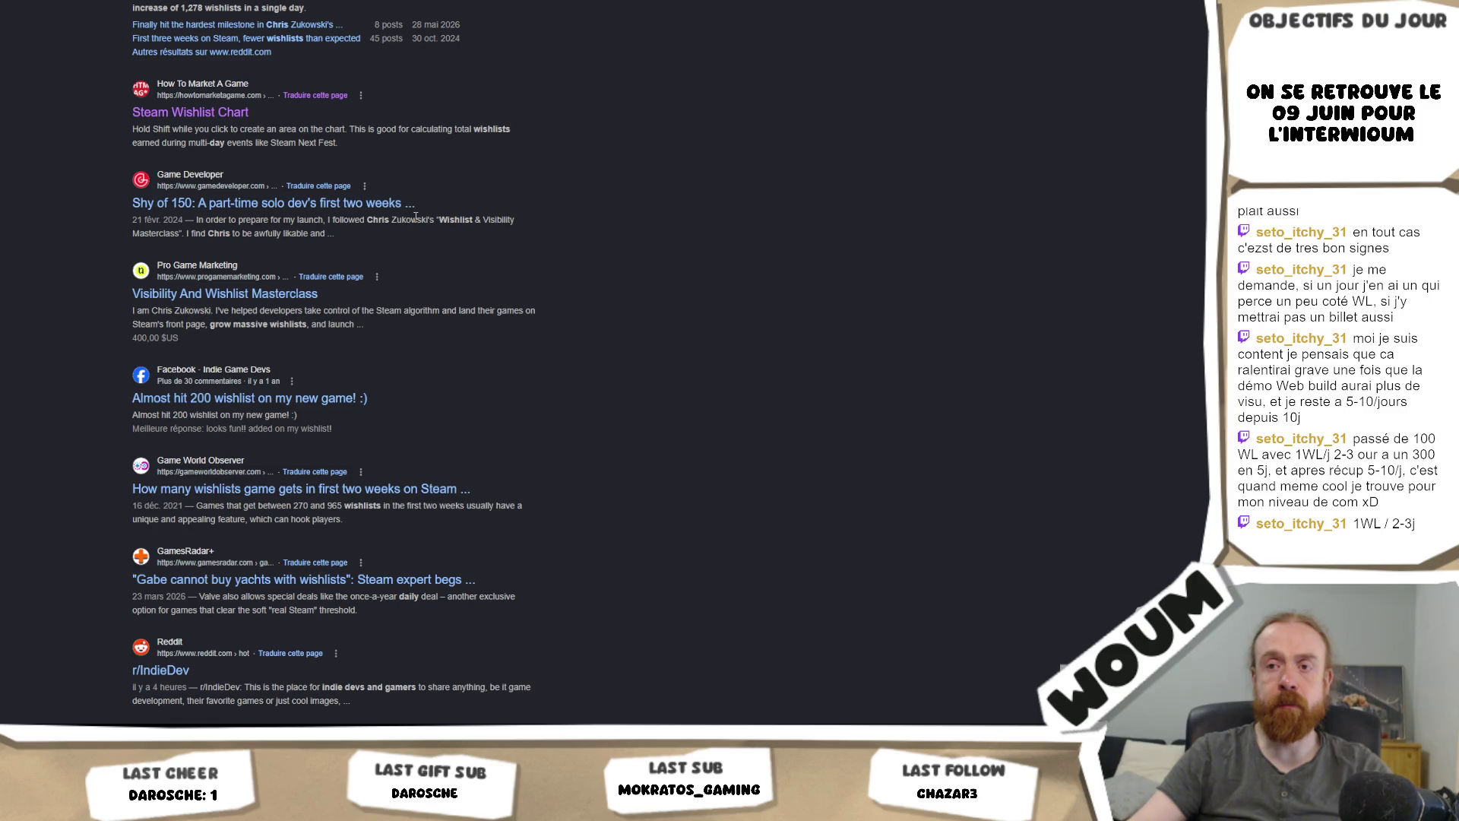
pyautogui.scroll(1, 415, 218)
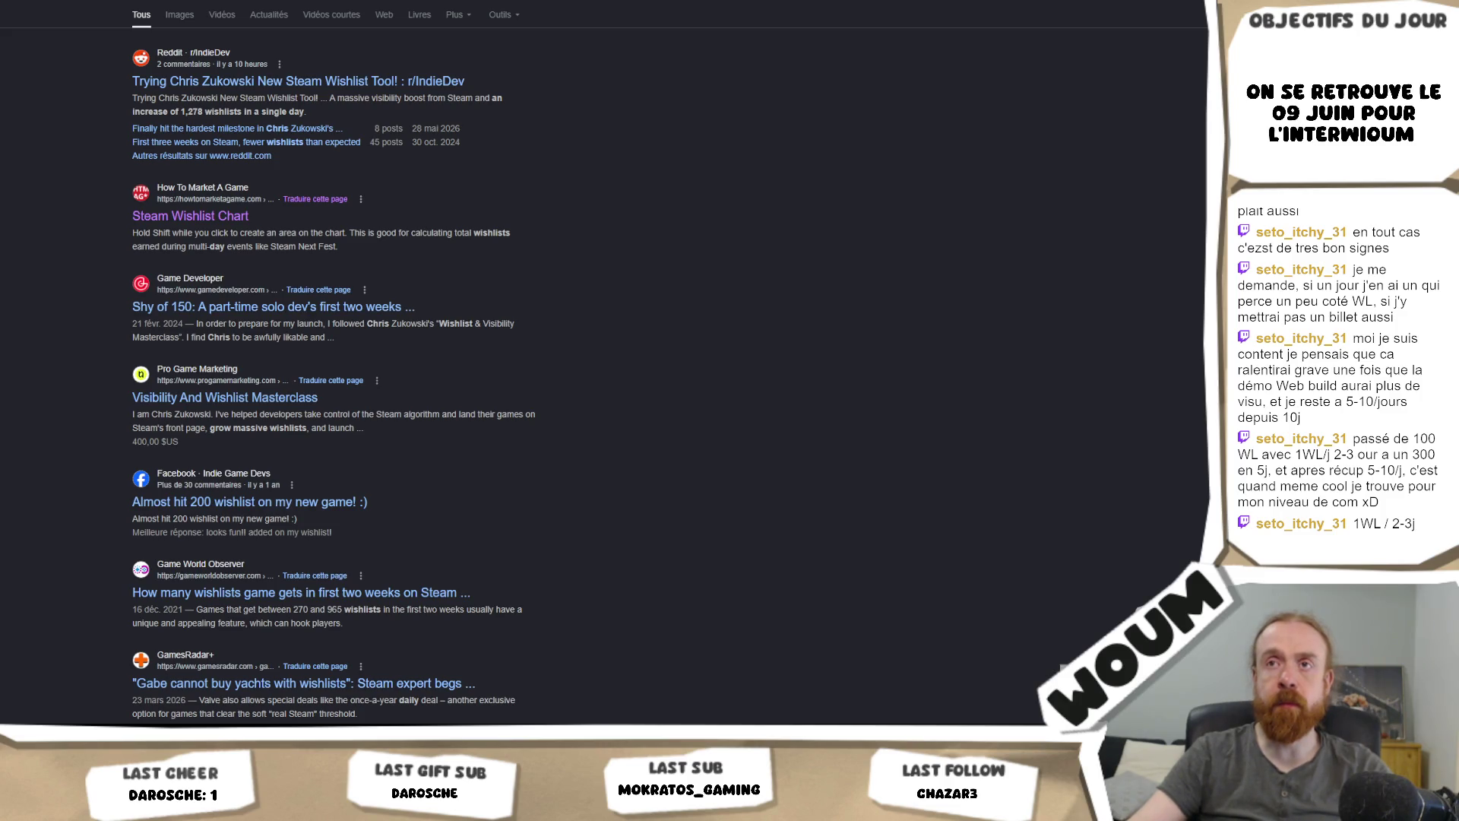
pyautogui.click(328, 135)
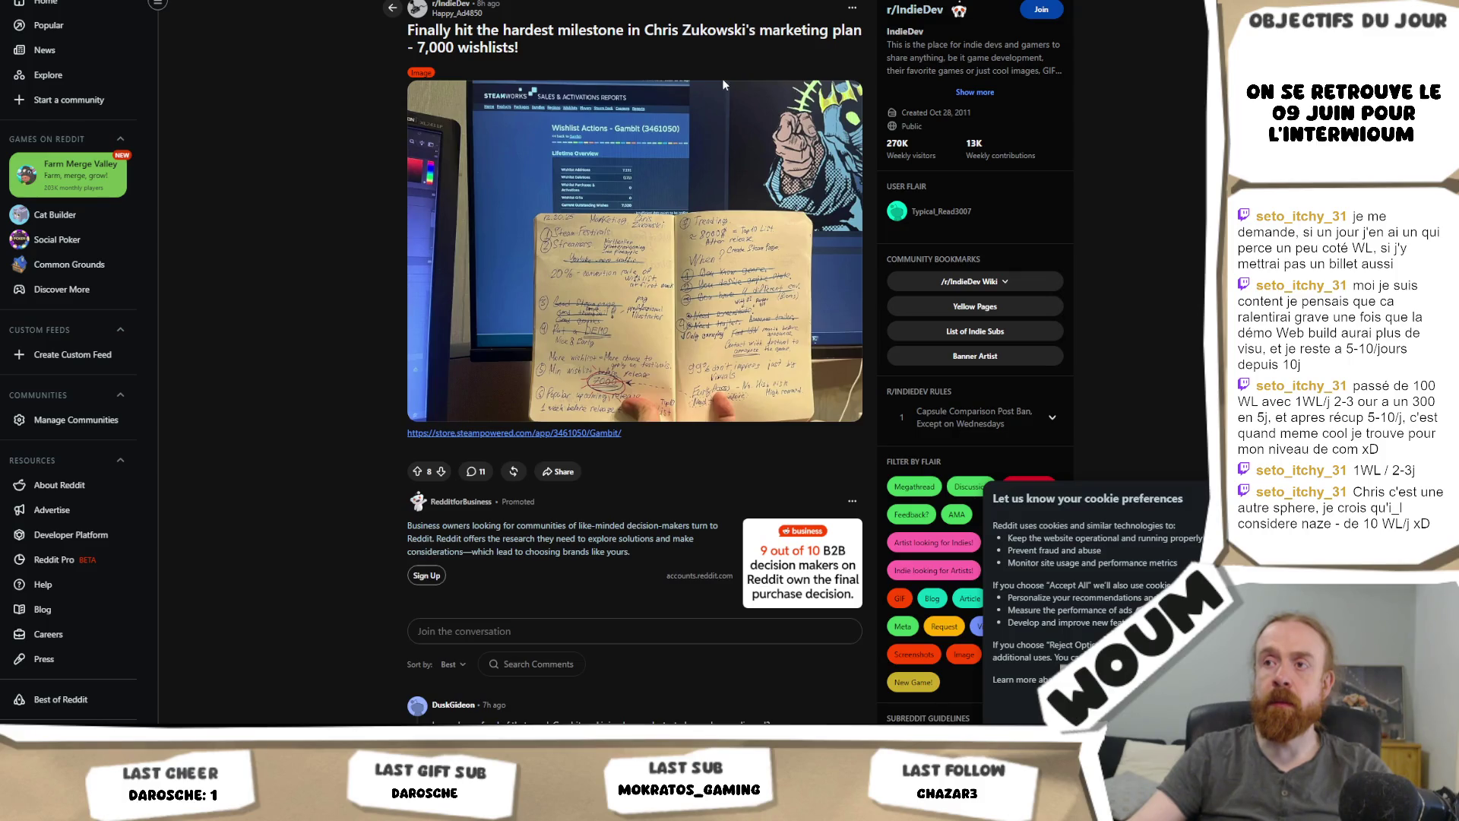
pyautogui.scroll(-1, 723, 79)
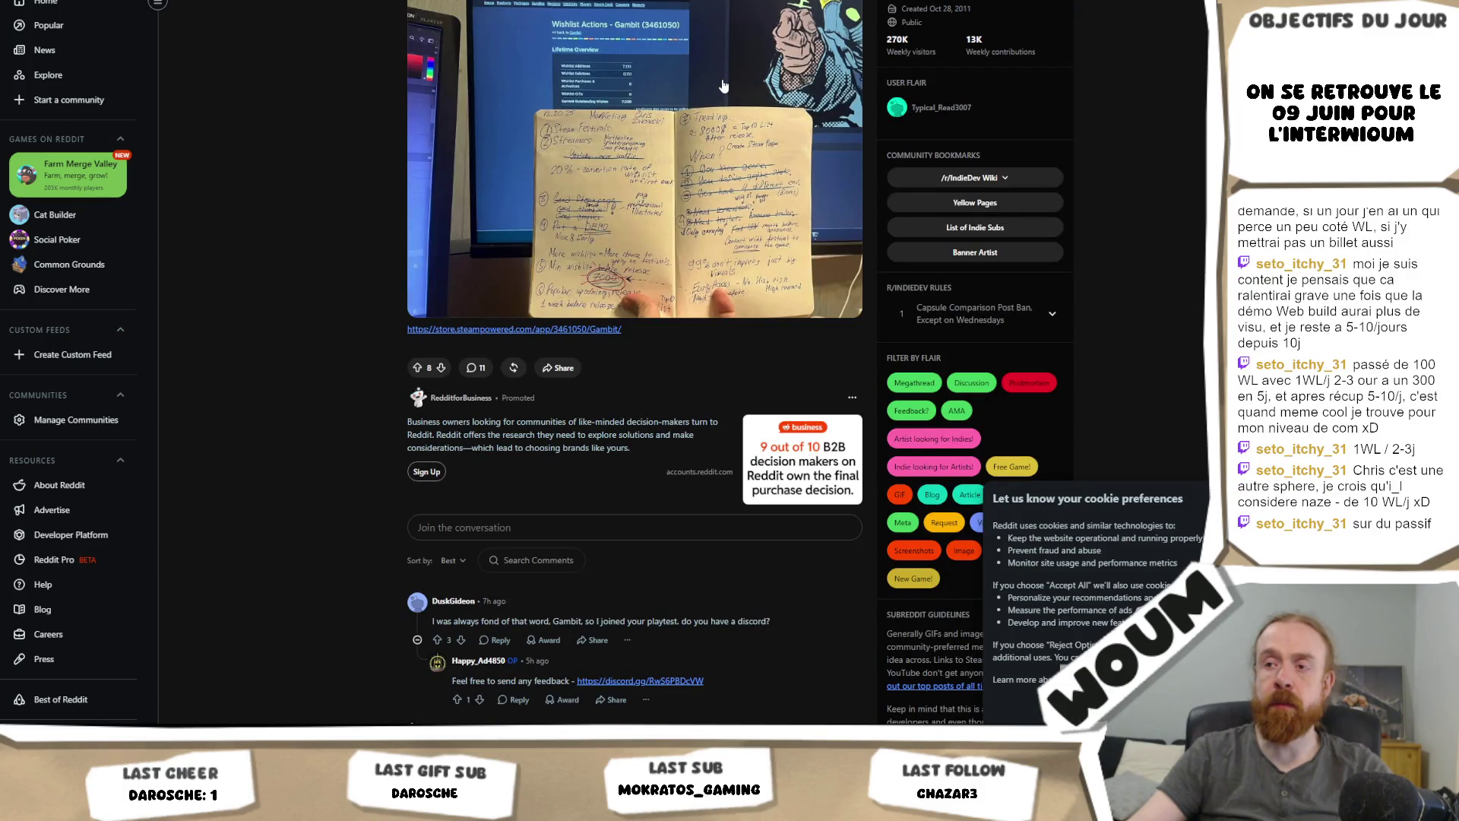
pyautogui.scroll(1, 723, 86)
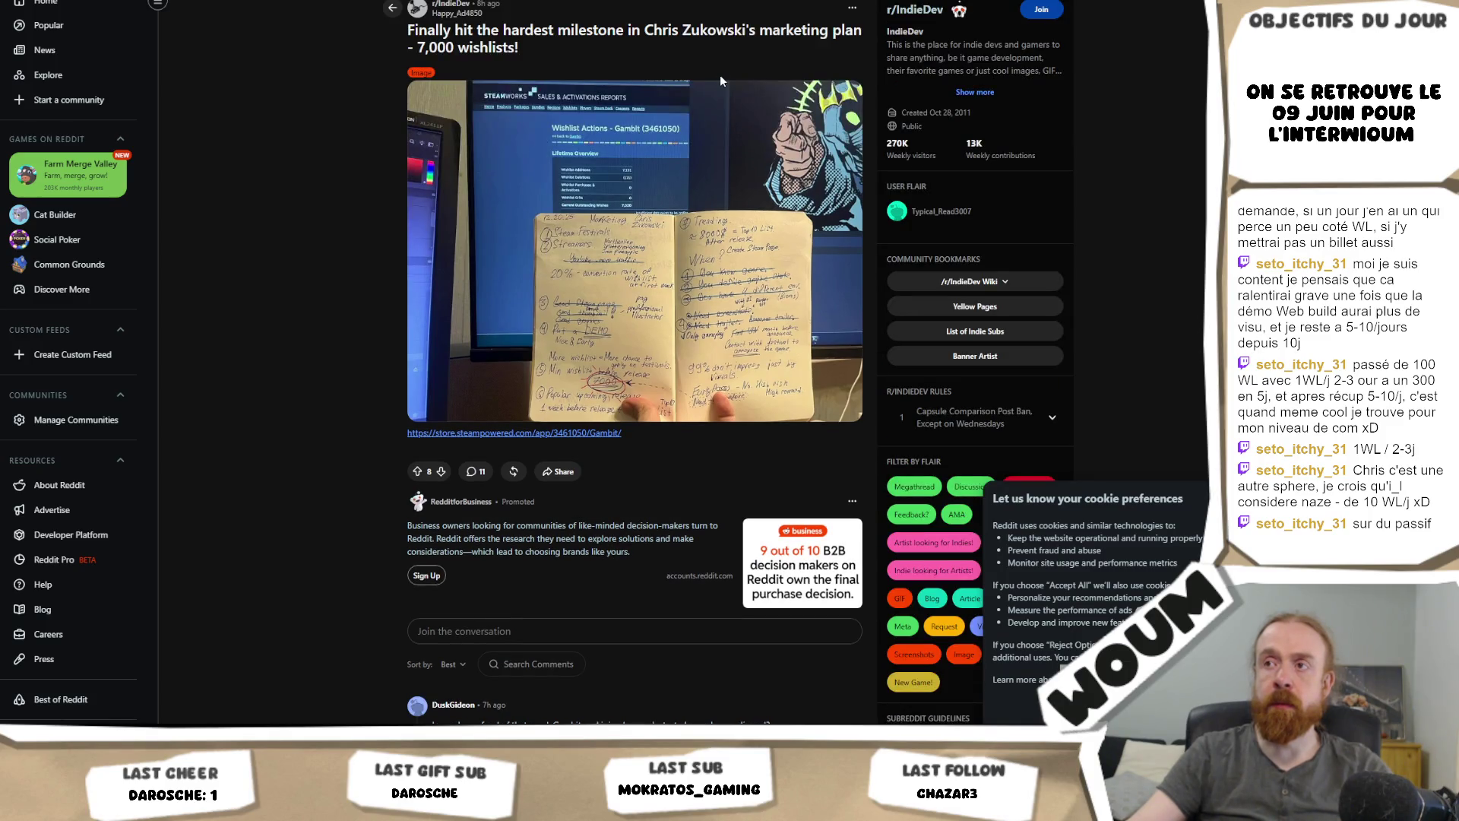
pyautogui.click(651, 279)
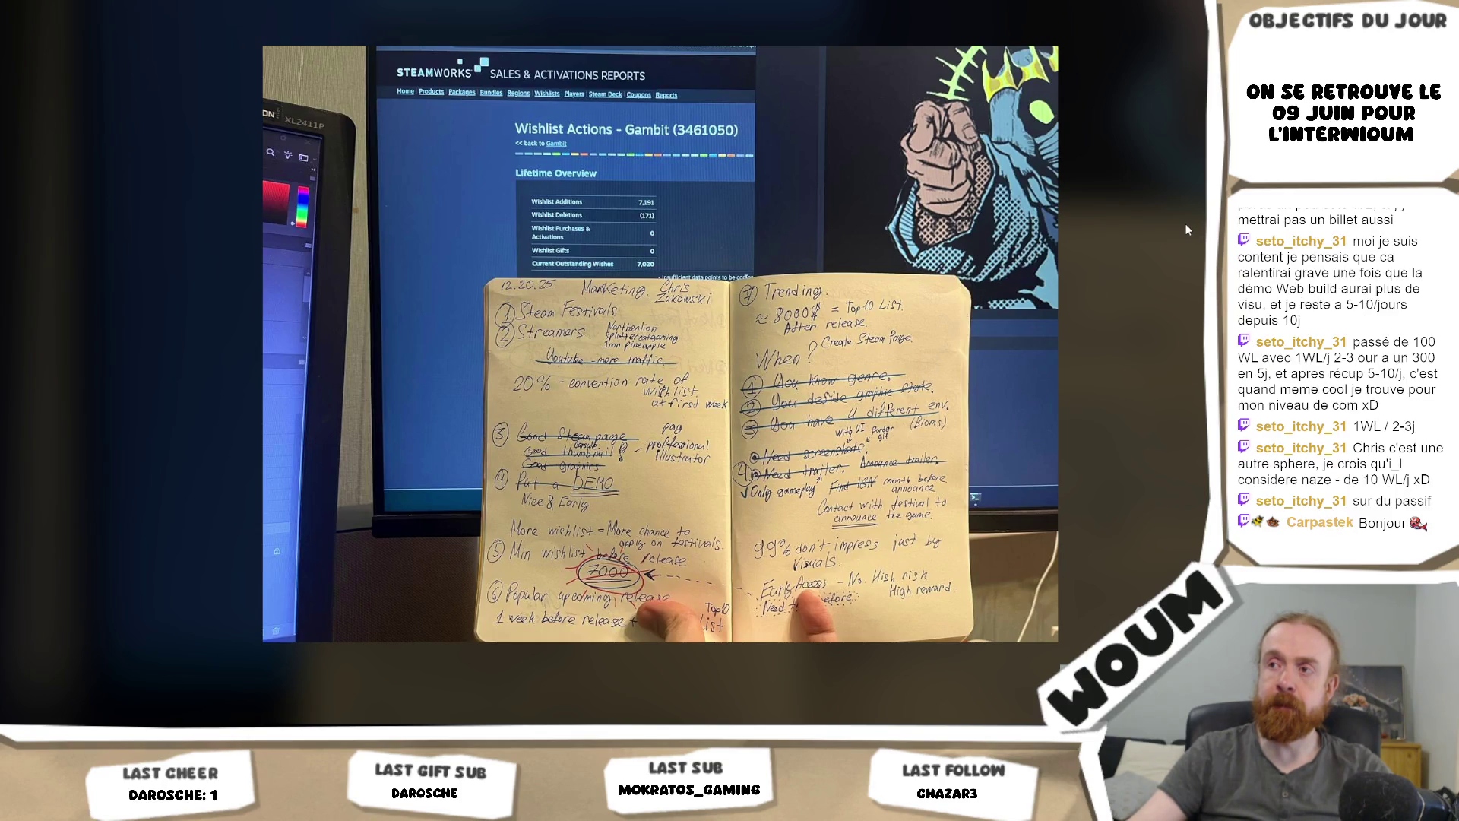
pyautogui.click(867, 181)
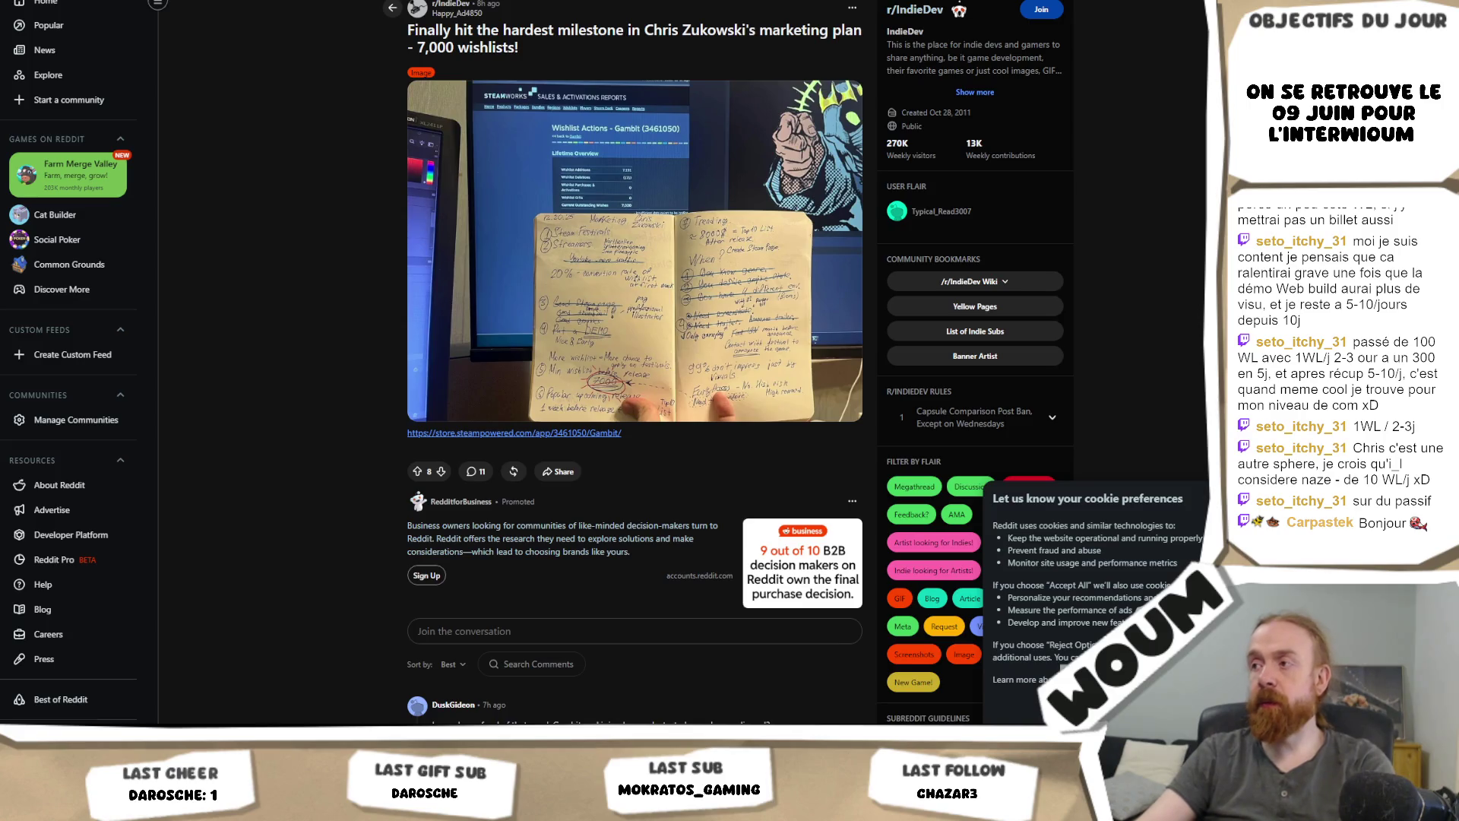
pyautogui.scroll(-4, 635, 380)
pyautogui.scroll(-5, 634, 357)
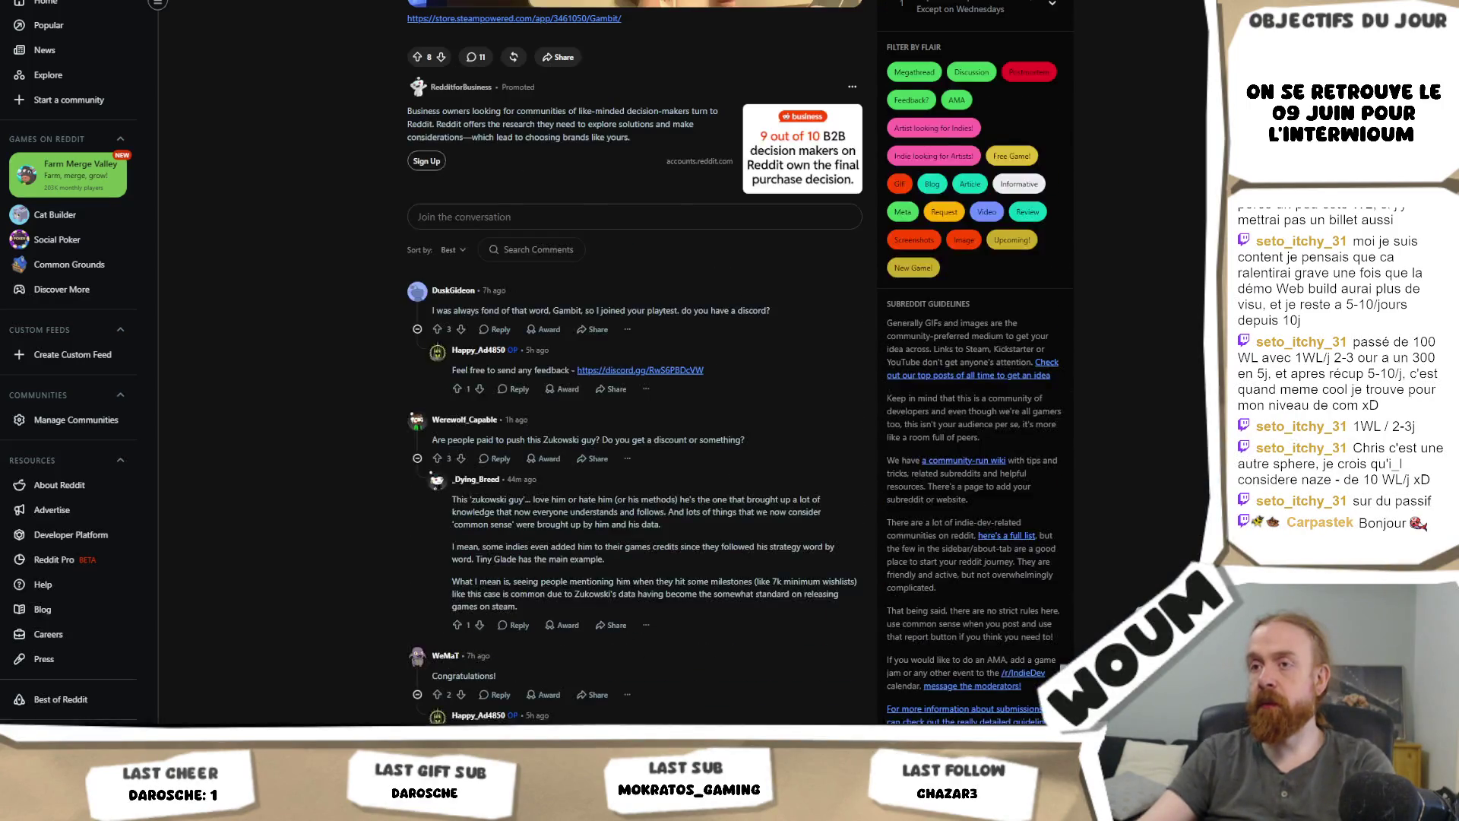
pyautogui.scroll(4, 1043, 325)
pyautogui.scroll(5, 795, 390)
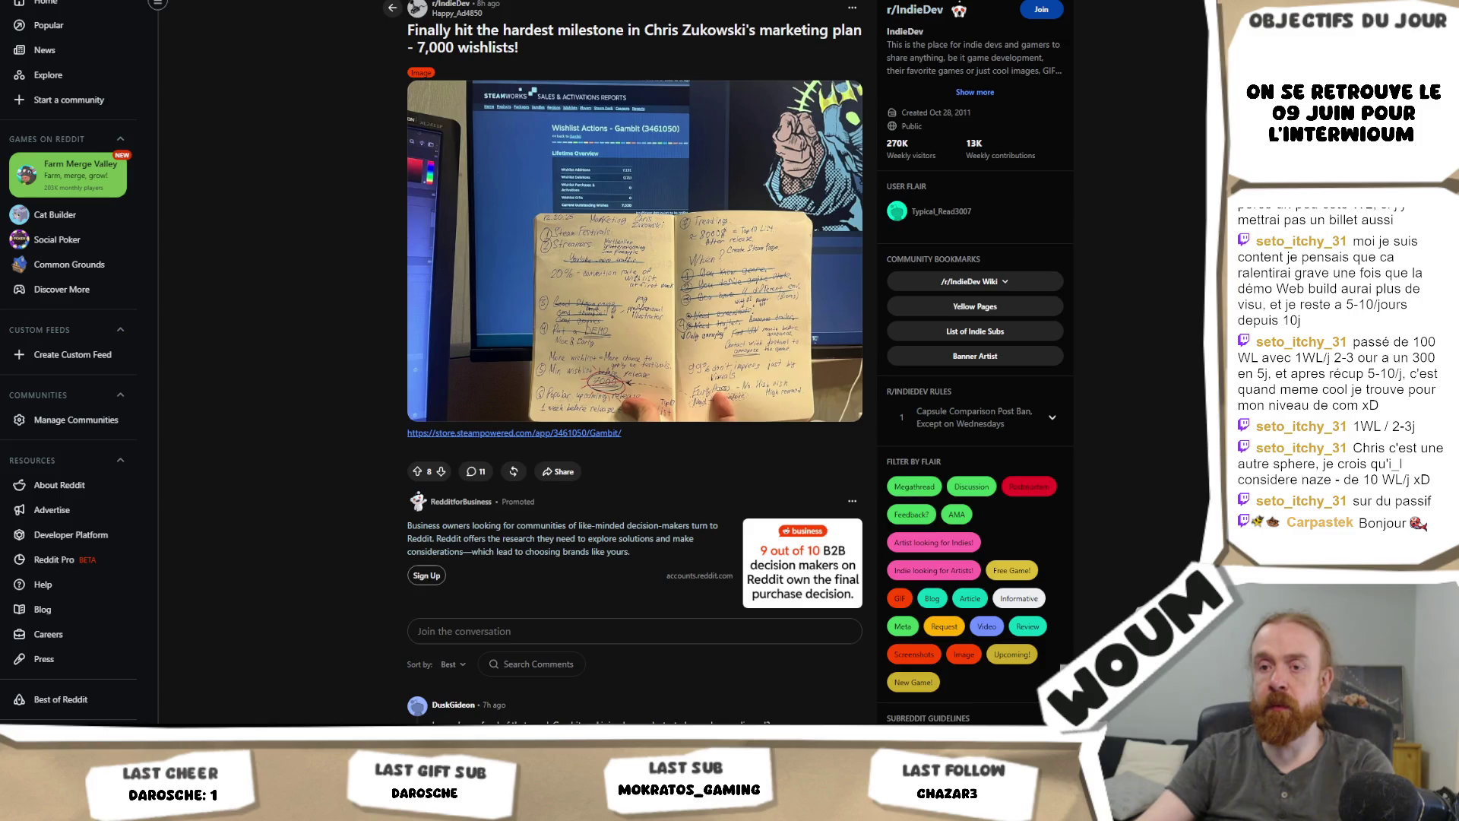
pyautogui.moveTo(146, 807)
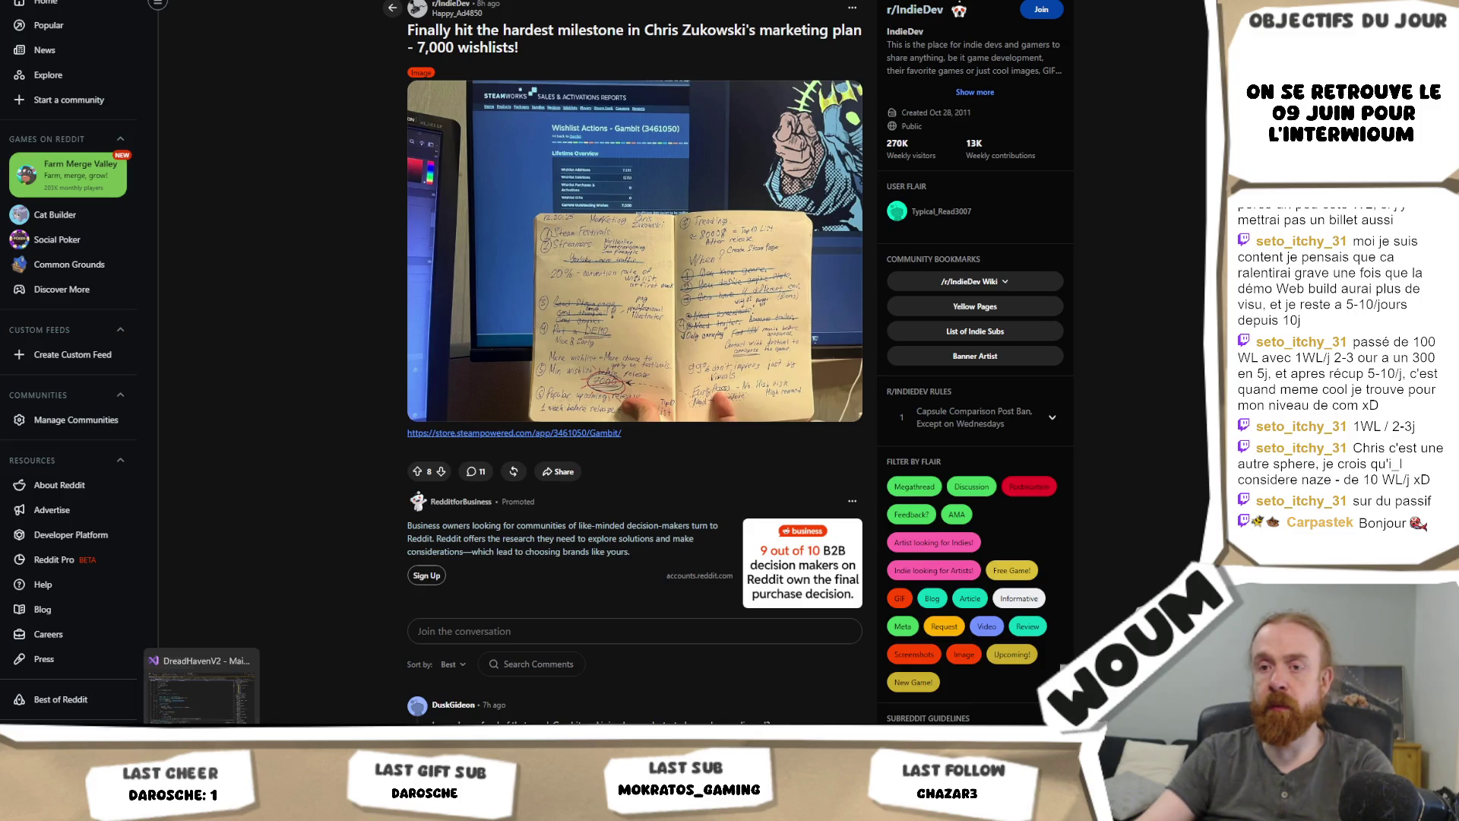
# Step: Move from the code editor through the Reddit post back to Unity, where the test map runs on Day 1
pyautogui.click(202, 684)
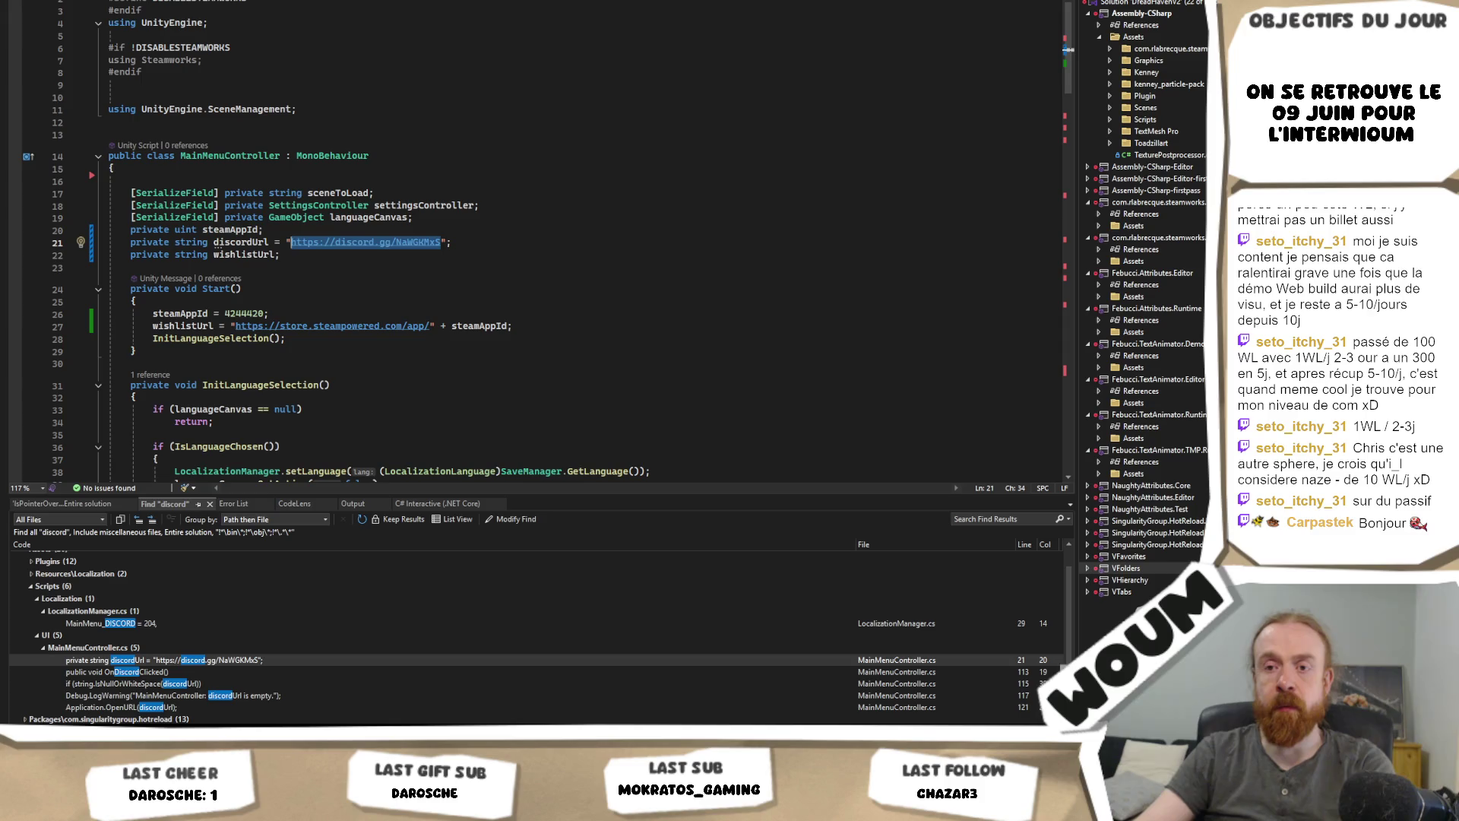
pyautogui.moveTo(147, 807)
pyautogui.click(147, 685)
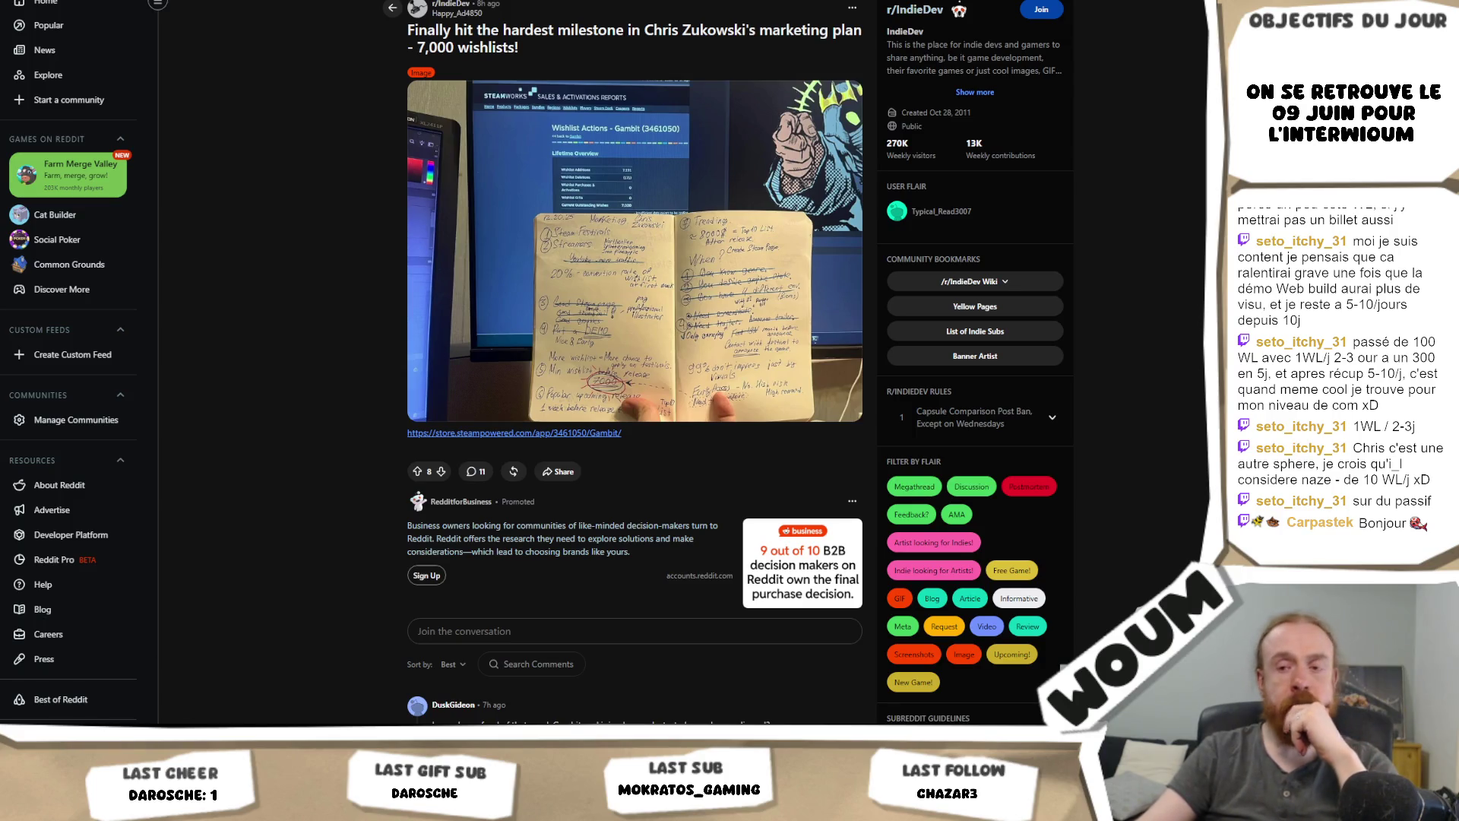
pyautogui.hotkey('alt', 'Tab')
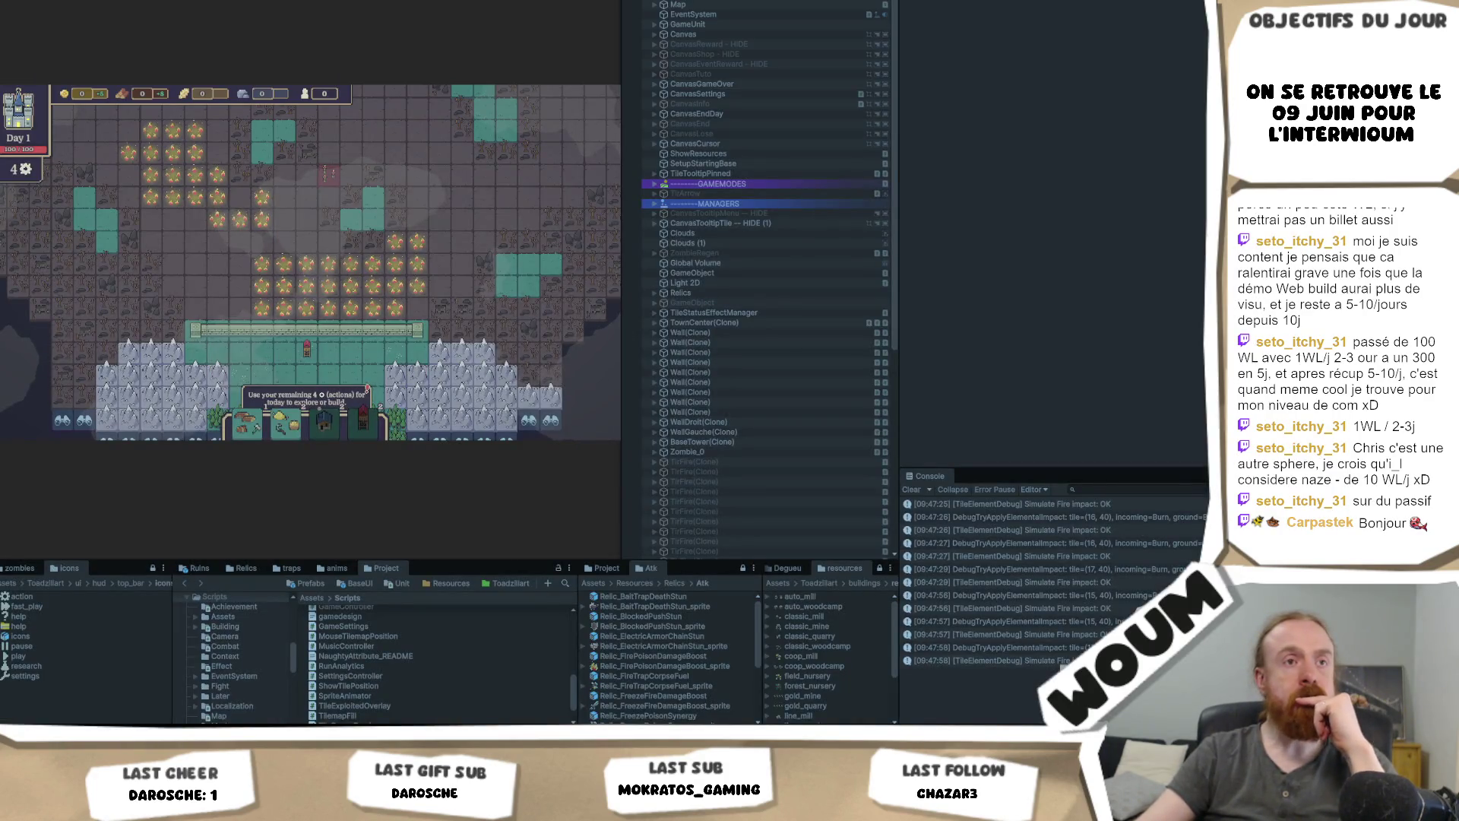
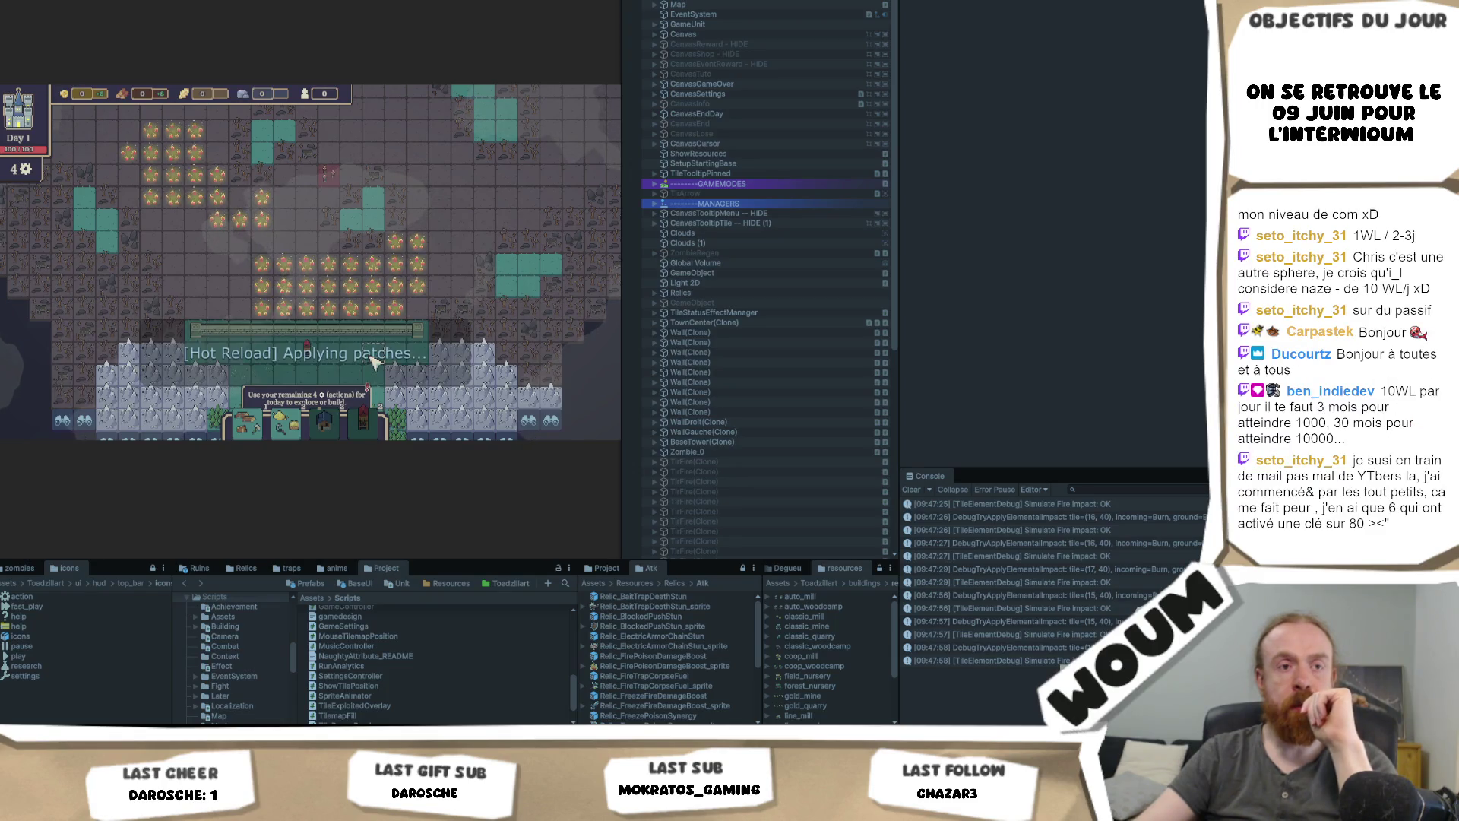
# Step: Pan and zoom the Day 1 map, then place a Burn zone on a grid tile
pyautogui.moveTo(380, 346)
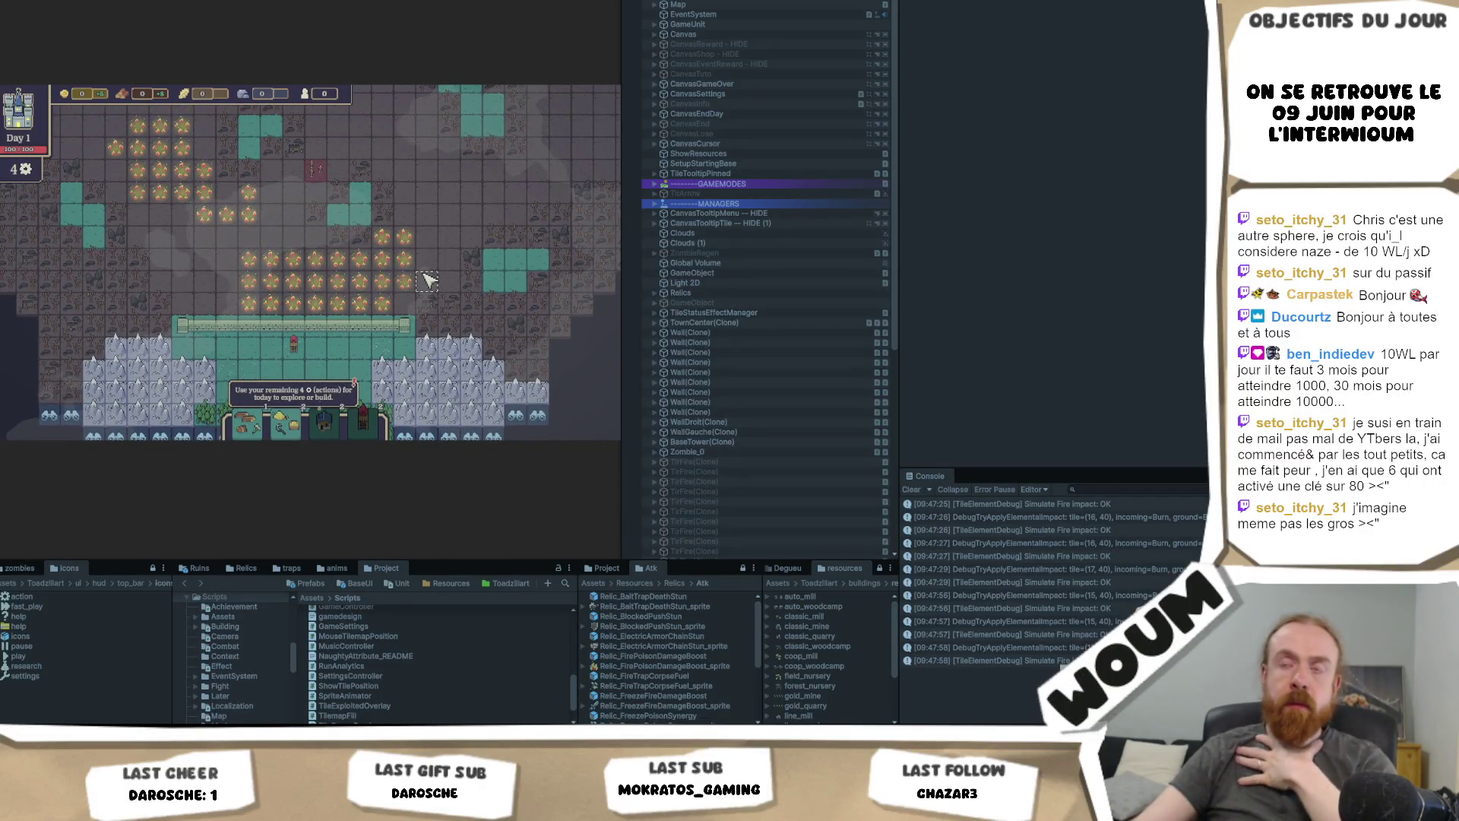
pyautogui.moveTo(411, 323)
pyautogui.moveTo(384, 275)
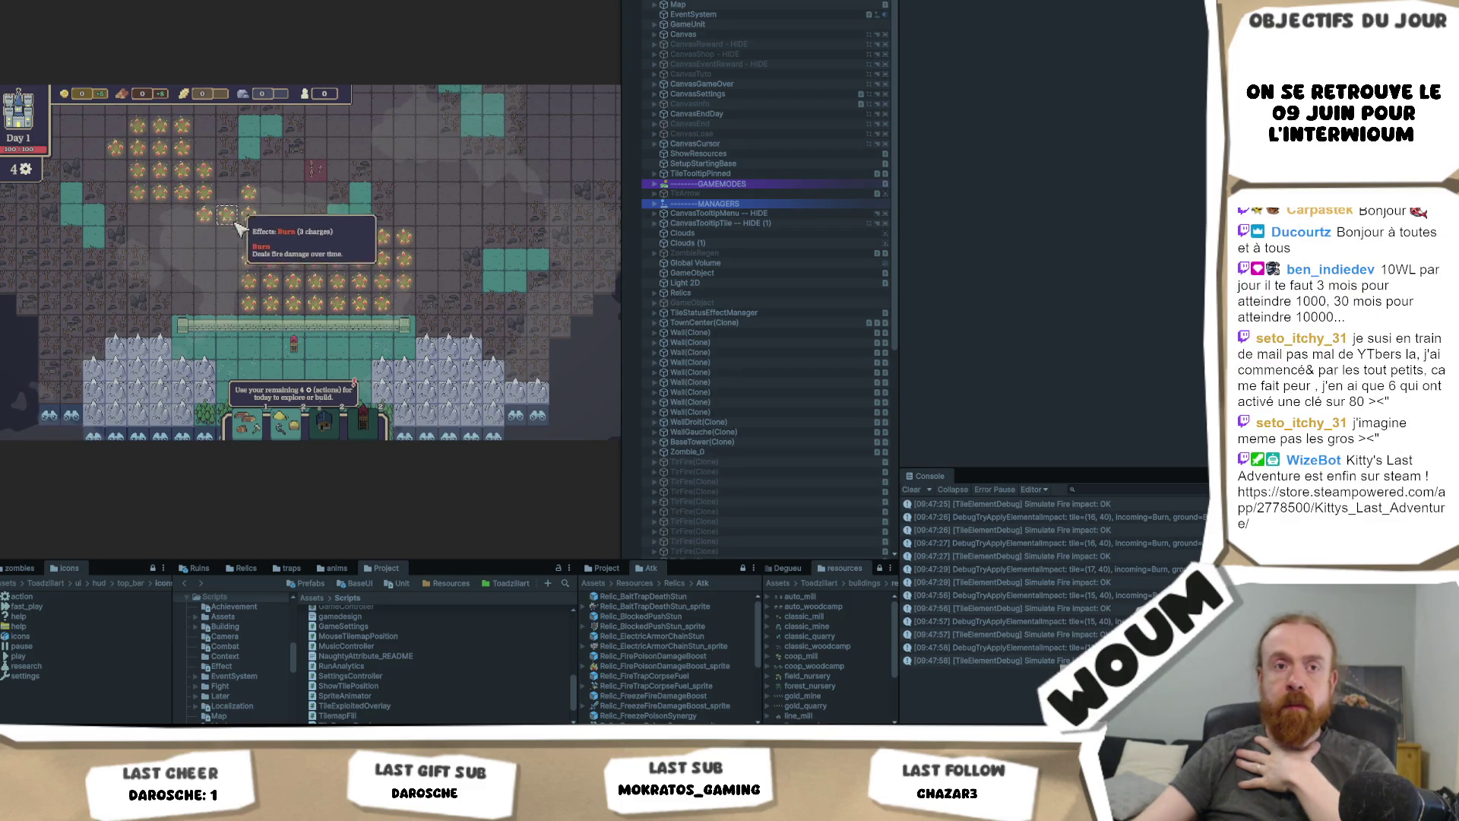
pyautogui.moveTo(235, 223); pyautogui.dragTo(222, 295)
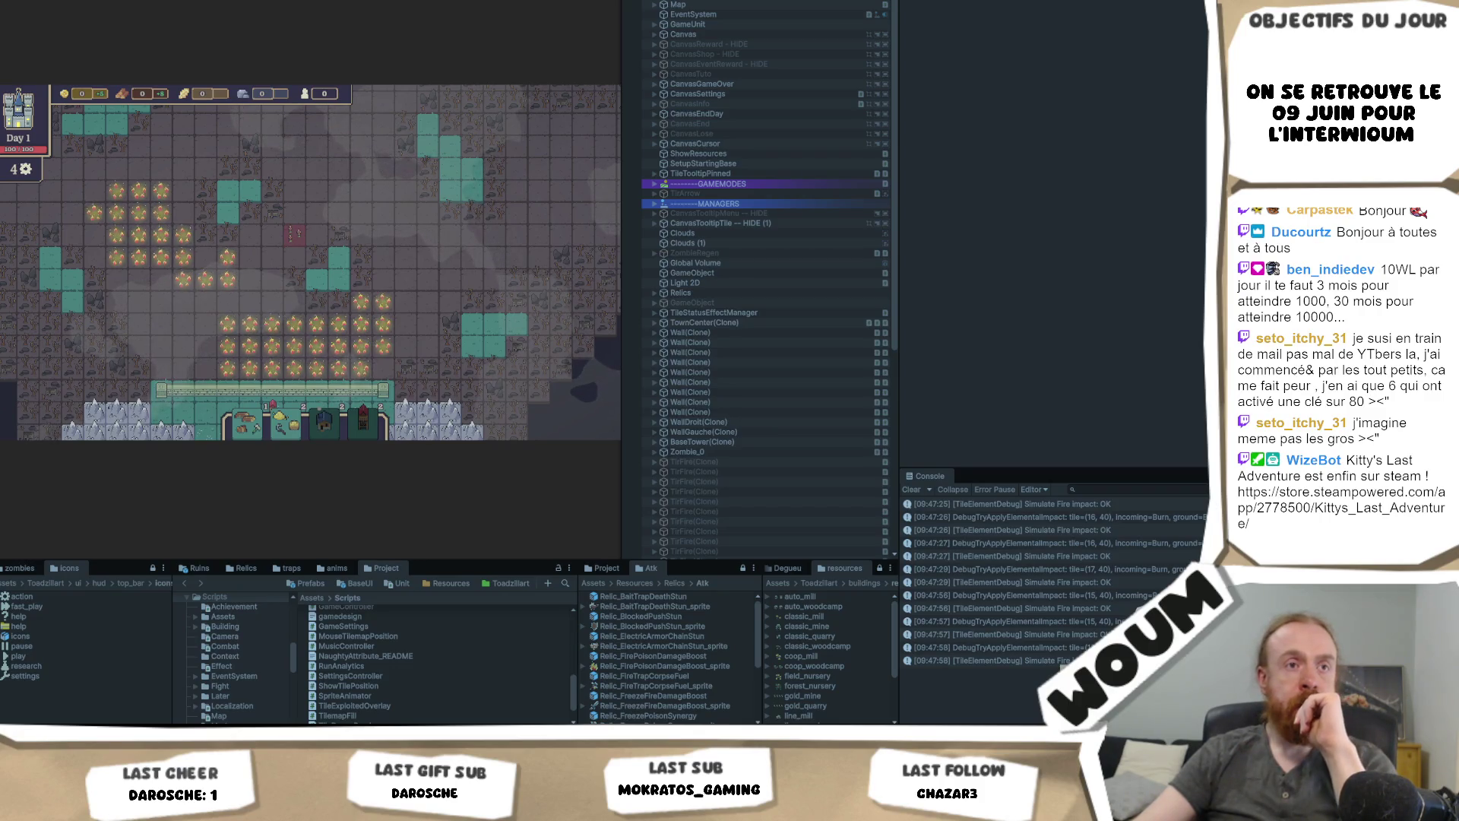
pyautogui.scroll(3, 462, 257)
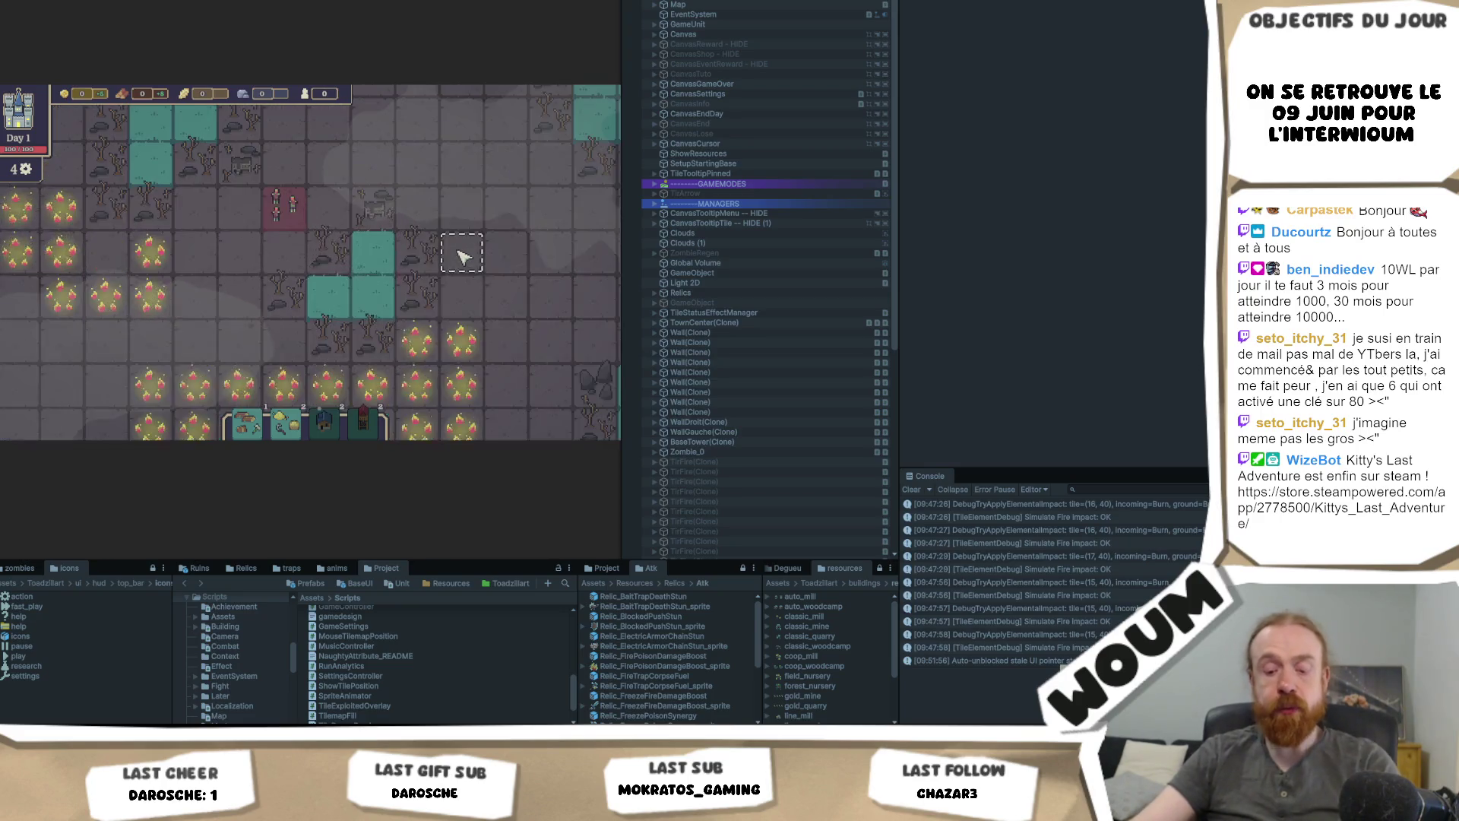
pyautogui.click(462, 257)
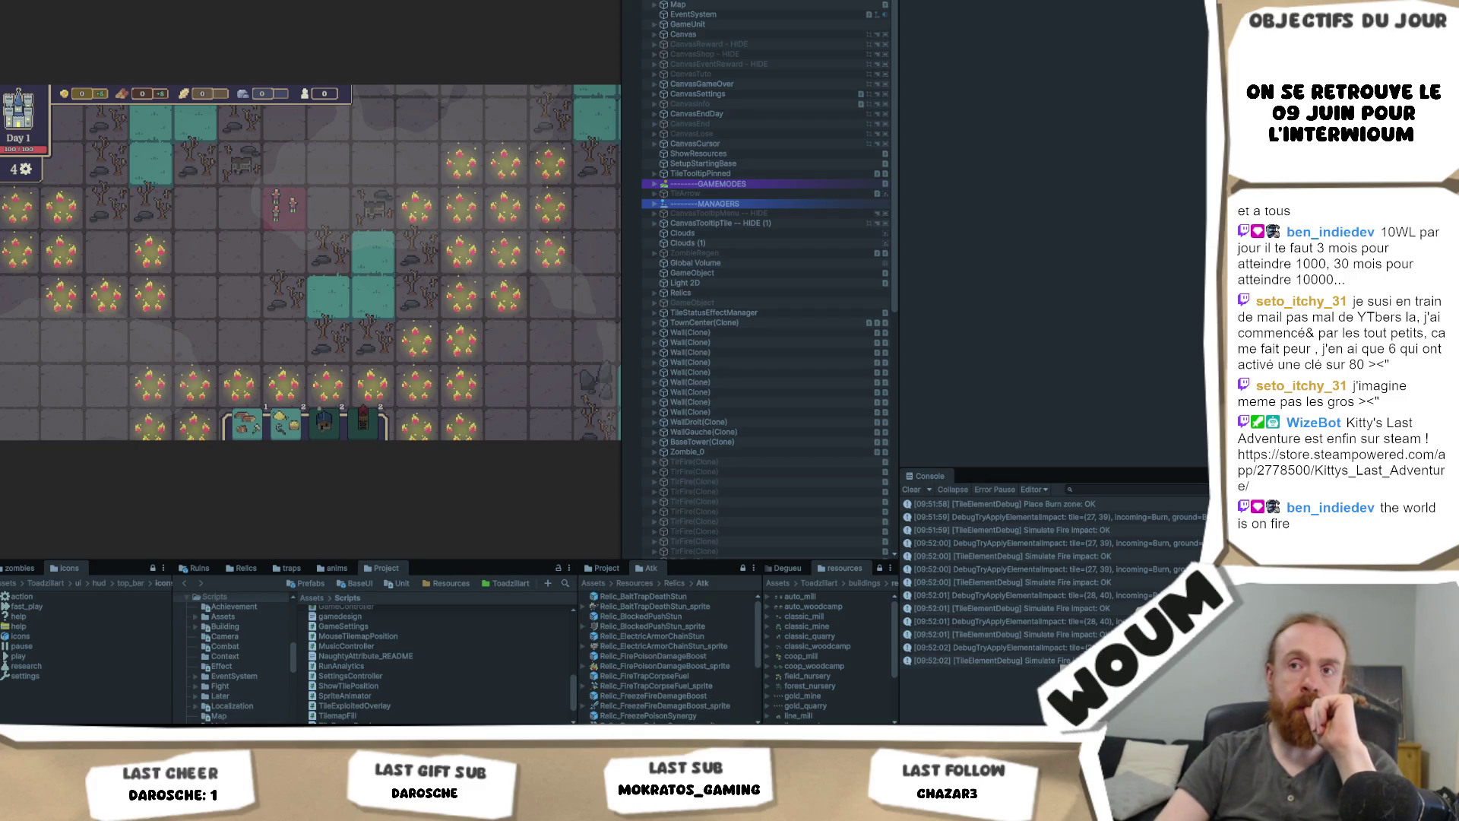
# Step: Pan right and spread the fire to tiles beside the burning ones
pyautogui.press('d')
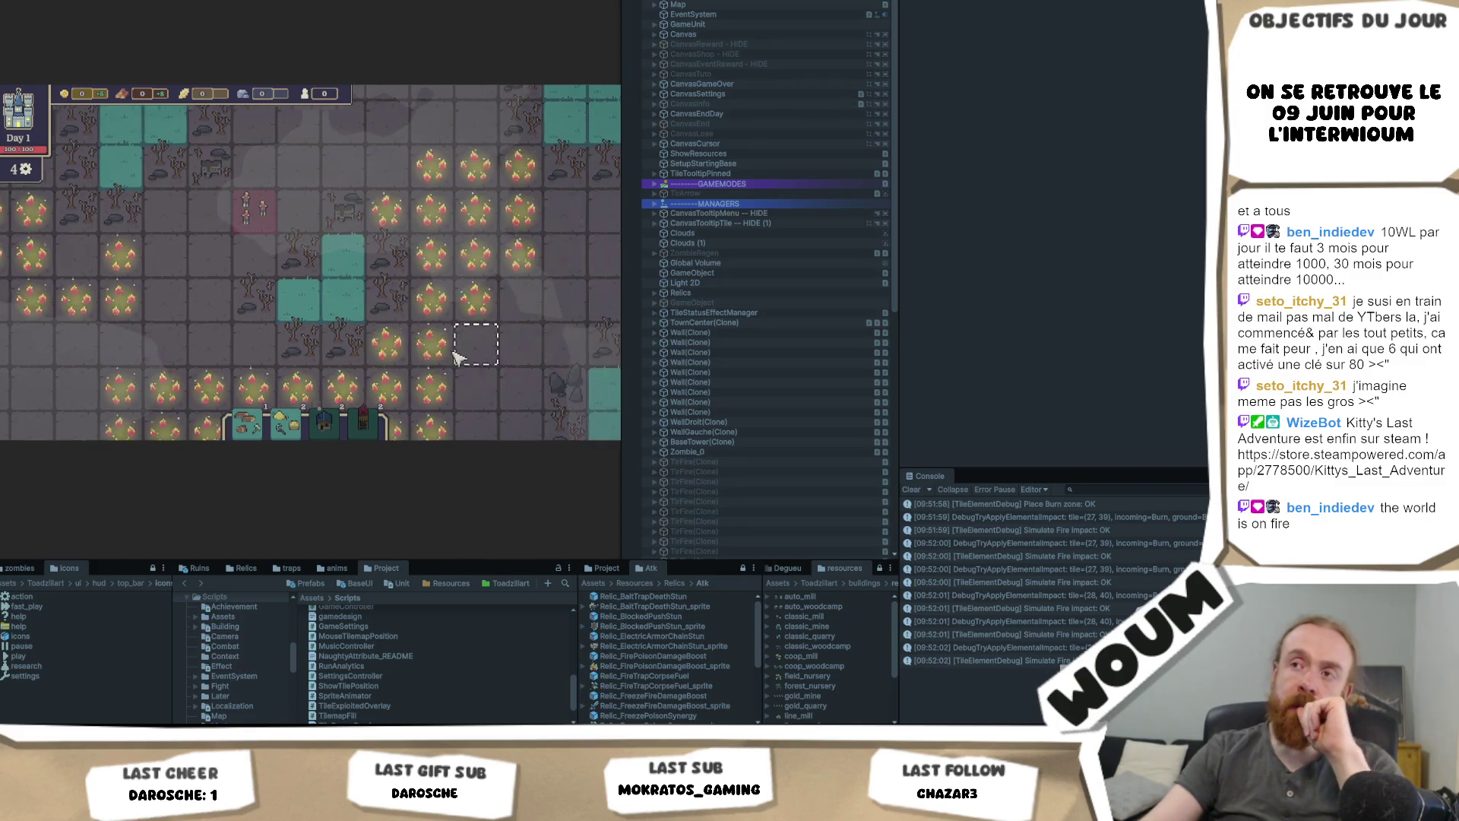
pyautogui.press('d')
pyautogui.press('d')
pyautogui.press('d')
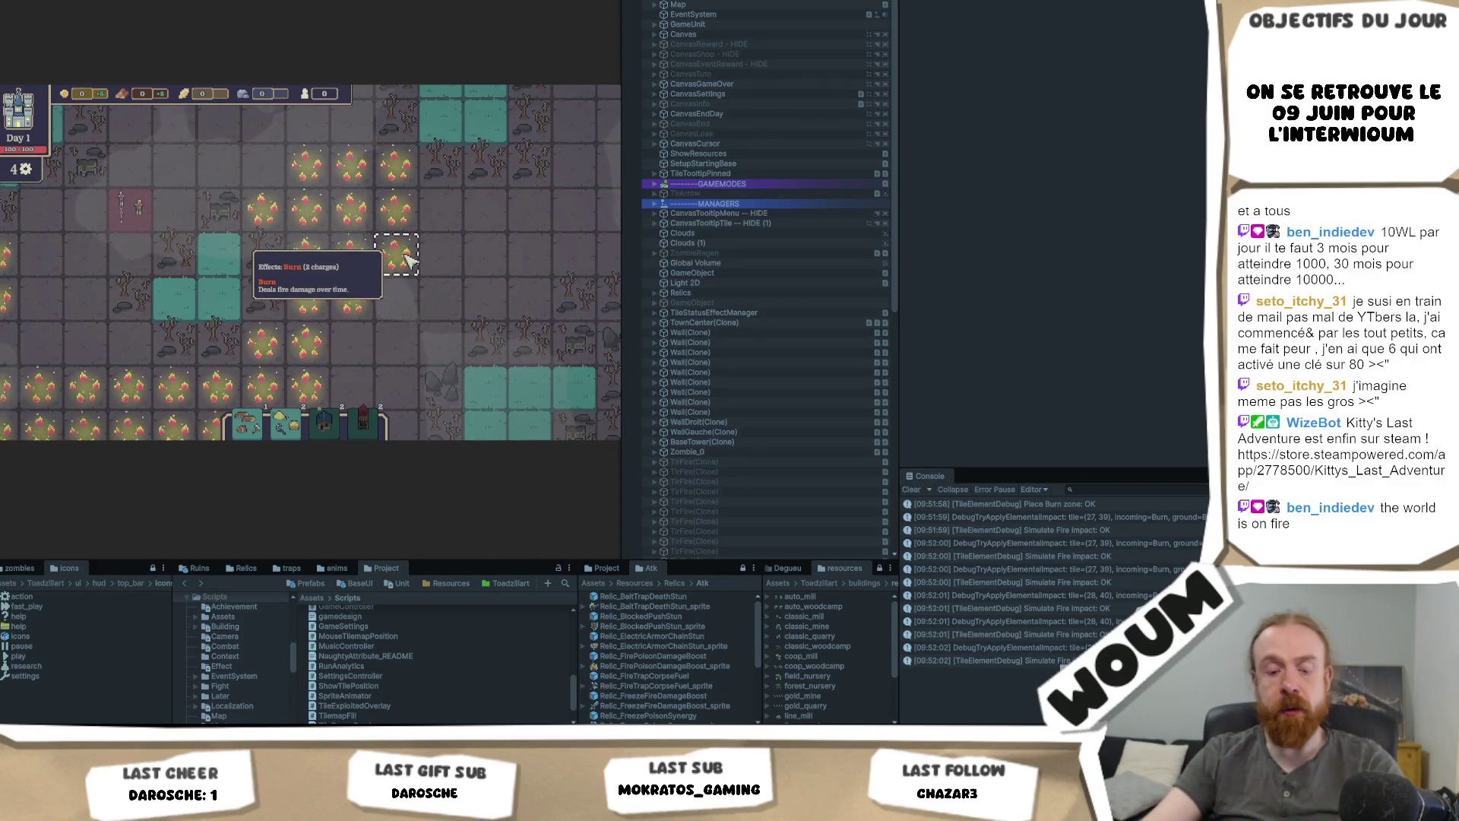
pyautogui.click(410, 262)
pyautogui.scroll(-2, 439, 232)
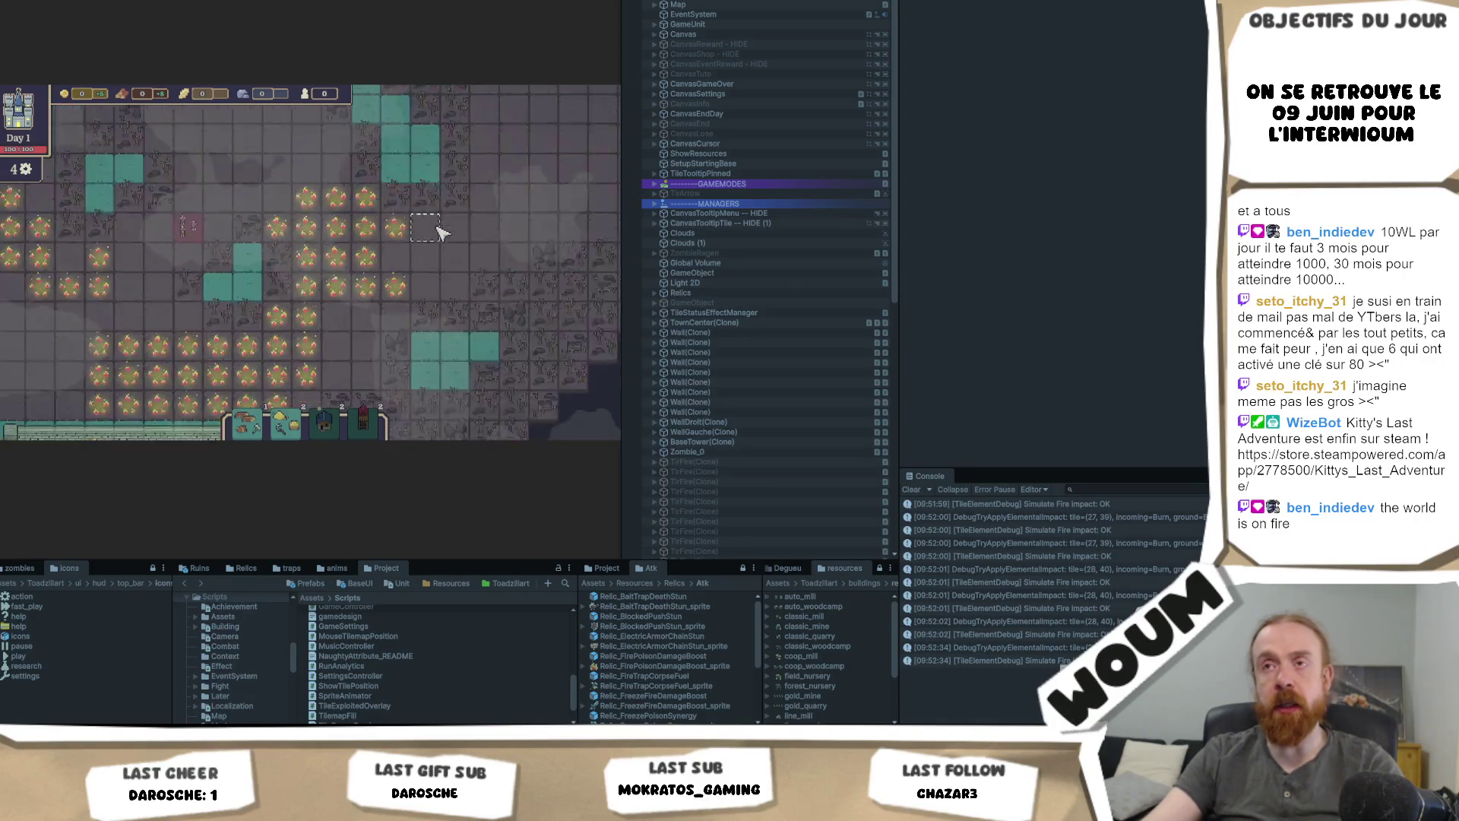
pyautogui.scroll(3, 439, 232)
pyautogui.moveTo(445, 227)
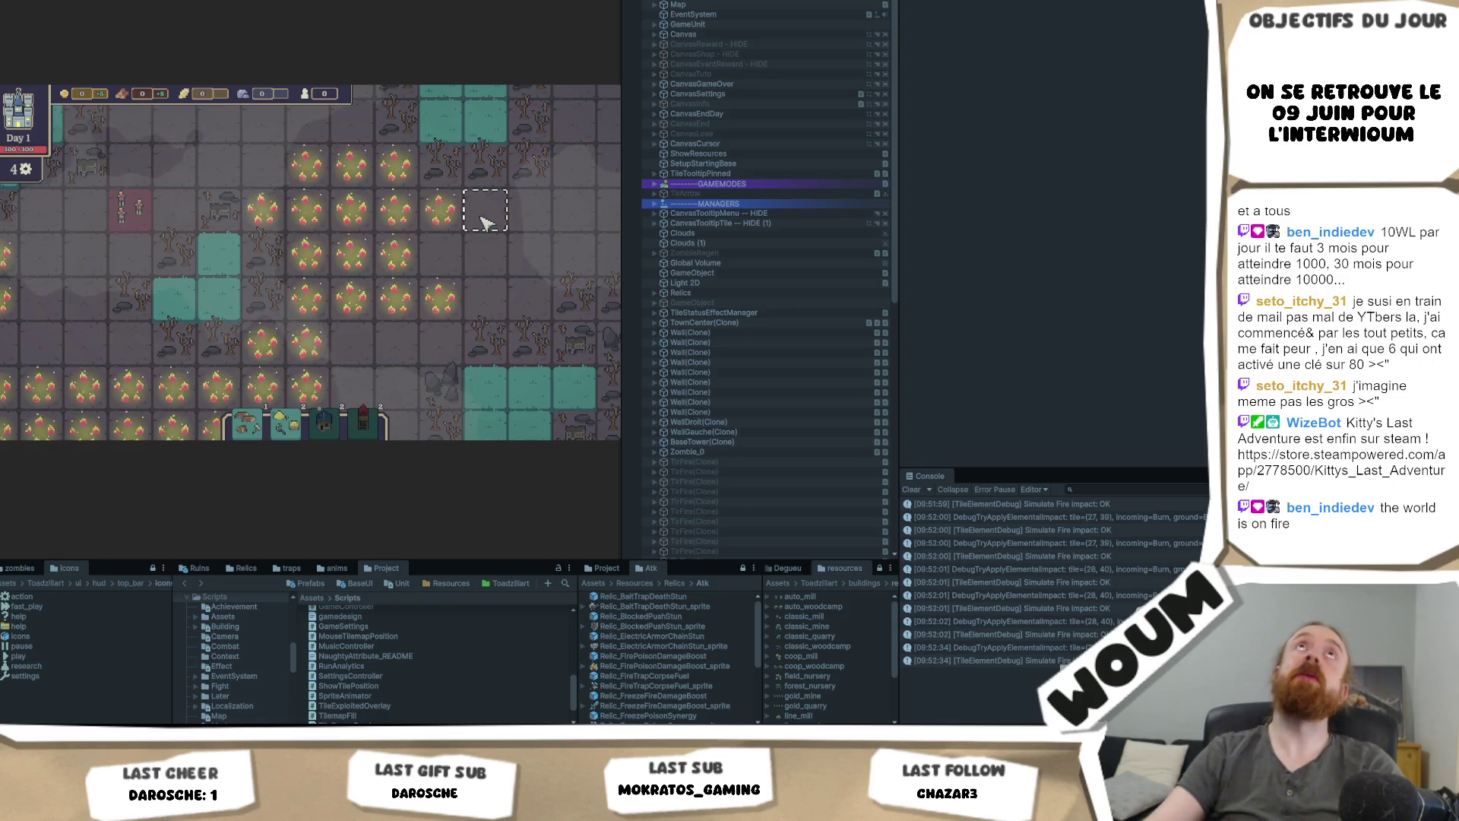
pyautogui.click(441, 228)
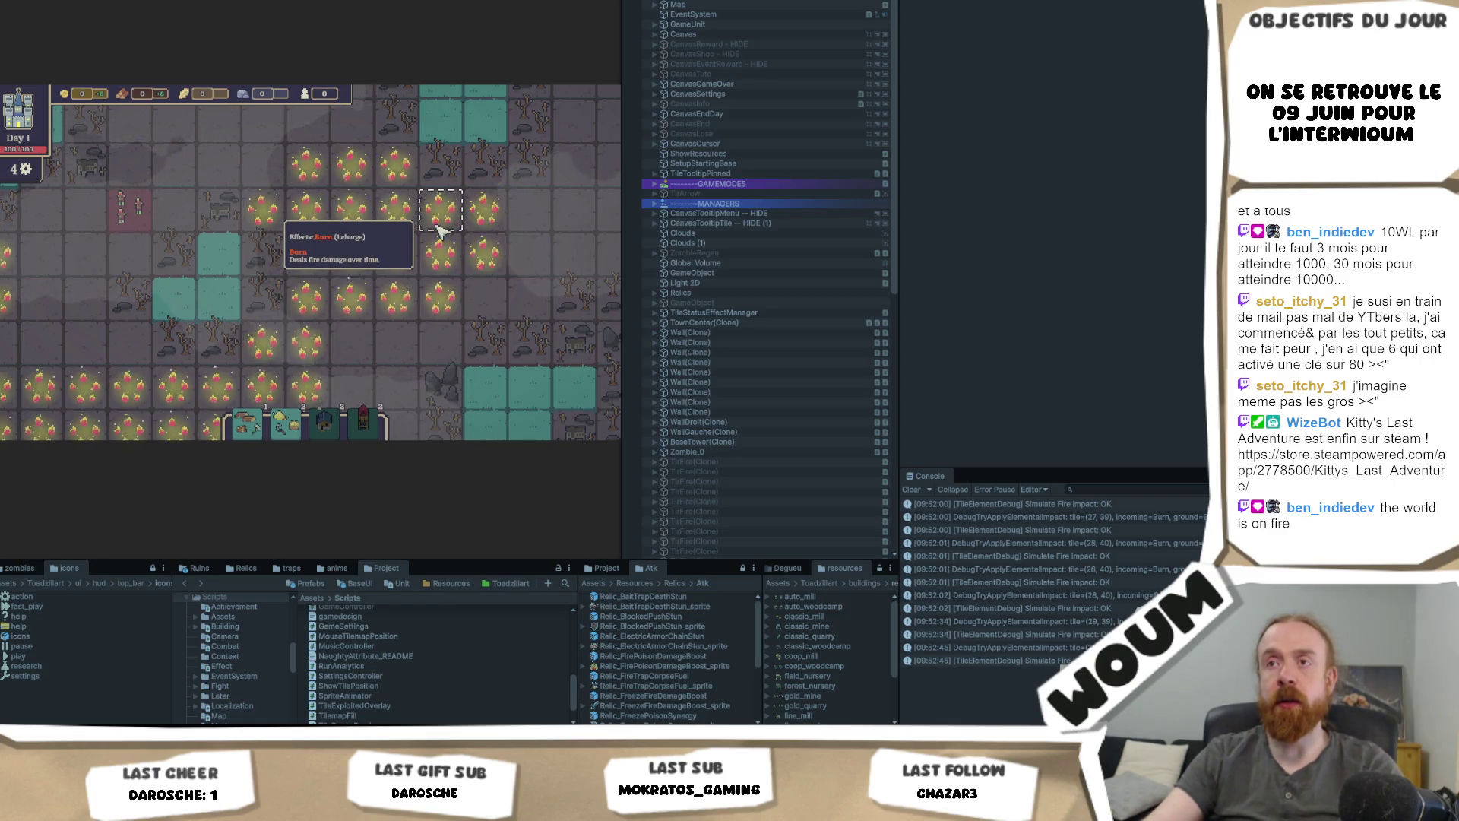
# Step: Ignite the left-side tiles and inspect the burning Zombie tile
pyautogui.press('a')
pyautogui.click(114, 228)
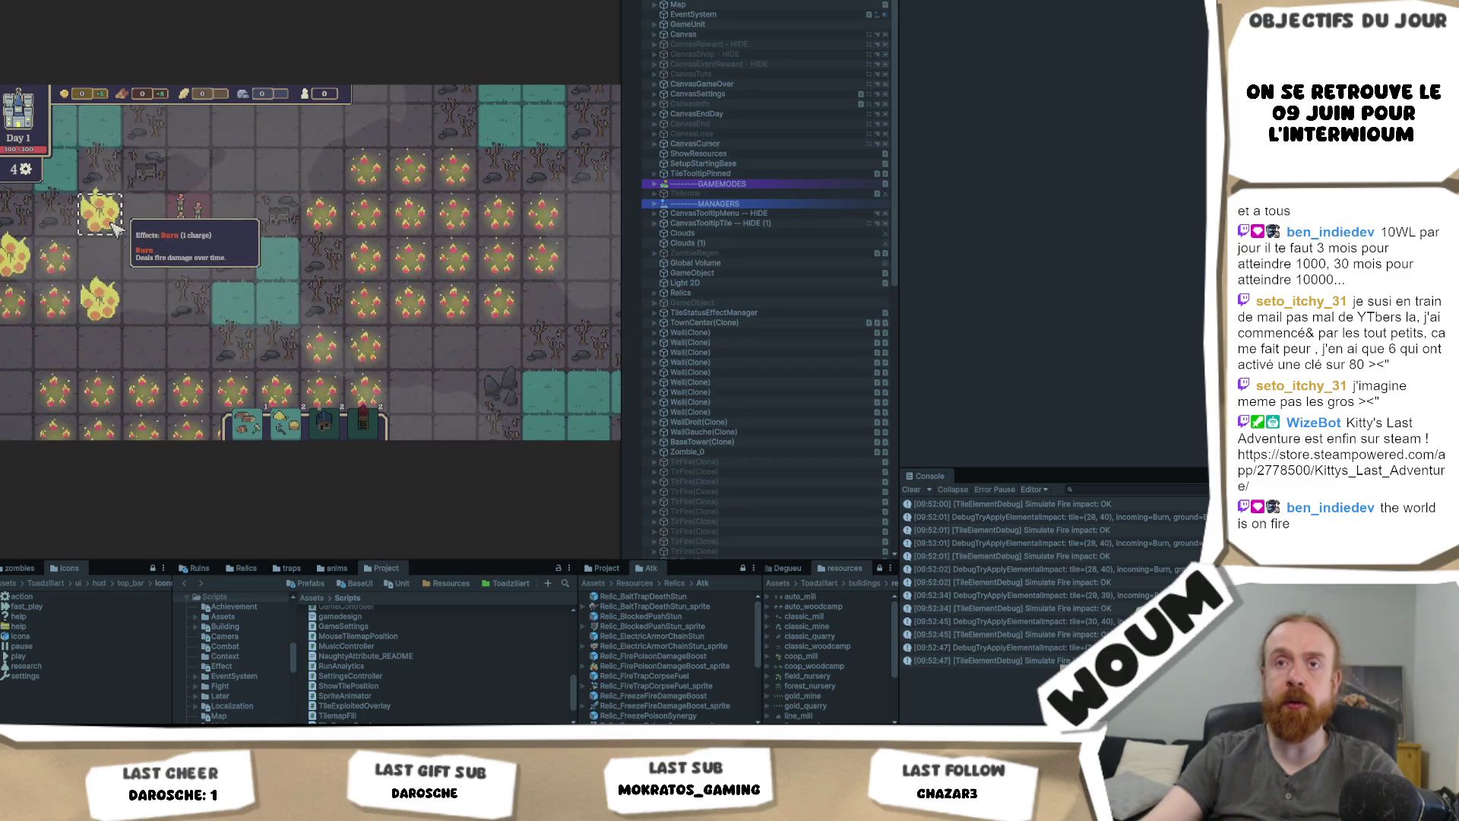
pyautogui.click(149, 287)
pyautogui.click(129, 304)
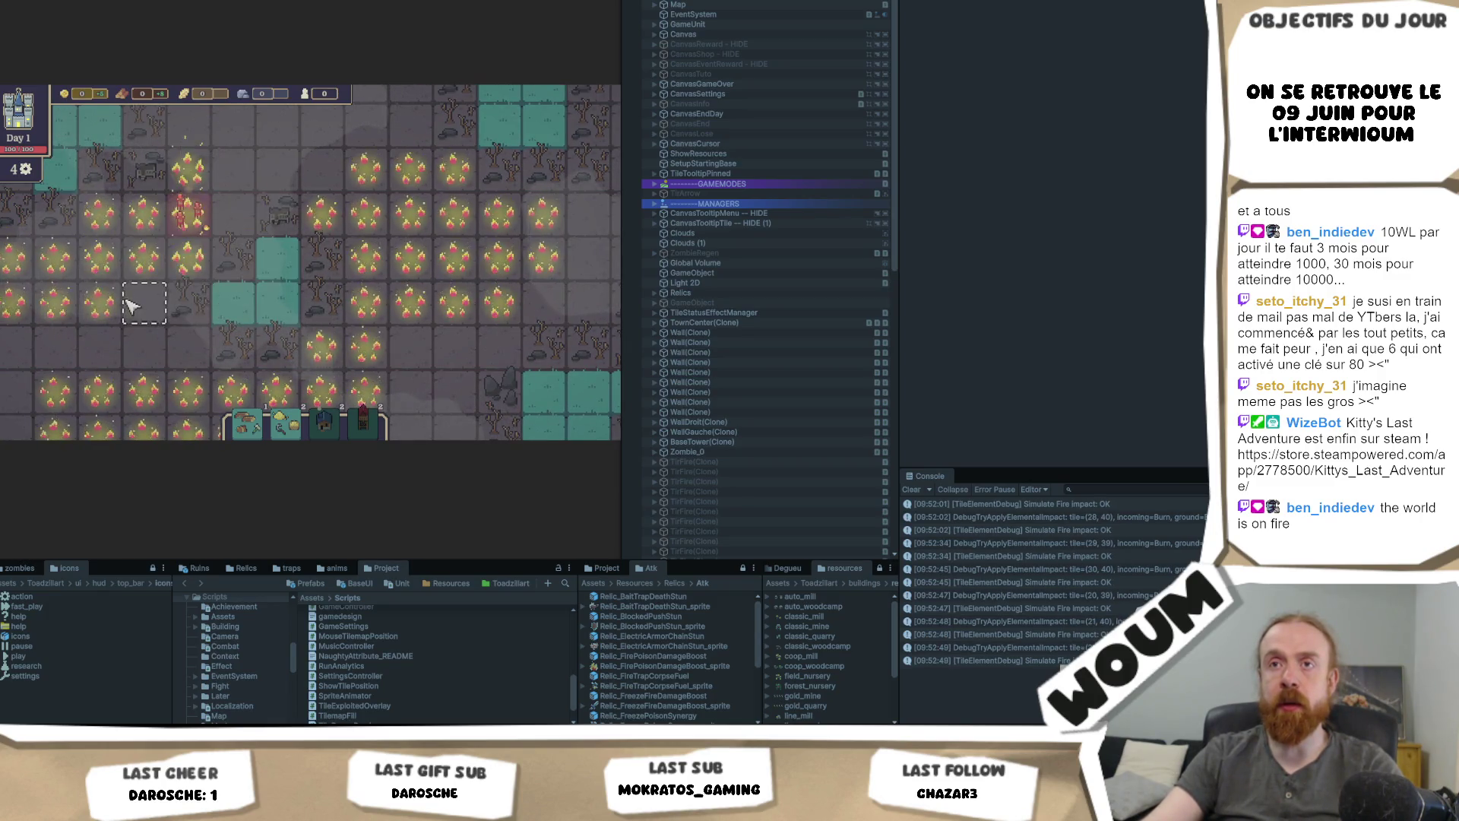
pyautogui.click(190, 219)
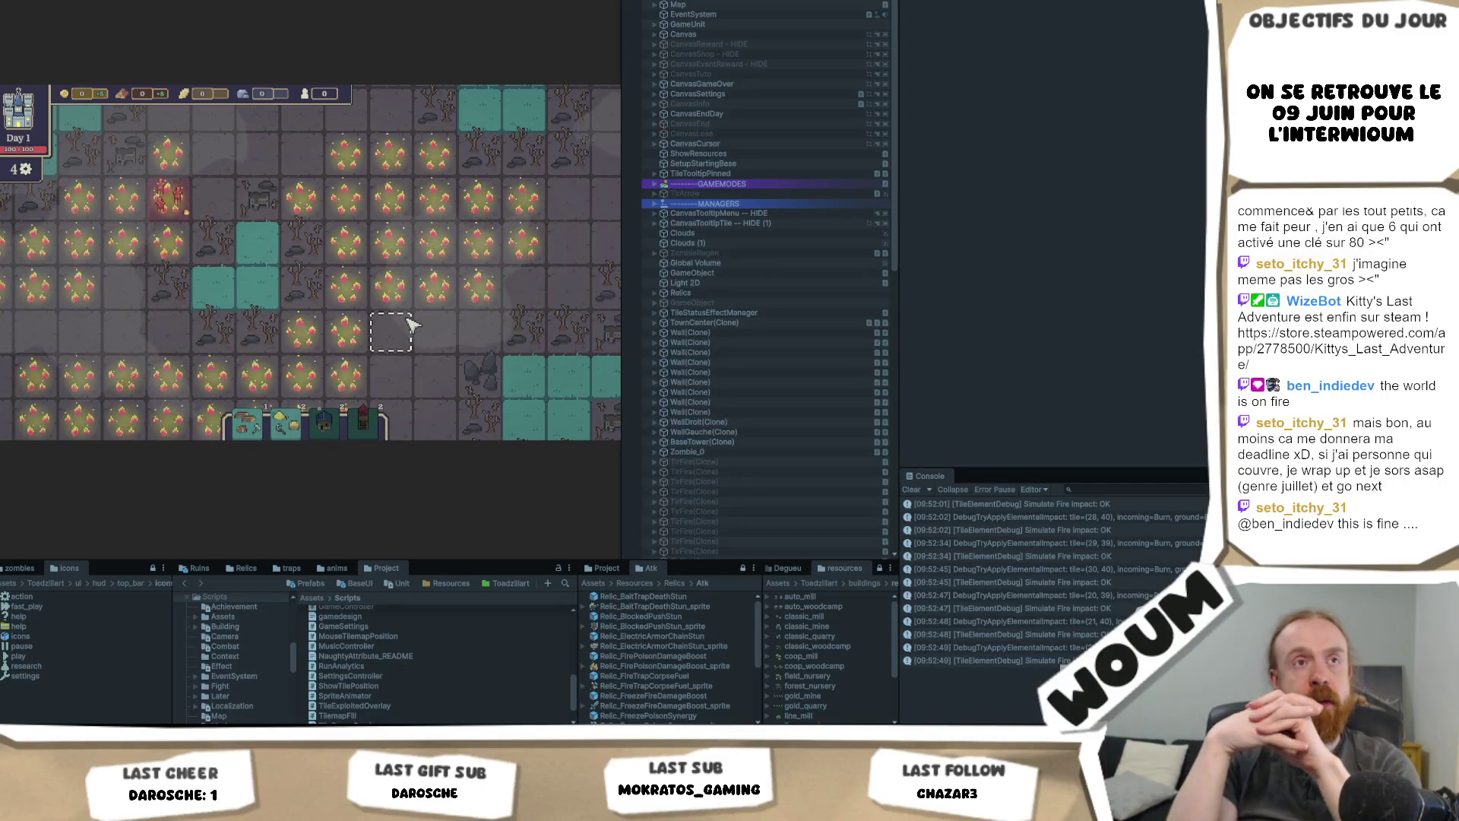
pyautogui.moveTo(367, 311)
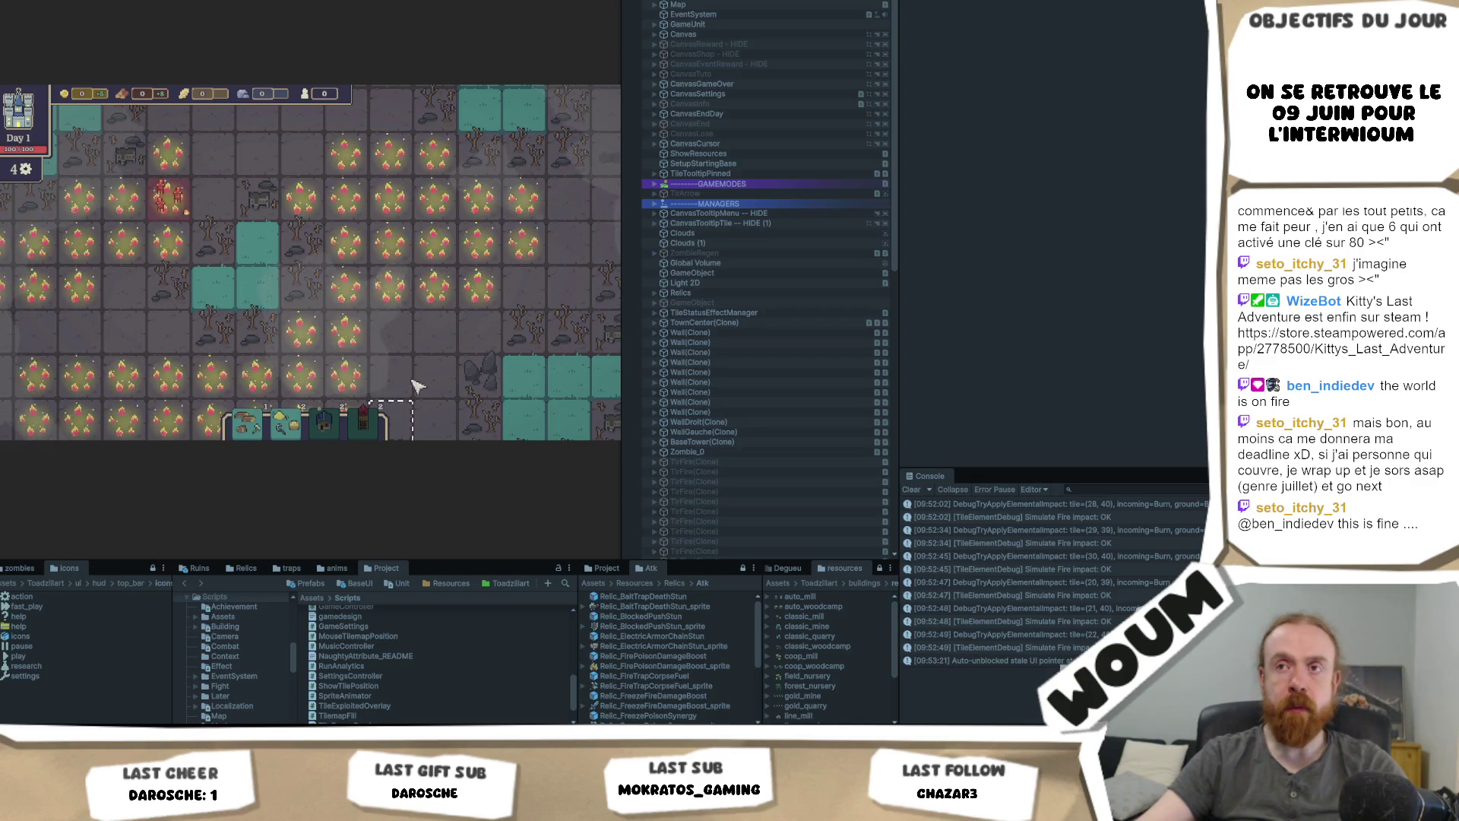
pyautogui.scroll(-3, 395, 365)
pyautogui.scroll(3, 259, 418)
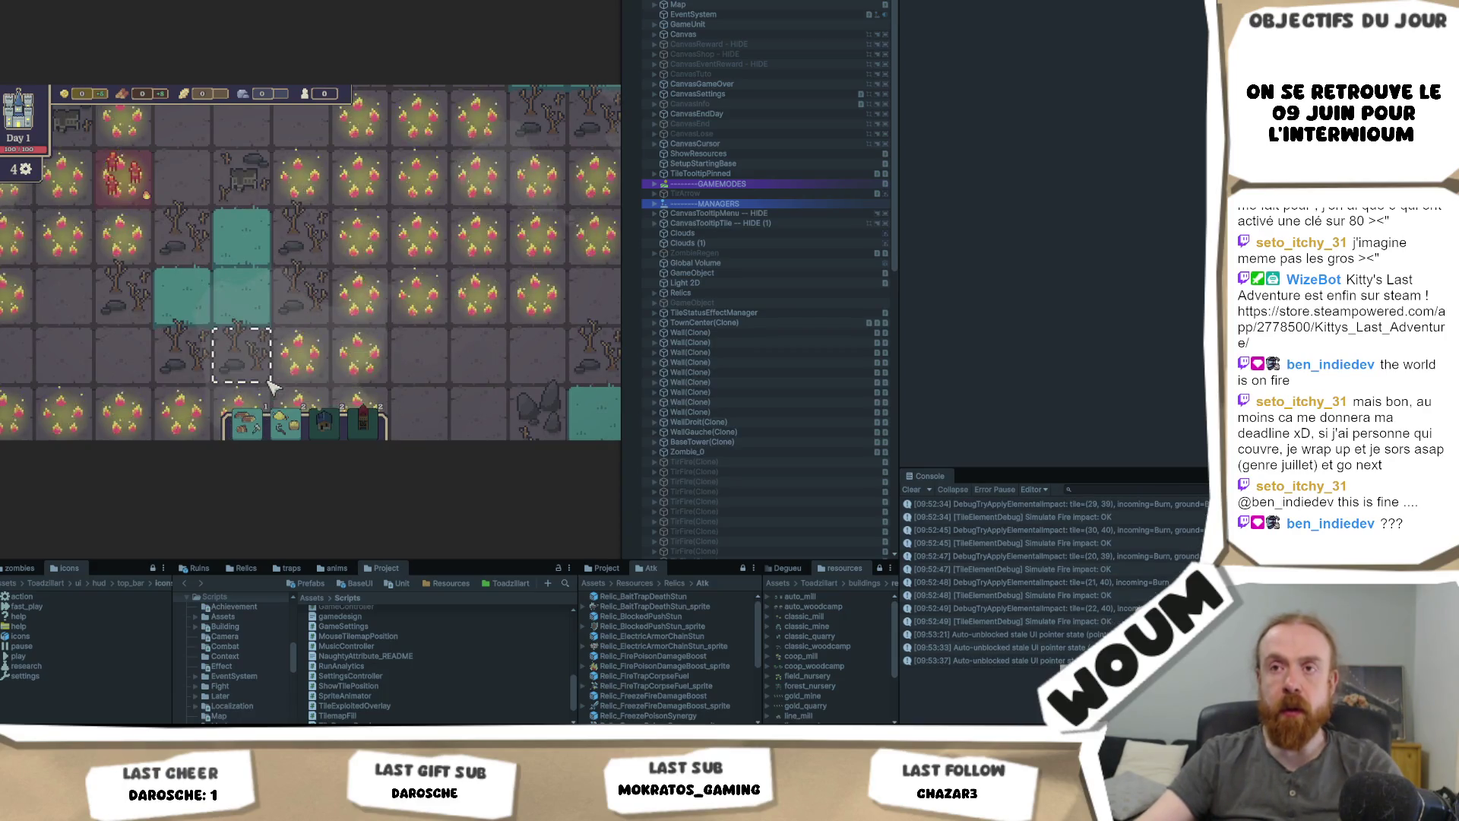
pyautogui.scroll(-2, 251, 372)
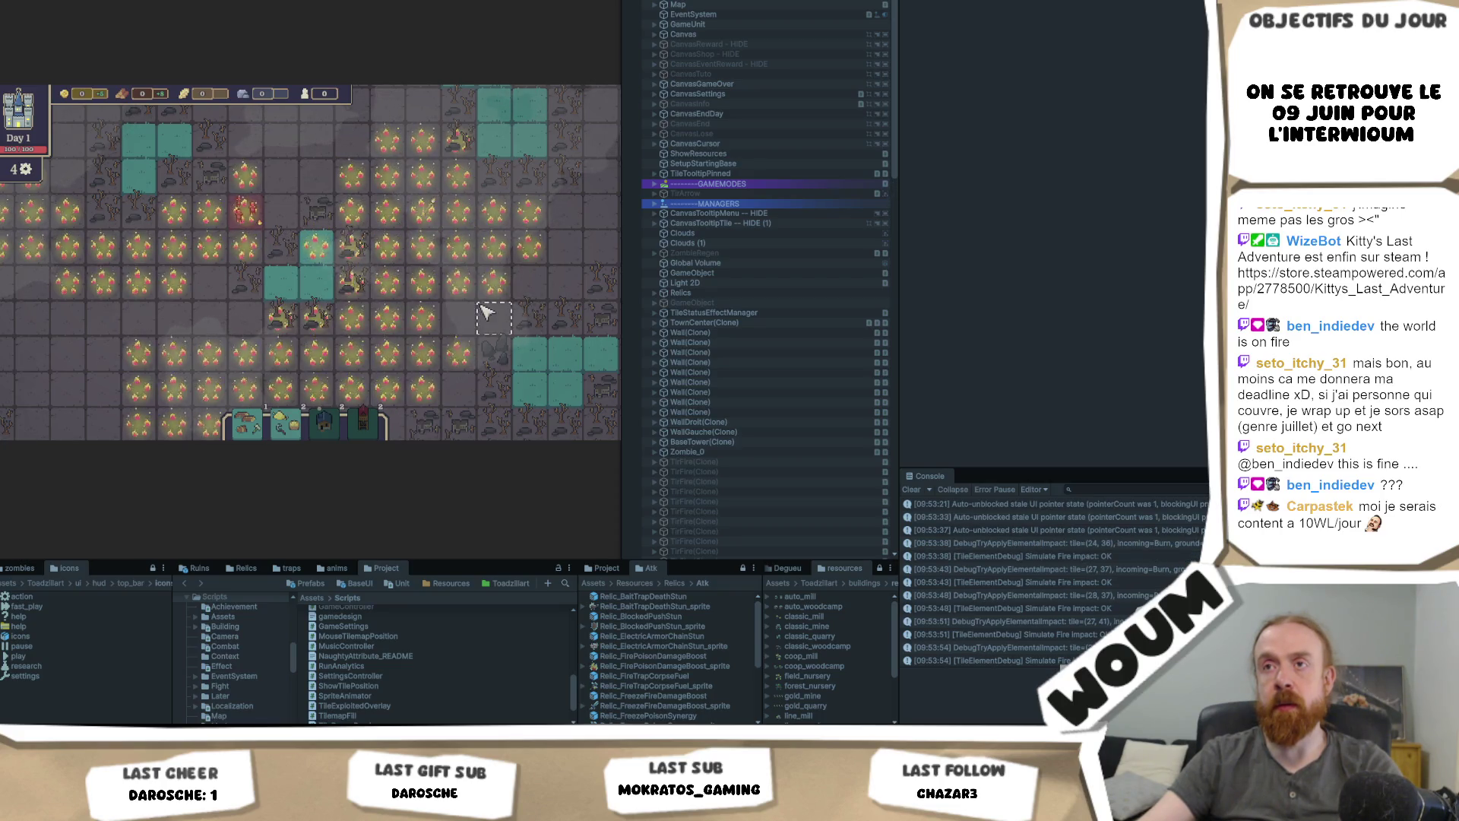
pyautogui.scroll(3, 456, 289)
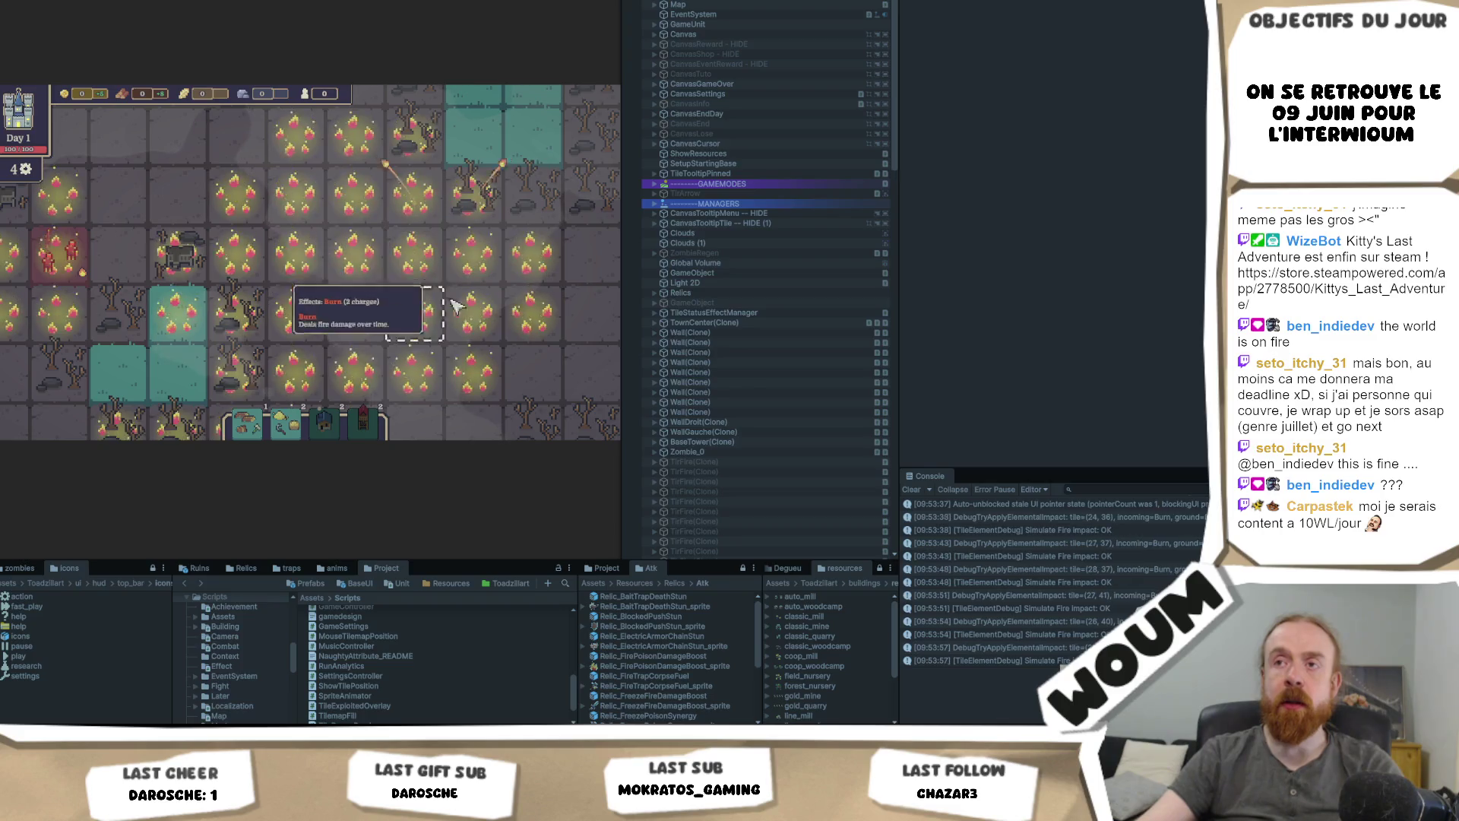
pyautogui.scroll(-3, 441, 319)
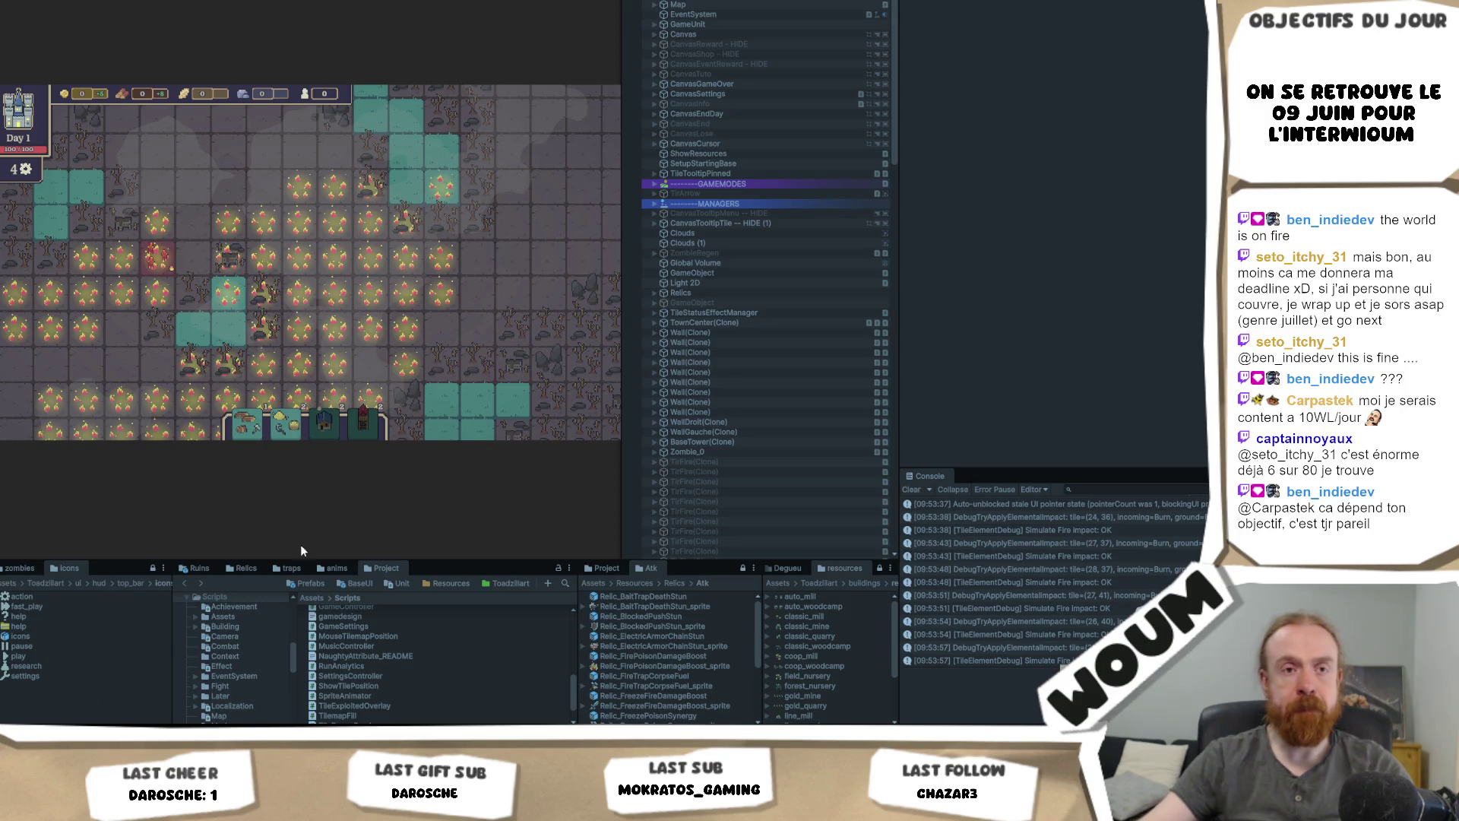
# Step: Pan the map and spread the fire to more tiles around the burning area
pyautogui.moveTo(319, 283)
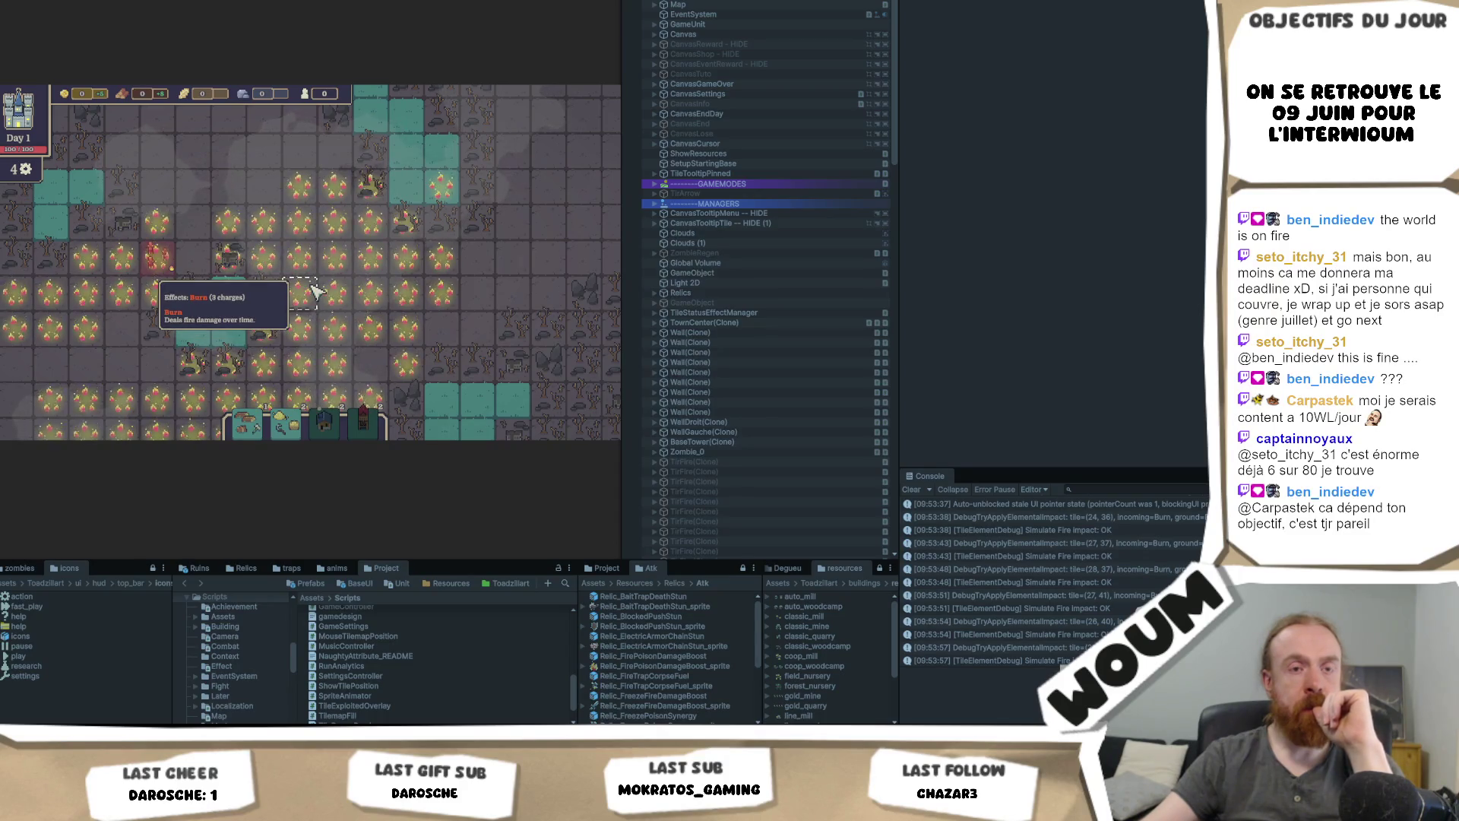
pyautogui.moveTo(317, 296)
pyautogui.mouseDown()
pyautogui.moveTo(244, 323)
pyautogui.moveTo(307, 319)
pyautogui.moveTo(243, 331)
pyautogui.mouseUp()
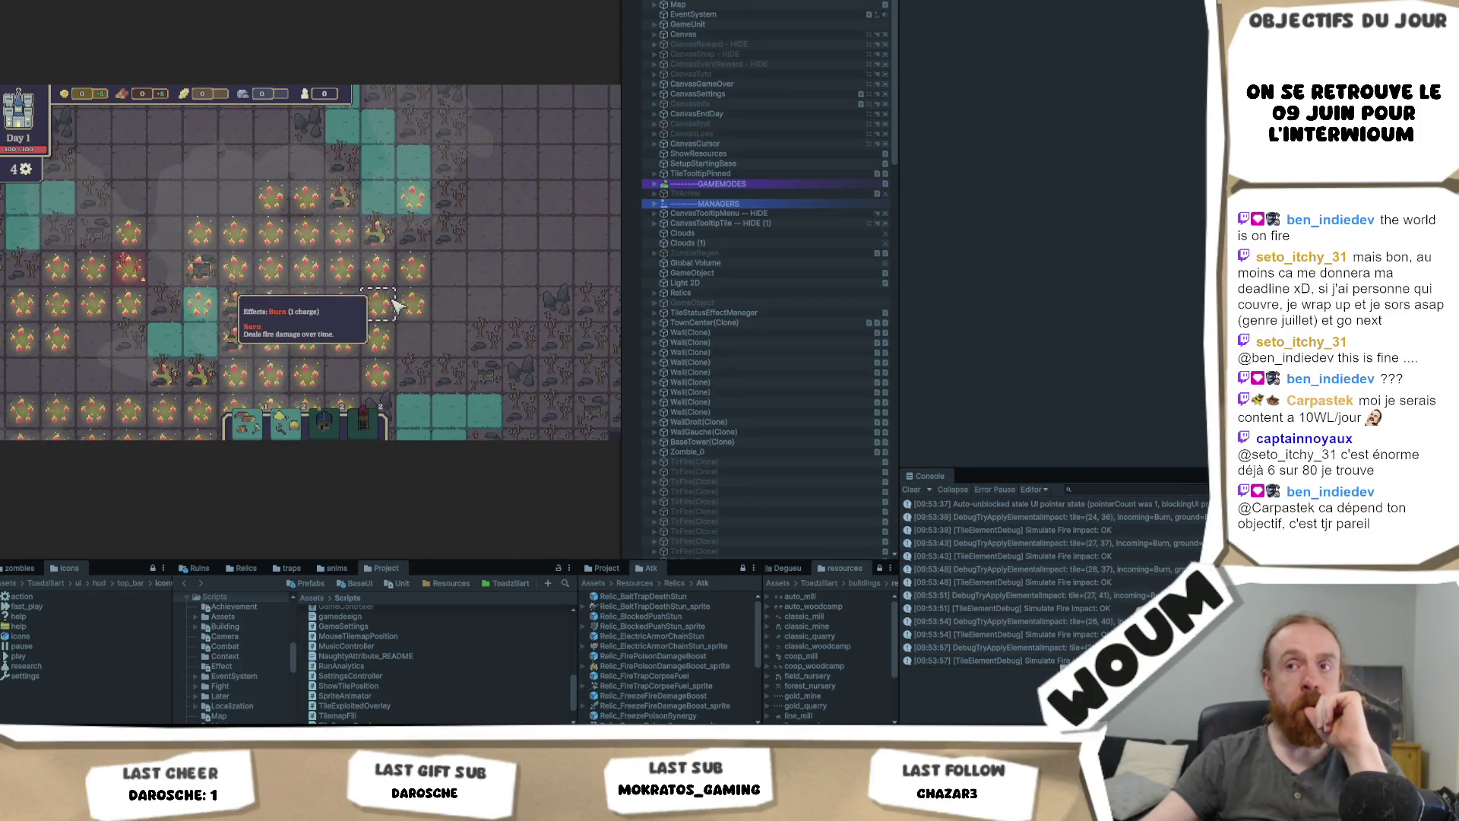
pyautogui.moveTo(395, 305); pyautogui.dragTo(371, 308)
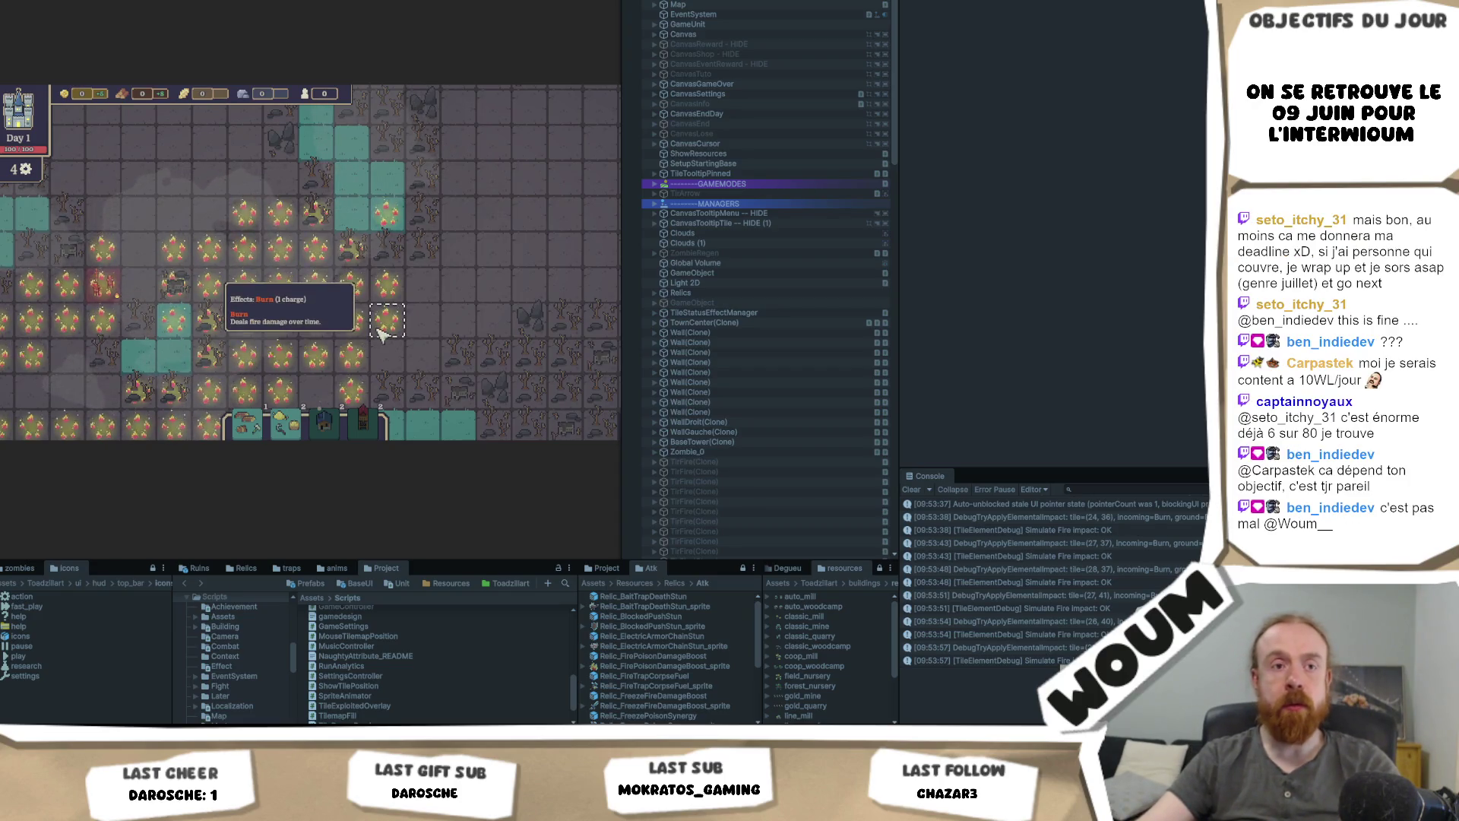
pyautogui.moveTo(387, 363); pyautogui.dragTo(418, 261)
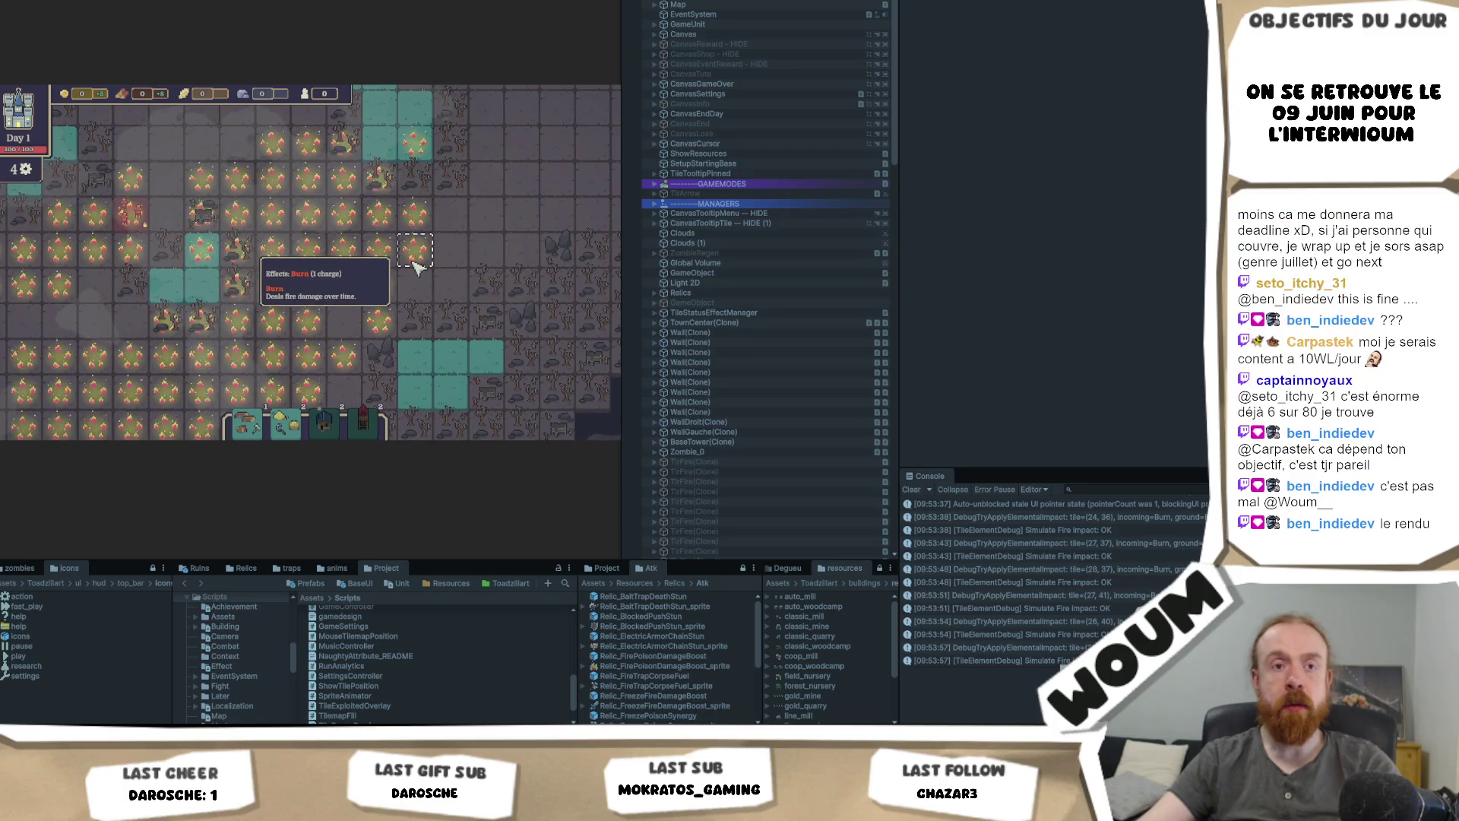
pyautogui.scroll(-2, 342, 319)
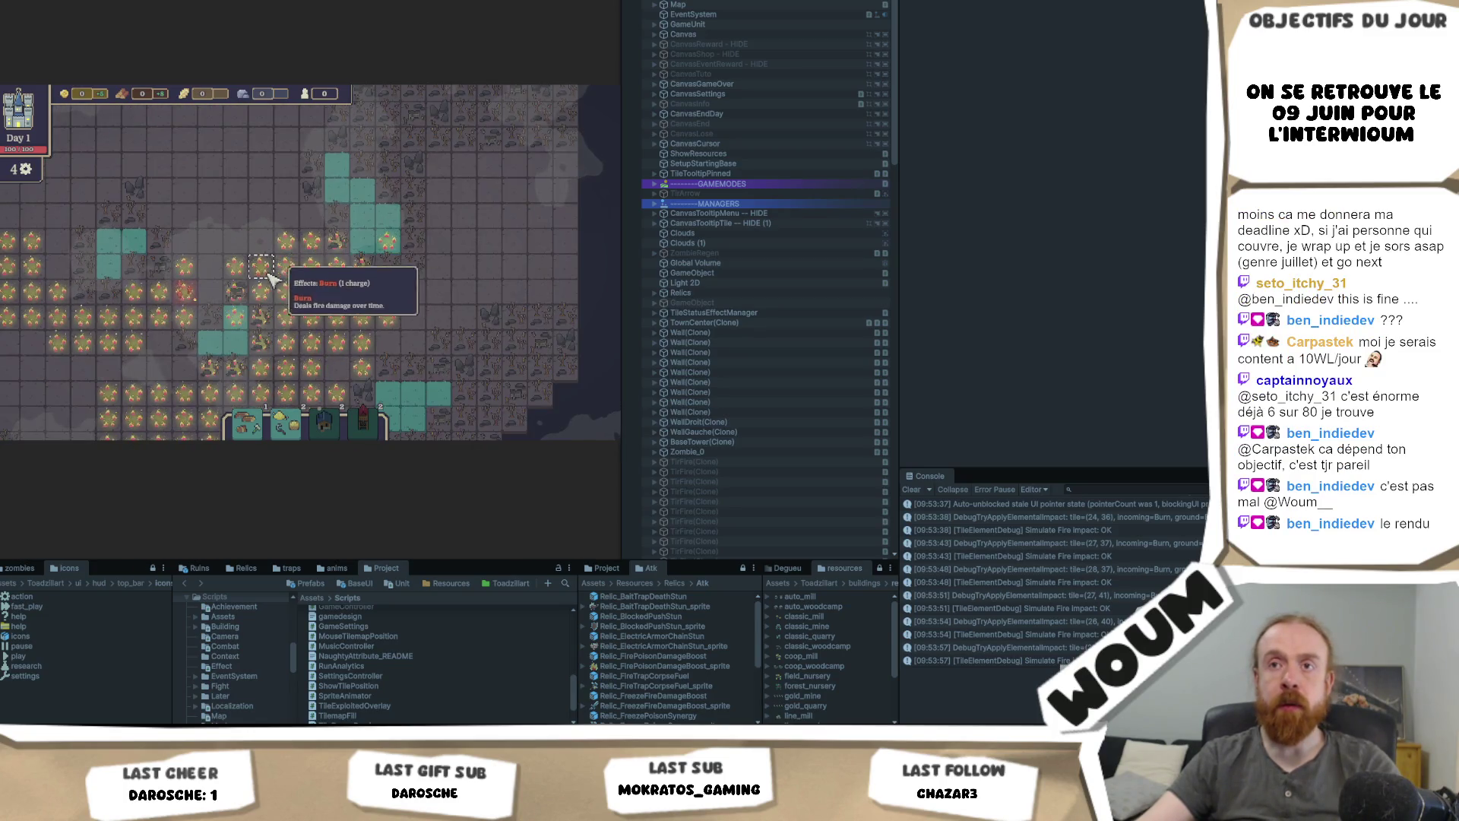
pyautogui.click(238, 276)
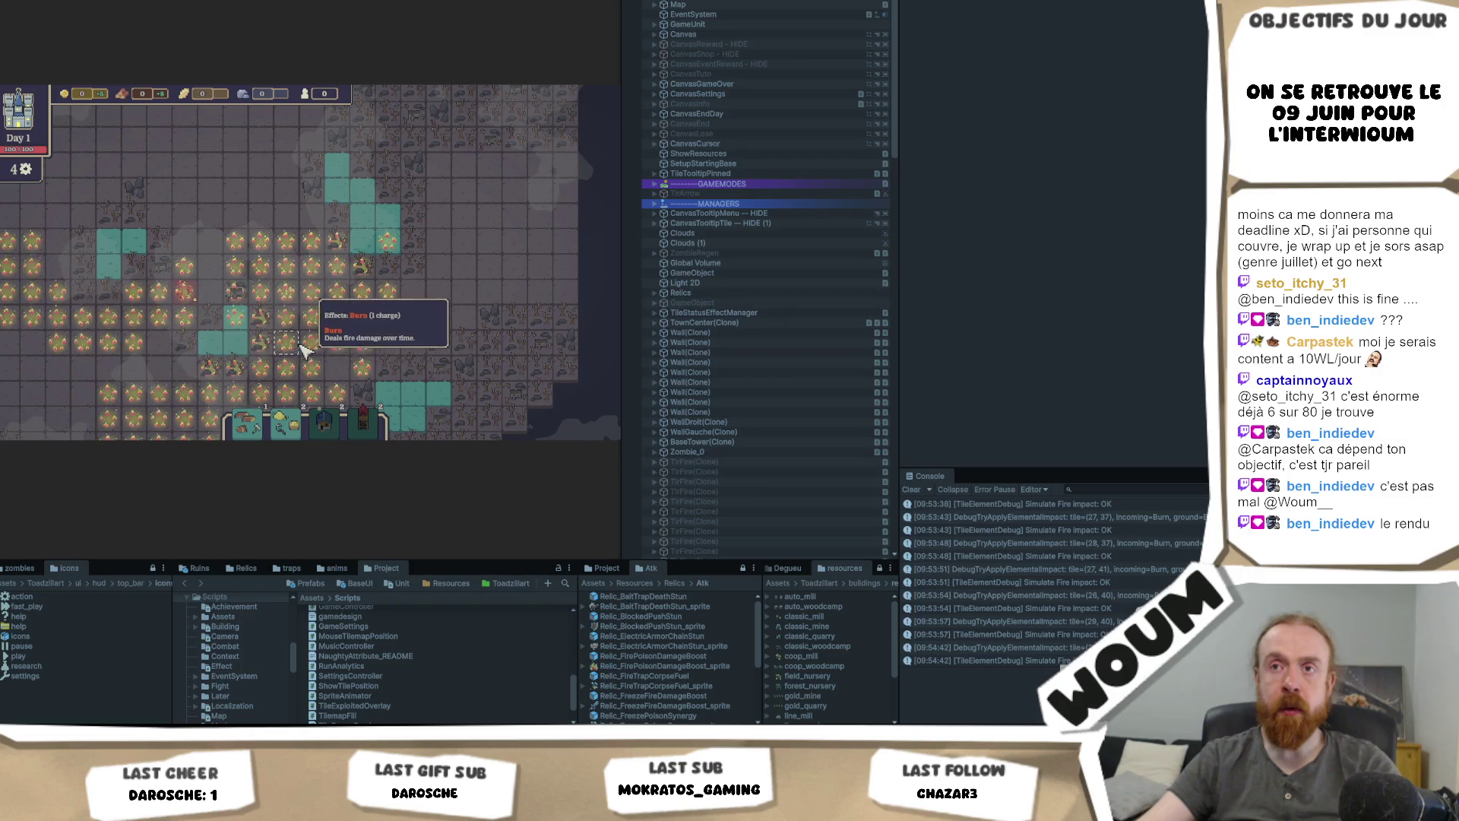
pyautogui.scroll(2, 304, 350)
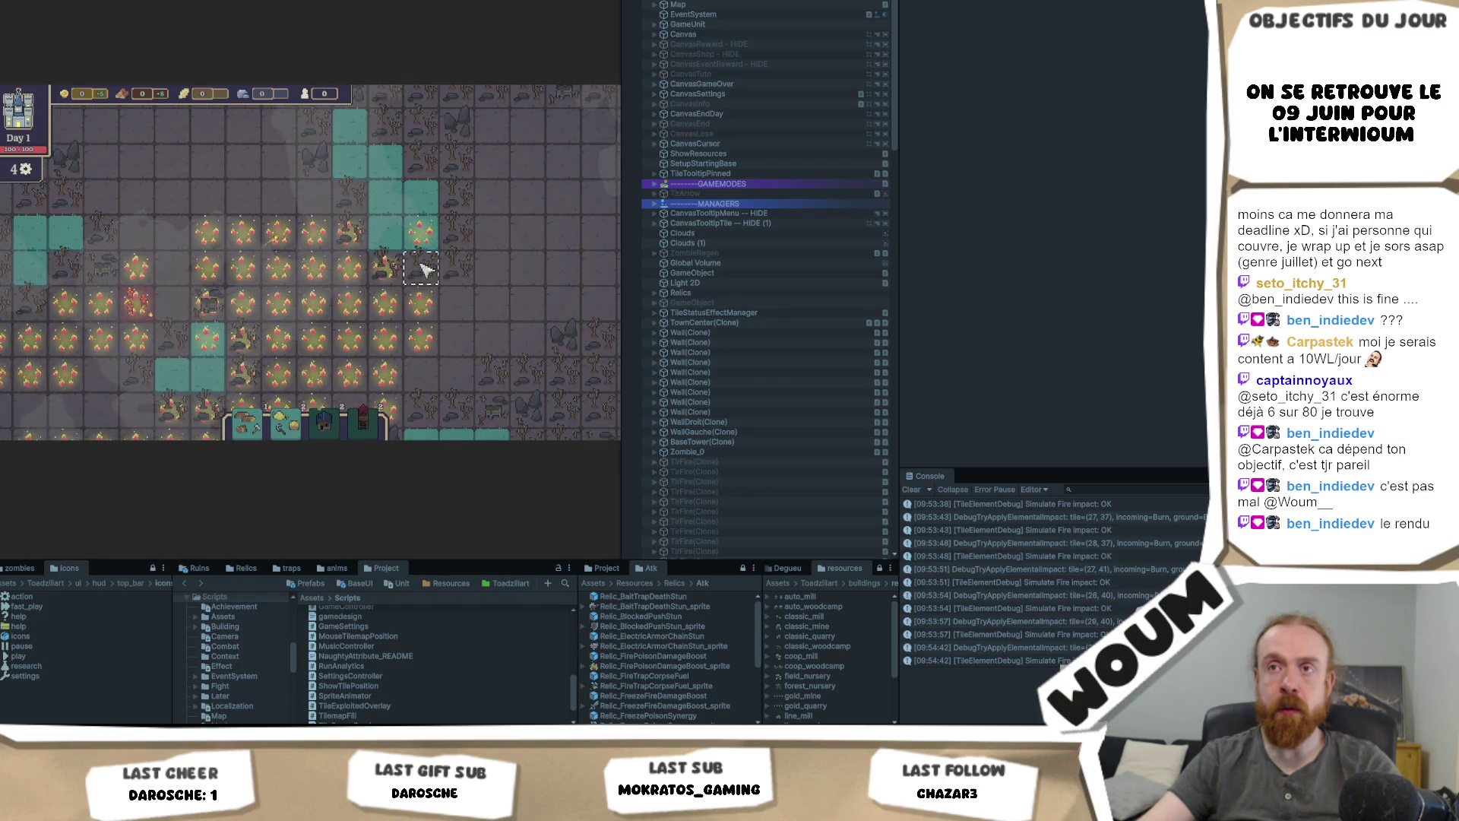
pyautogui.click(295, 219)
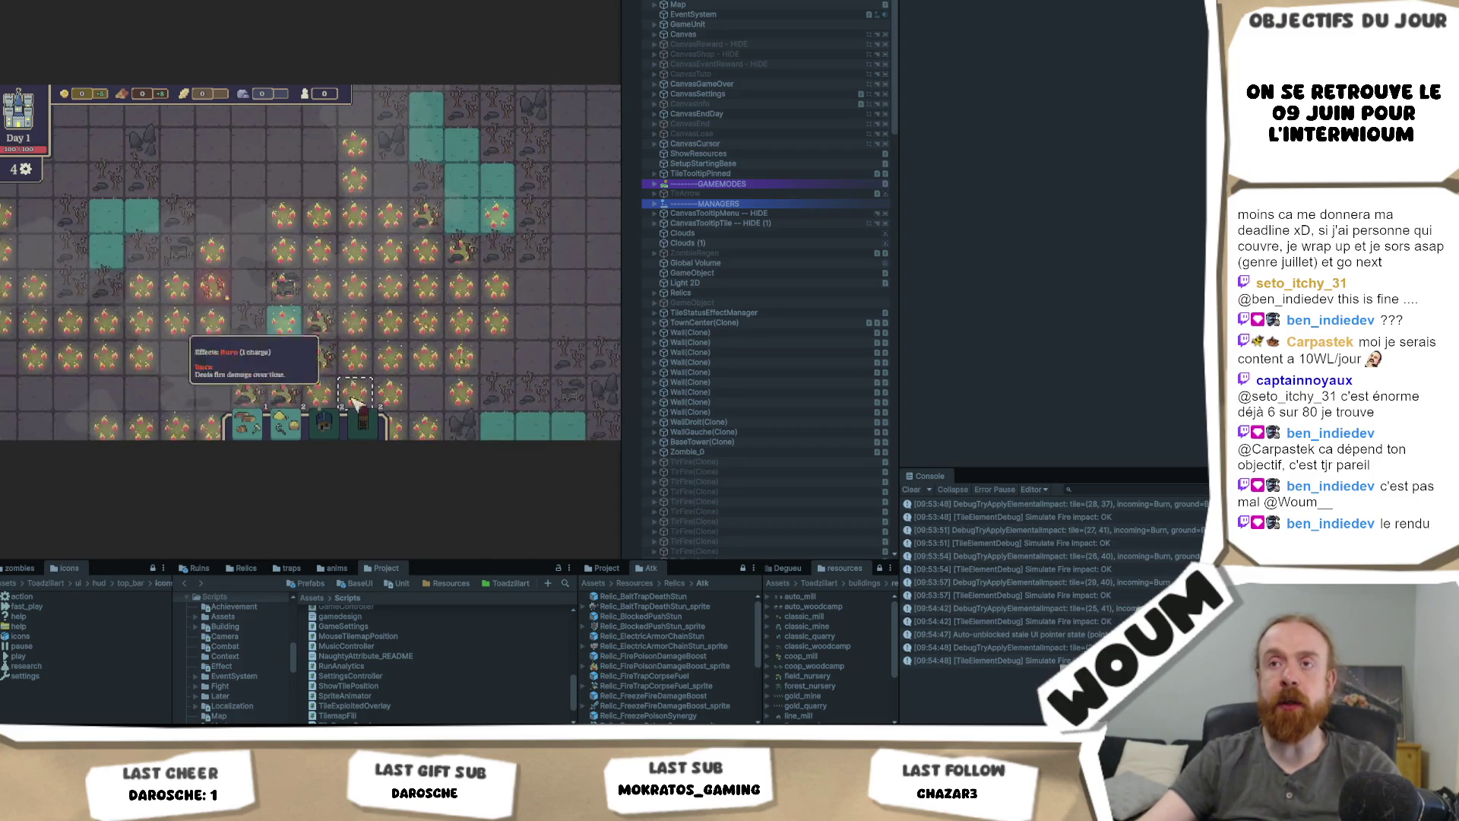
# Step: Survey other burning tiles' Burn charges across the map, then switch to the browser
pyautogui.press('d')
pyautogui.press('s')
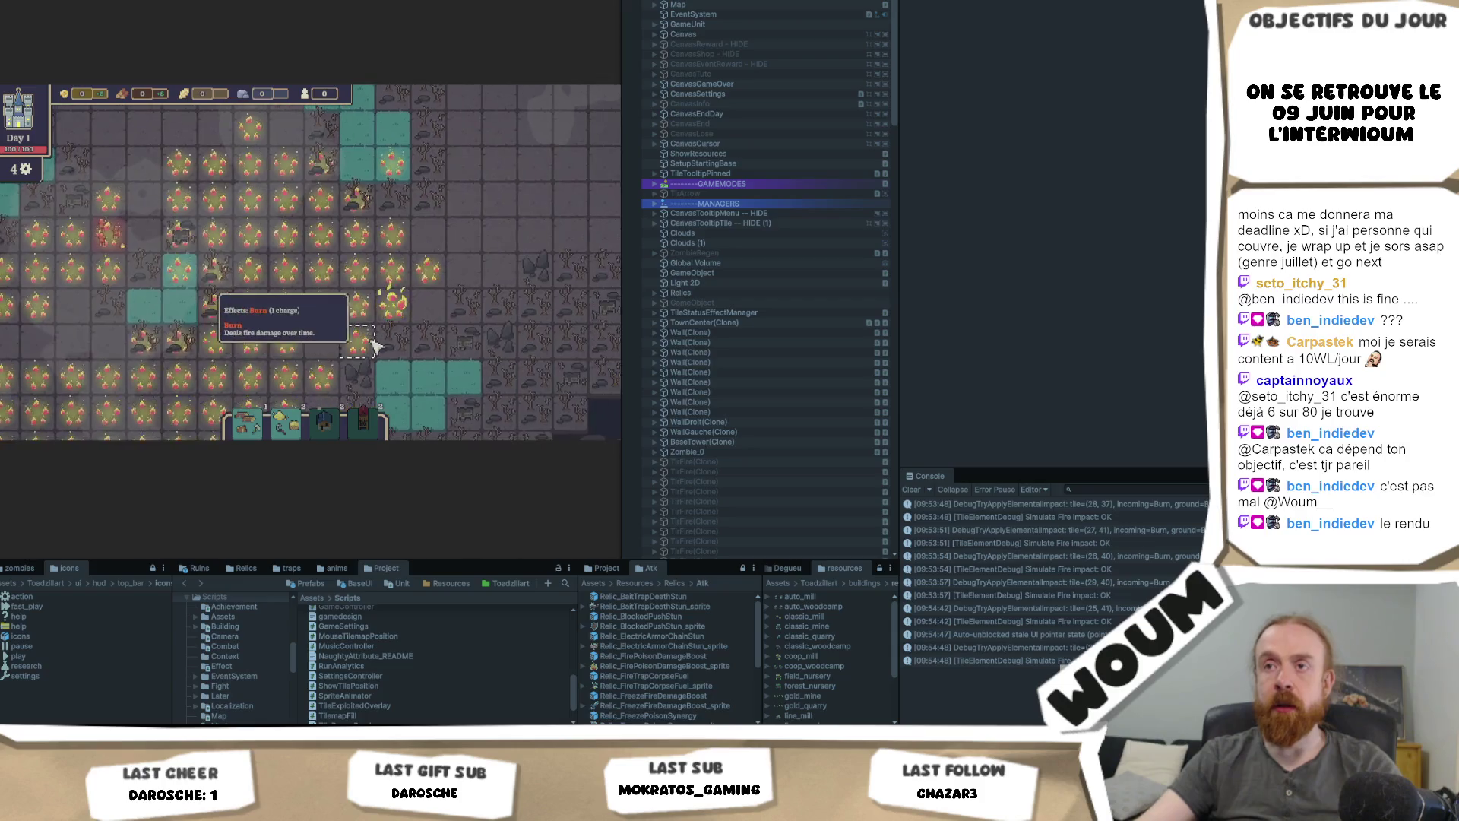
pyautogui.scroll(2, 373, 346)
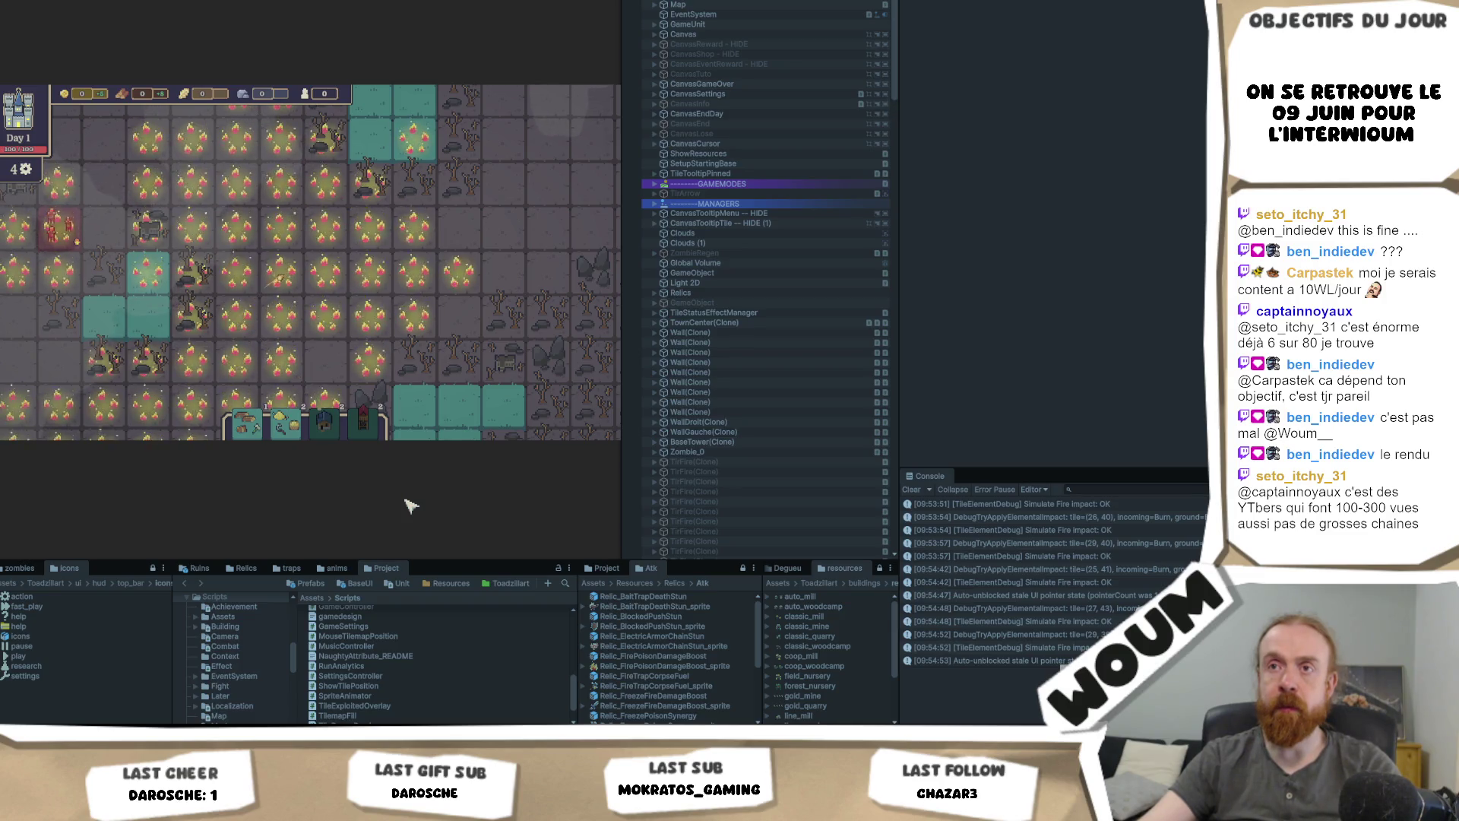
pyautogui.press('a')
pyautogui.press('w')
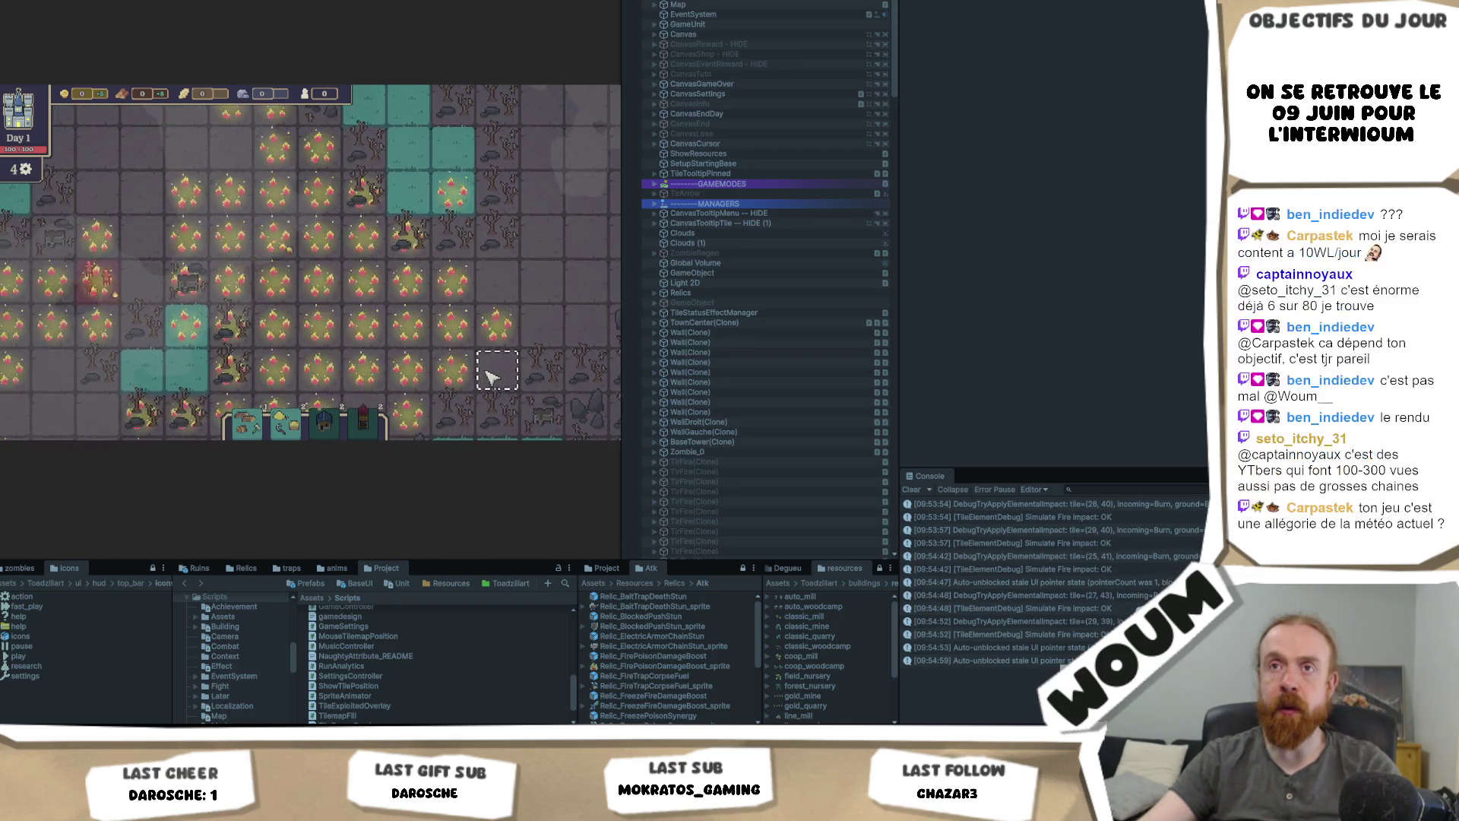
pyautogui.moveTo(449, 362)
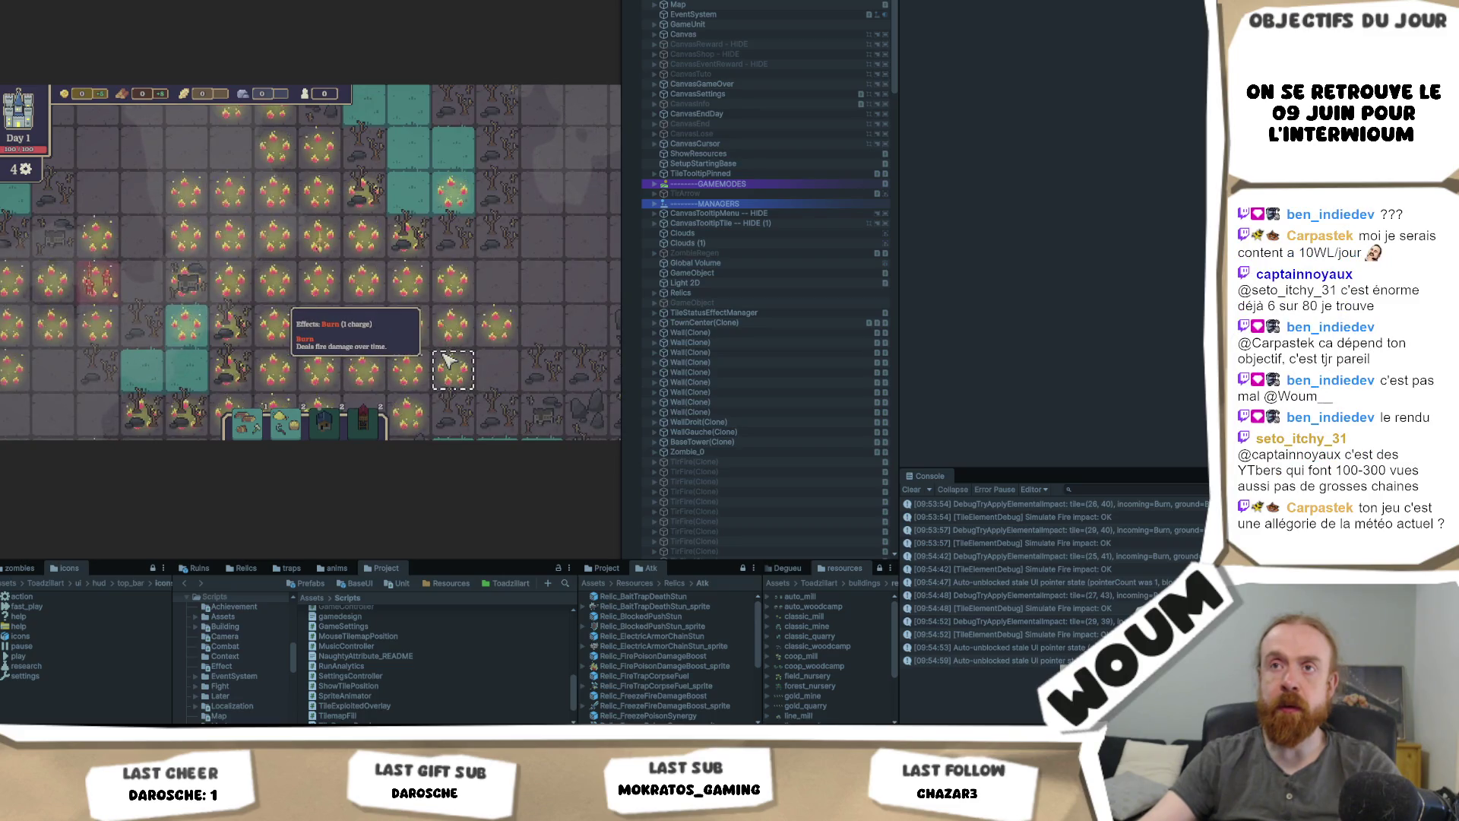
pyautogui.scroll(-2, 456, 363)
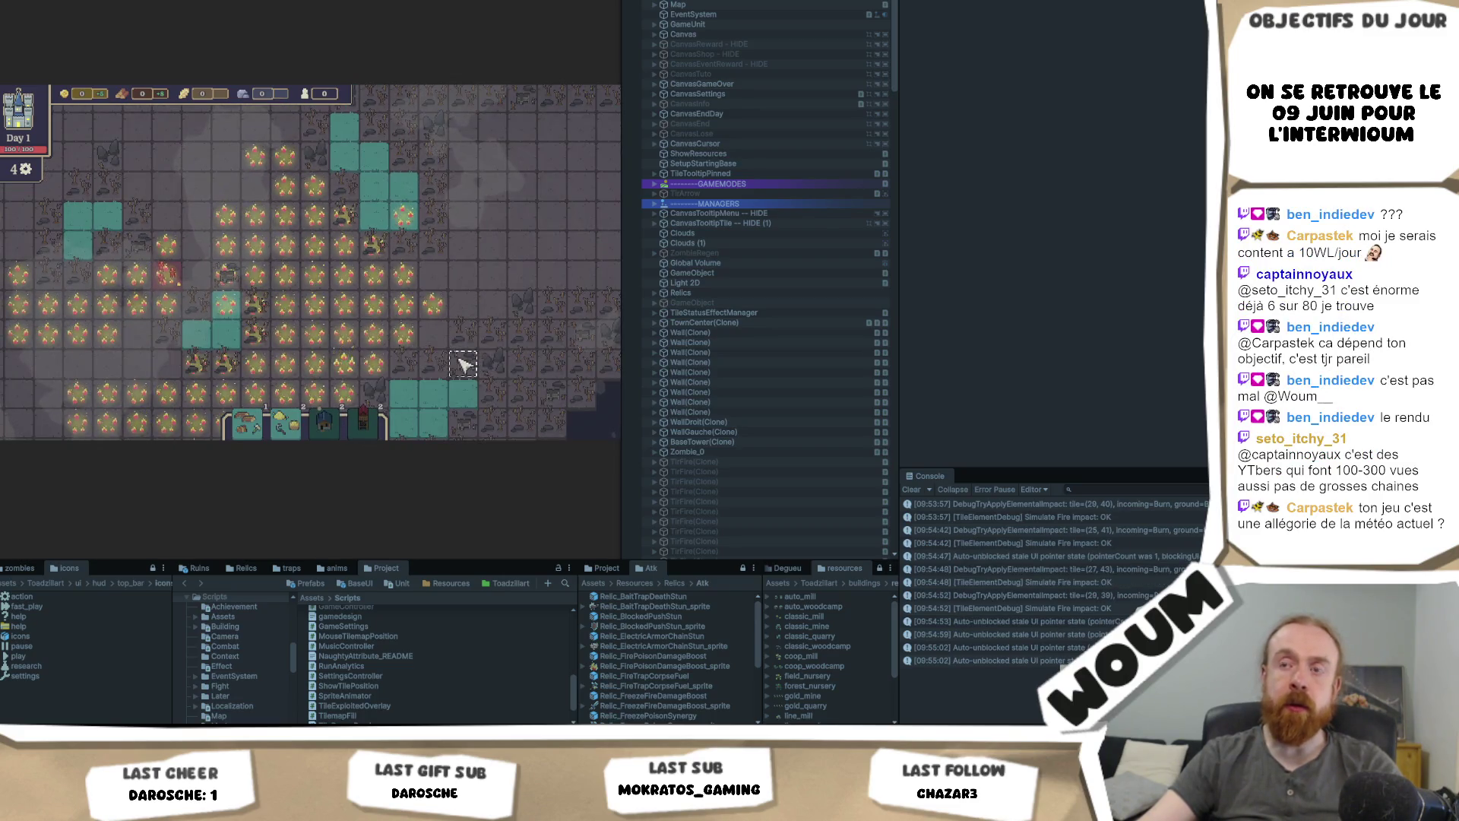
pyautogui.moveTo(367, 348)
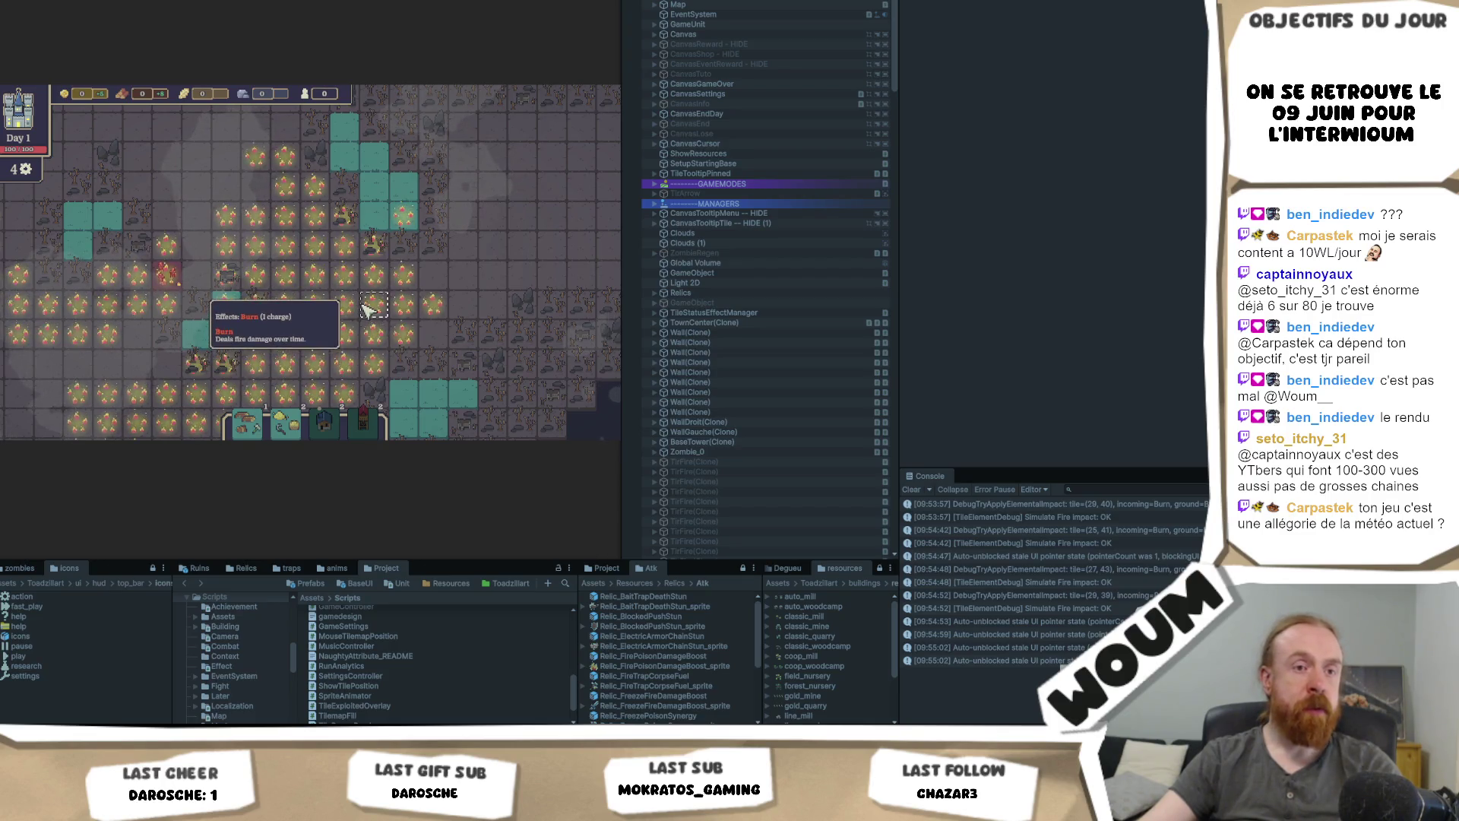
pyautogui.scroll(2, 373, 348)
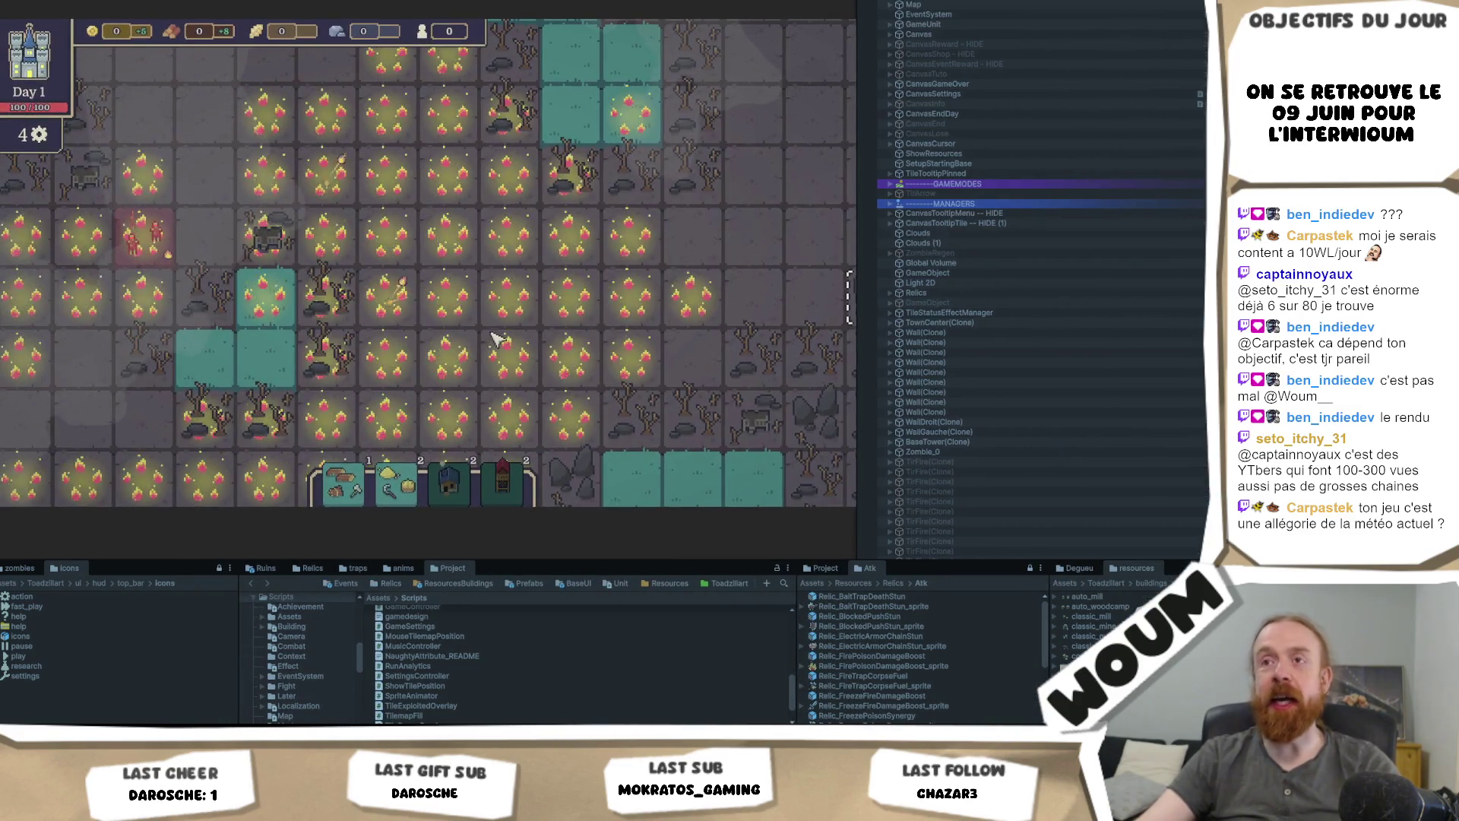
pyautogui.moveTo(555, 300)
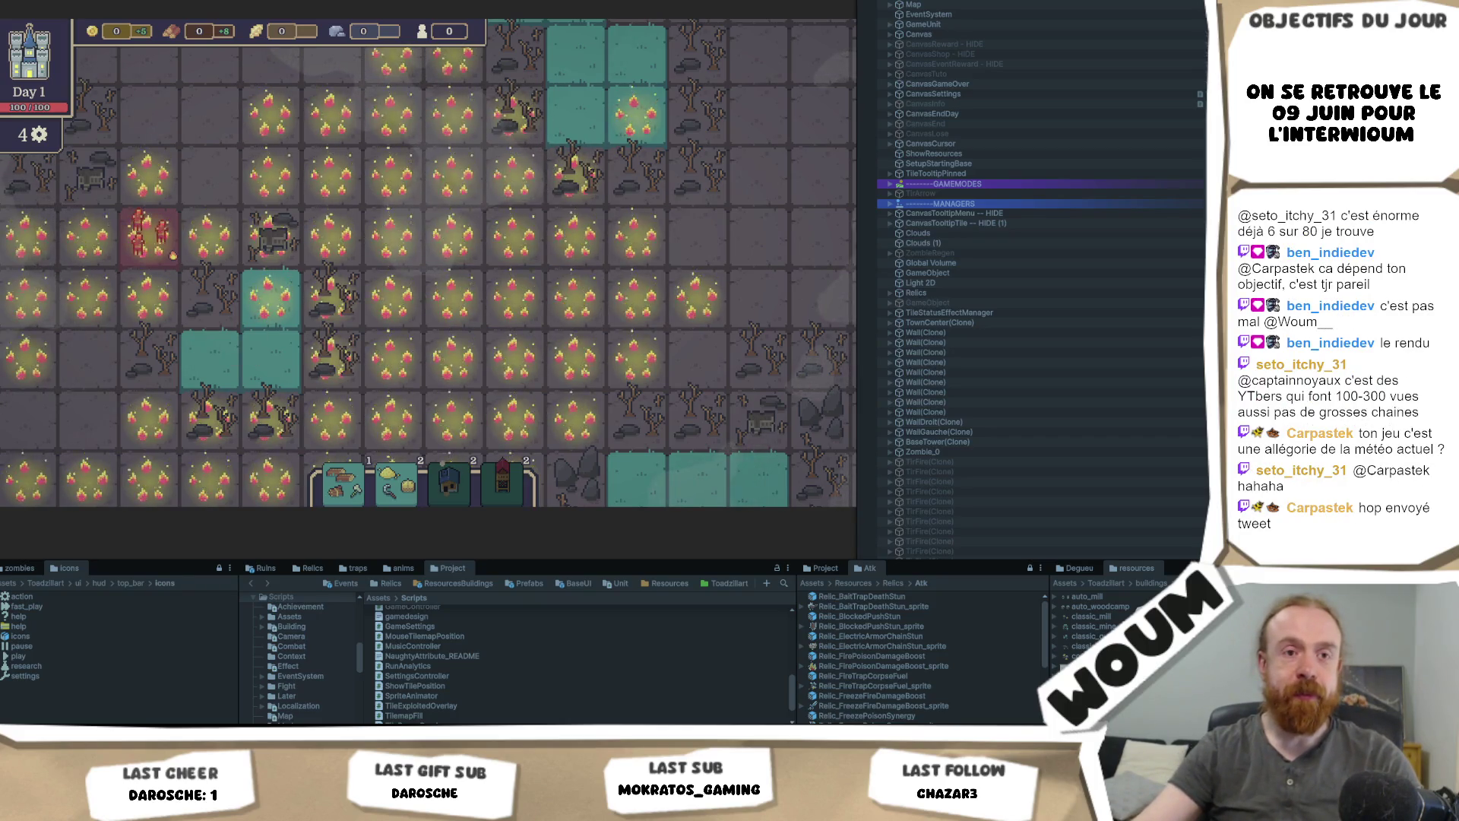
pyautogui.hotkey('alt', 'Tab')
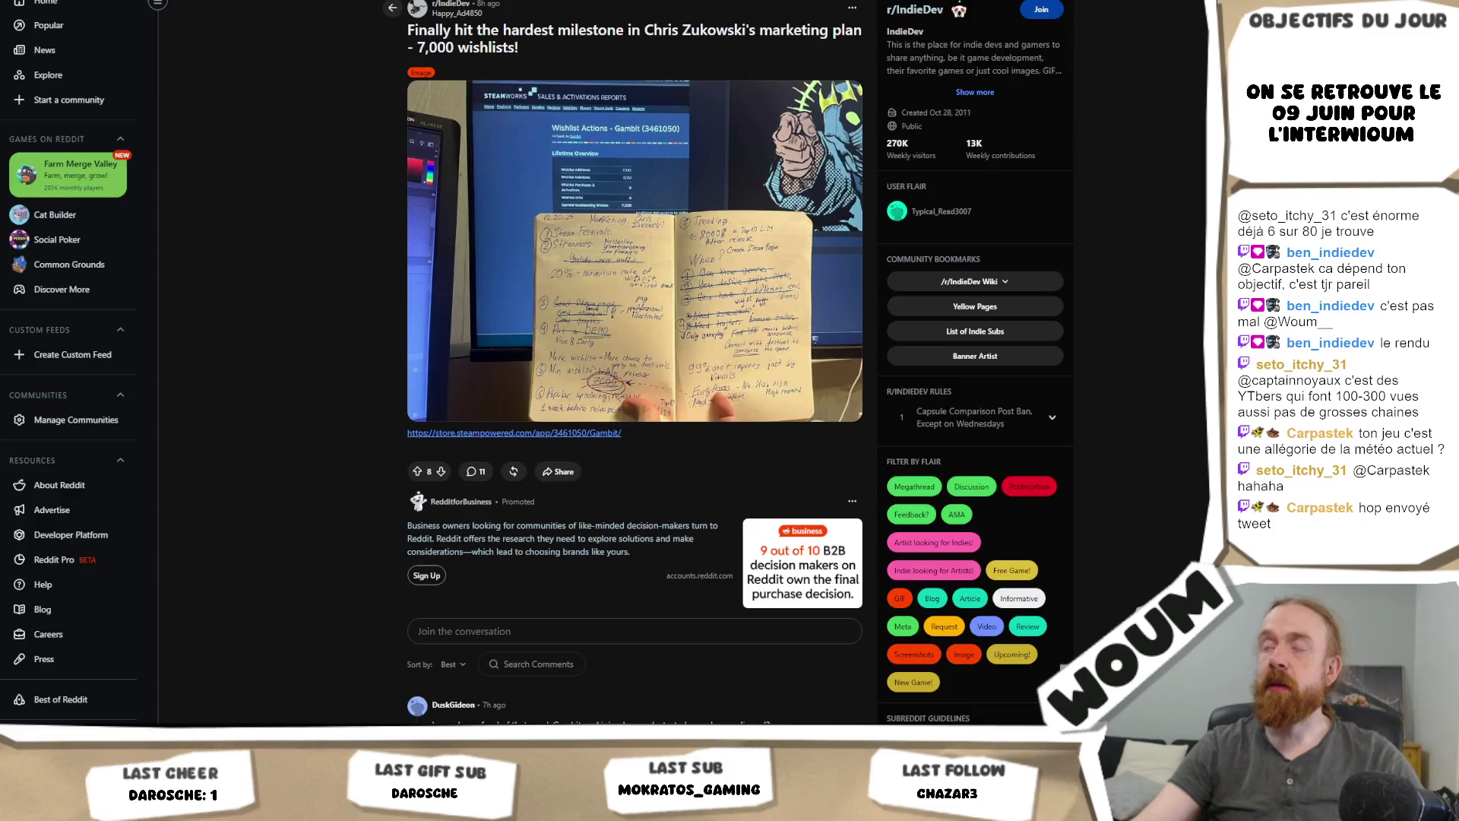
# Step: Add a card reading 'ton jeu c'est une allégorie de la météo actuel ?' to the Post communicaiton deck
pyautogui.click(790, 2)
pyautogui.click(794, 114)
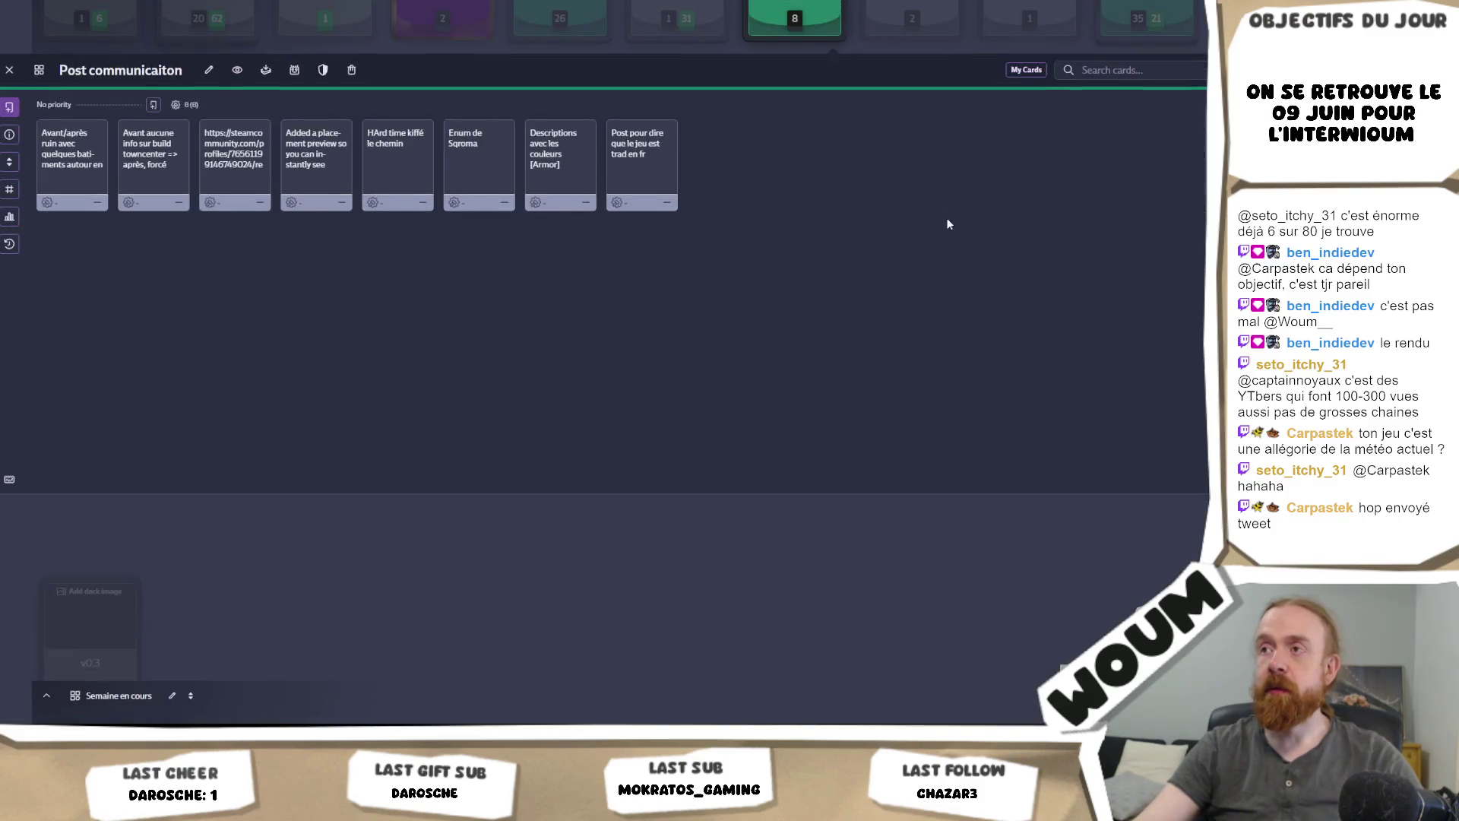
pyautogui.click(10, 112)
pyautogui.hotkey('ctrl', 'v')
pyautogui.click(237, 377)
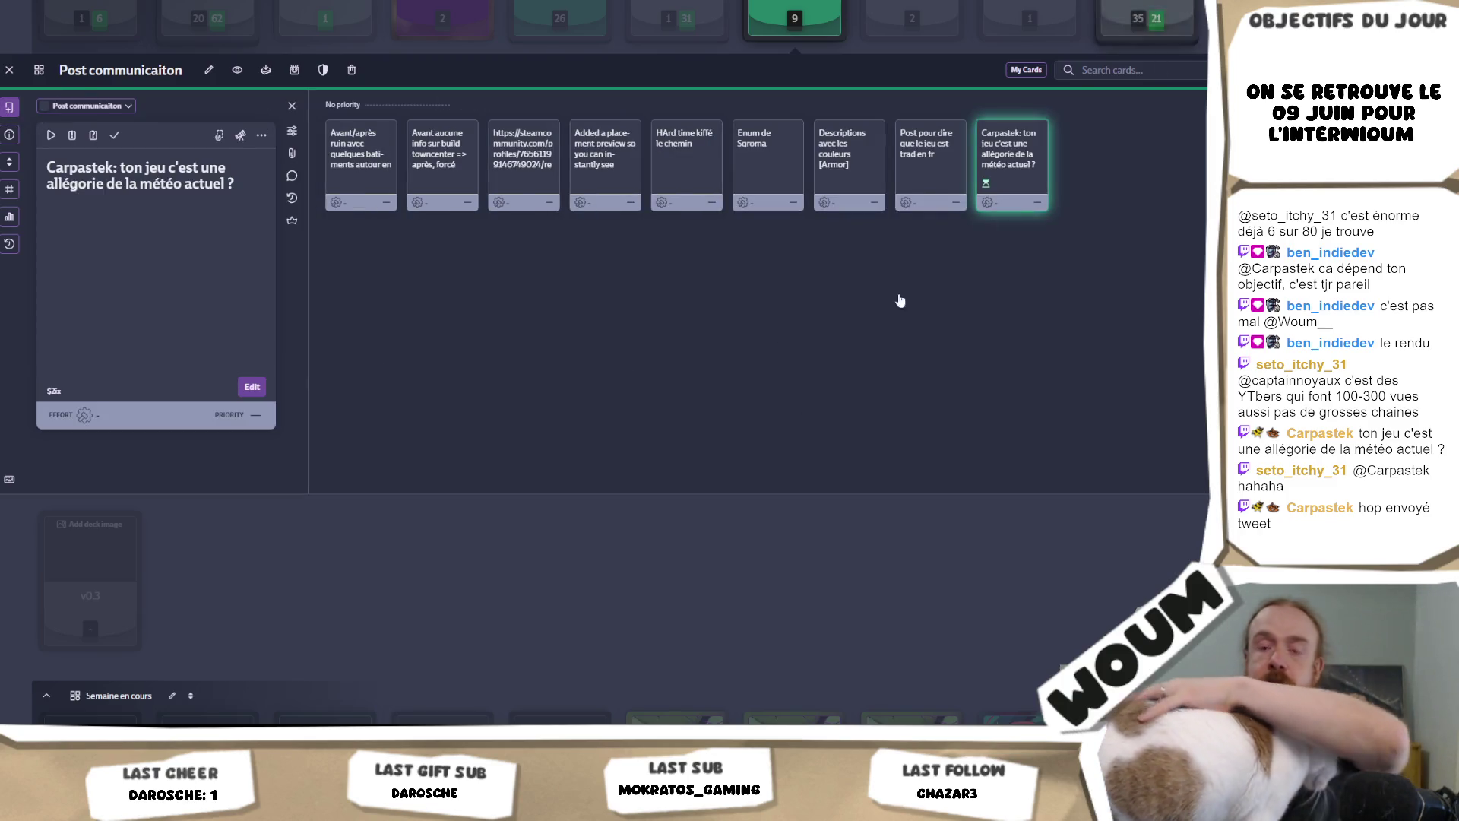
pyautogui.moveTo(68, 719)
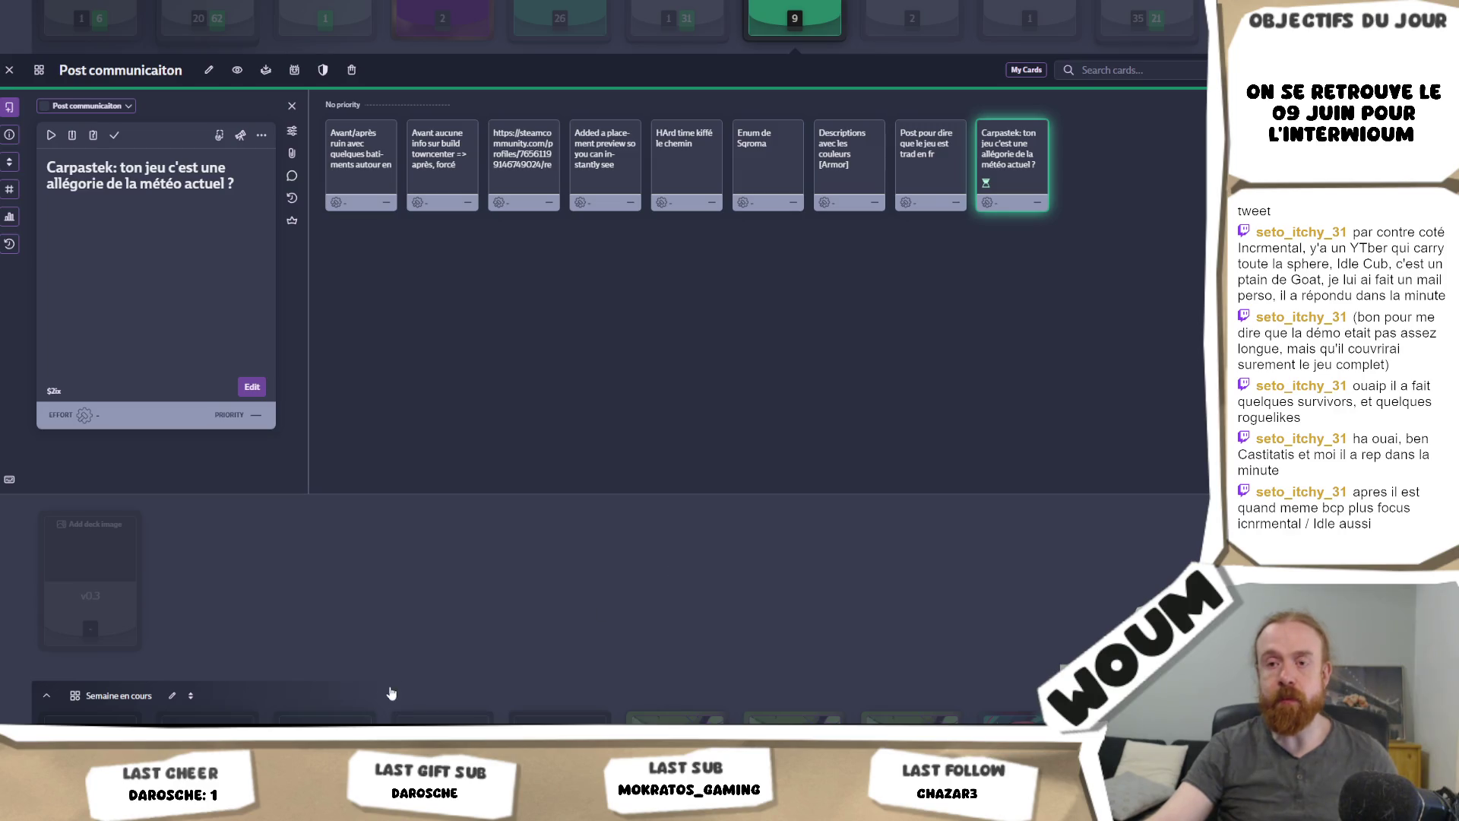
# Step: Return to the running Unity game from the taskbar
pyautogui.click(145, 688)
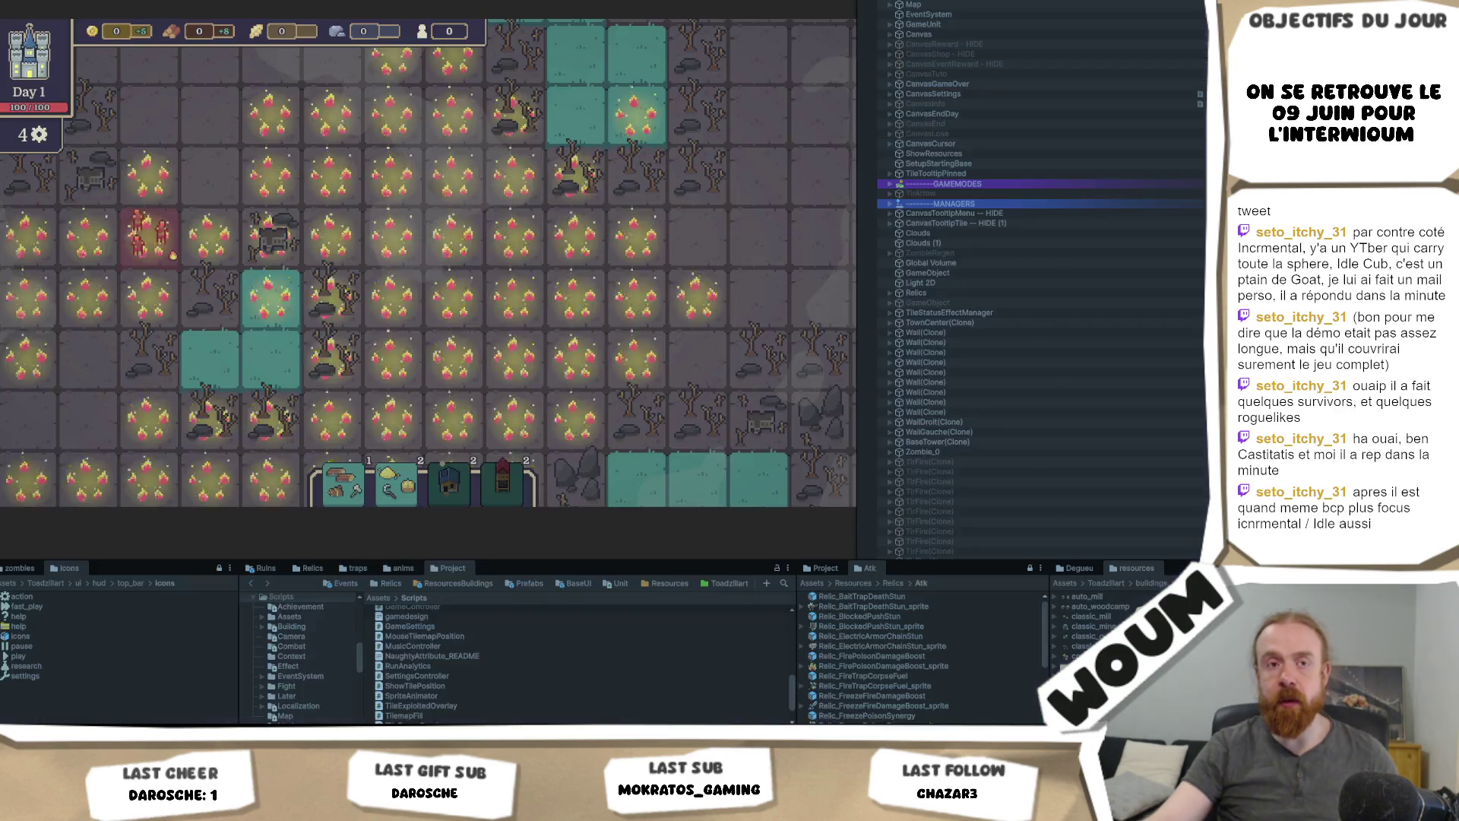
pyautogui.scroll(-3, 682, 323)
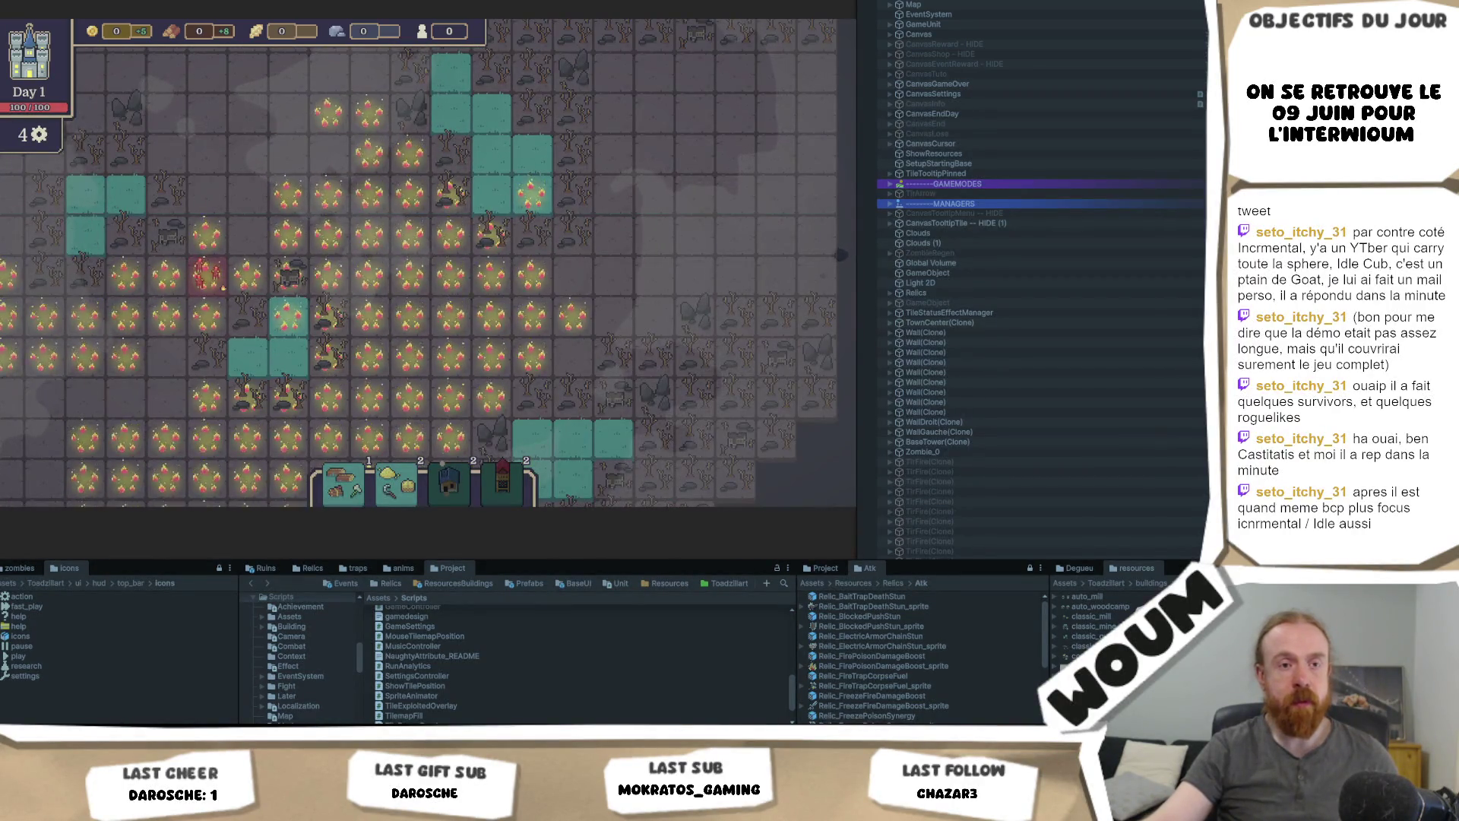
pyautogui.moveTo(223, 288)
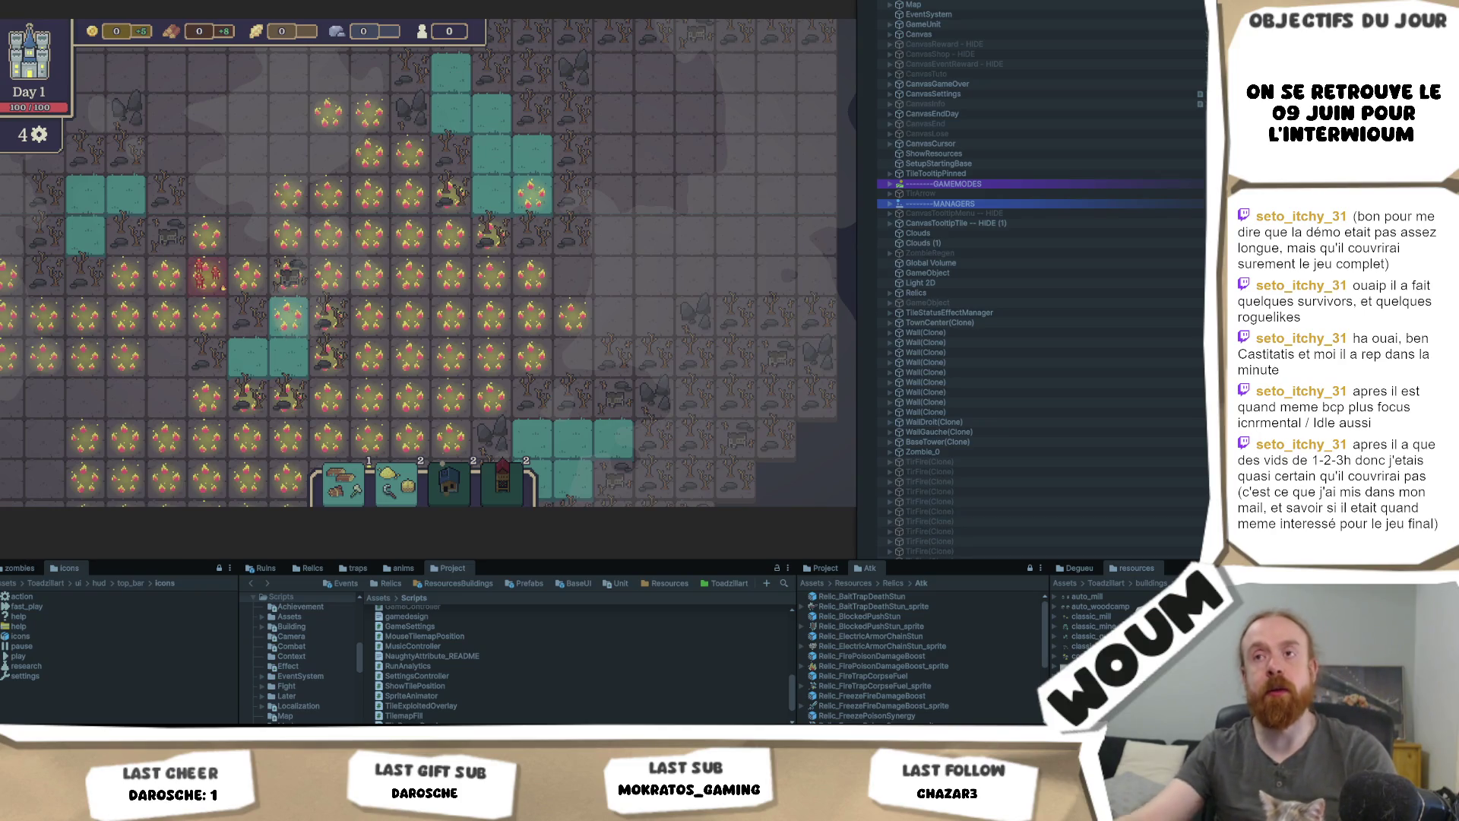
# Step: Pan to a different area of burning tiles and clear the pinned Burn tooltip
pyautogui.moveTo(332, 284)
pyautogui.moveTo(332, 283)
pyautogui.mouseDown()
pyautogui.moveTo(585, 253)
pyautogui.moveTo(570, 272)
pyautogui.mouseUp()
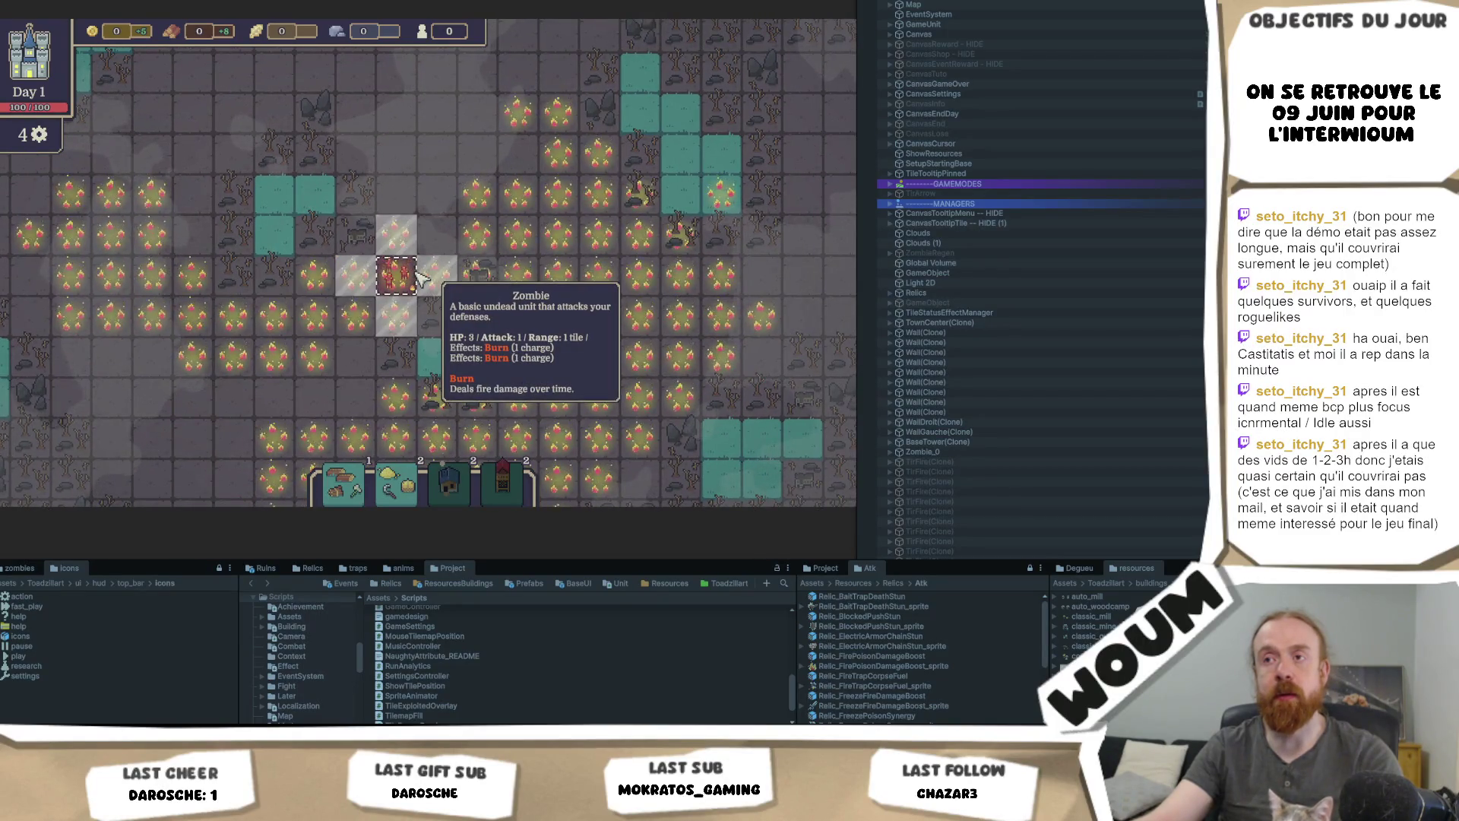
pyautogui.moveTo(776, 296); pyautogui.dragTo(733, 314)
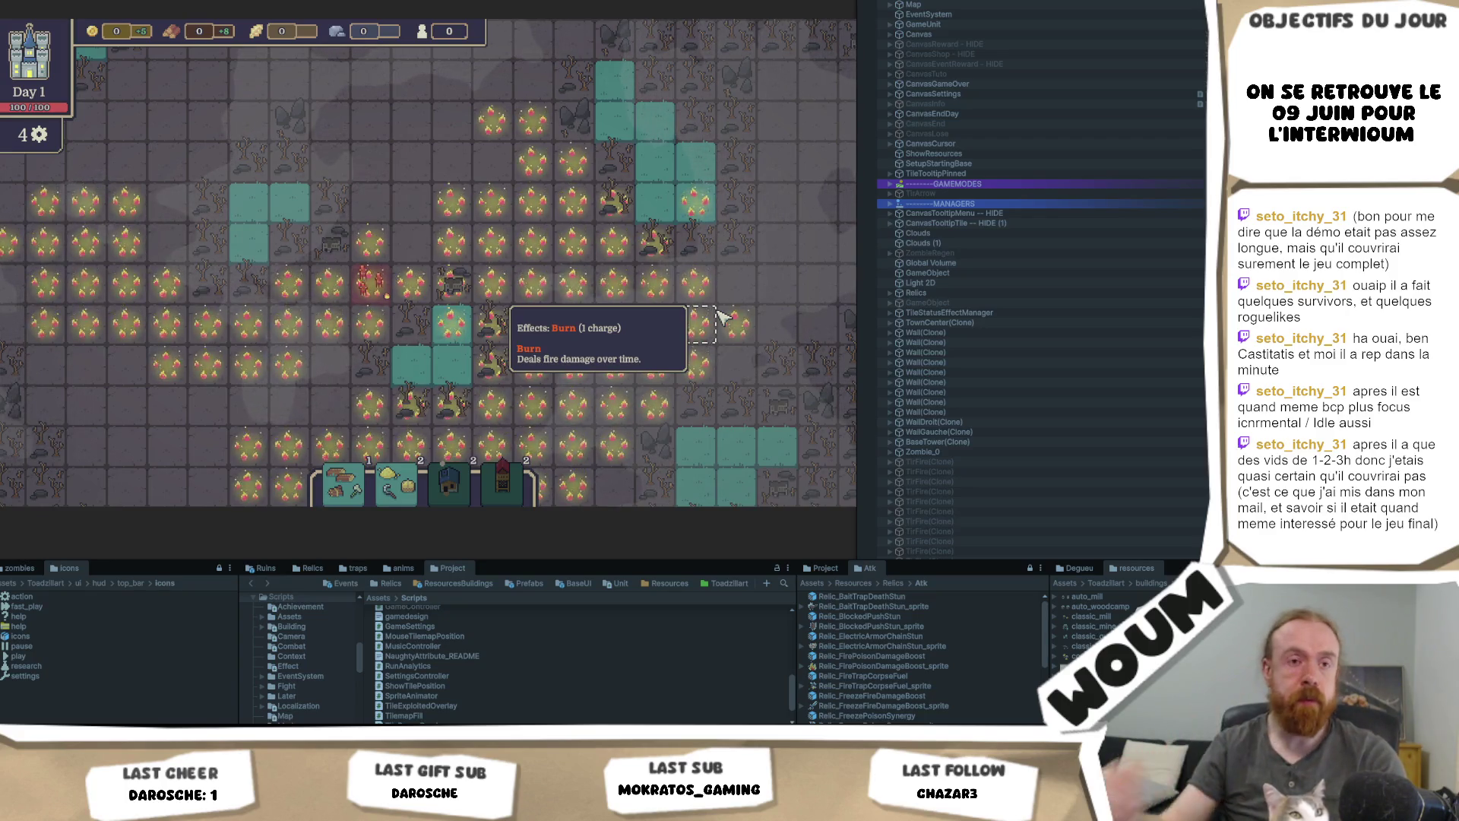
pyautogui.click(722, 318)
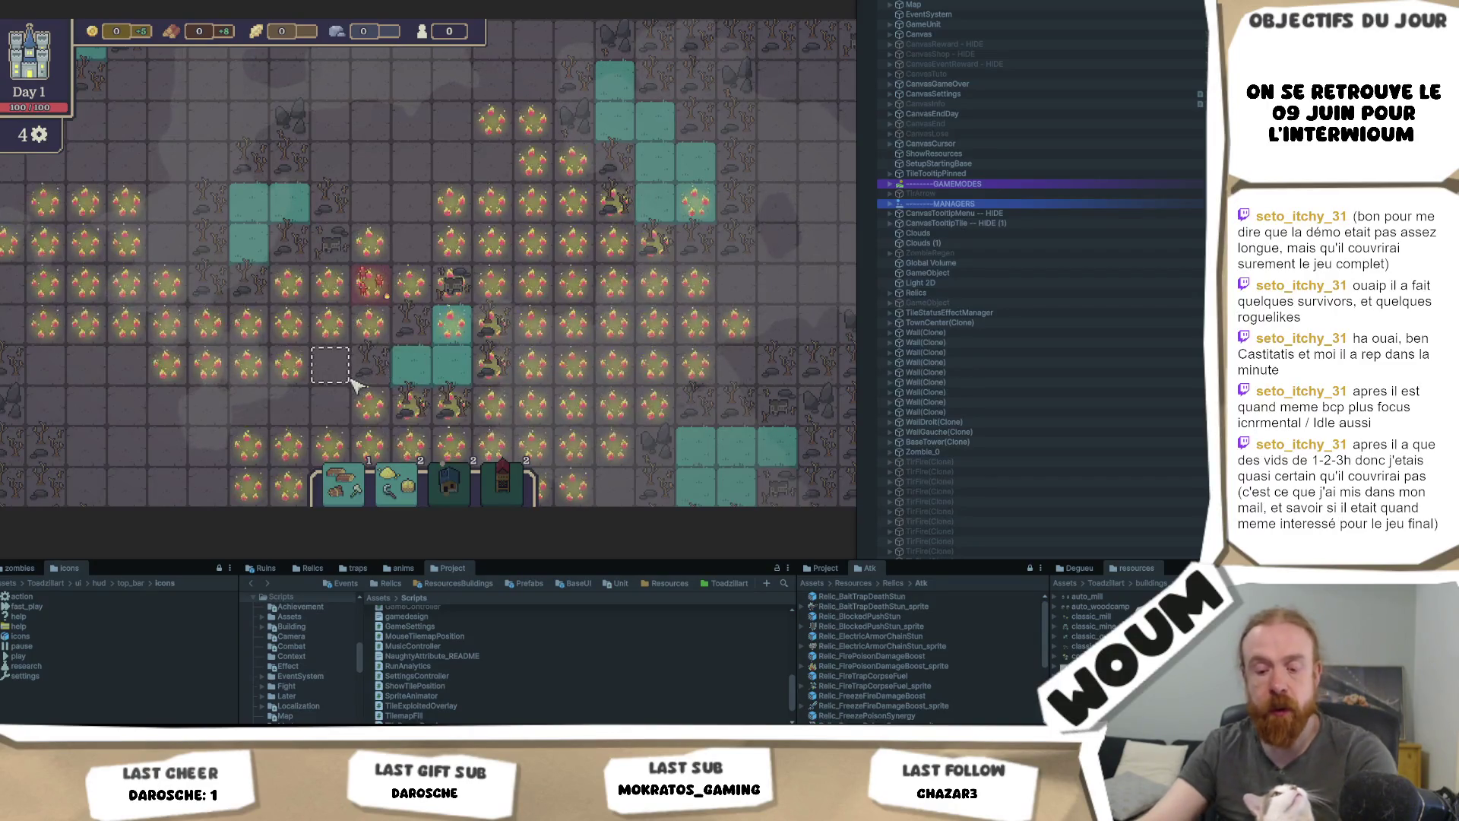
# Step: Pan around the map, including the wall and snow area, checking tiles' one-charge Burn effect
pyautogui.moveTo(306, 379)
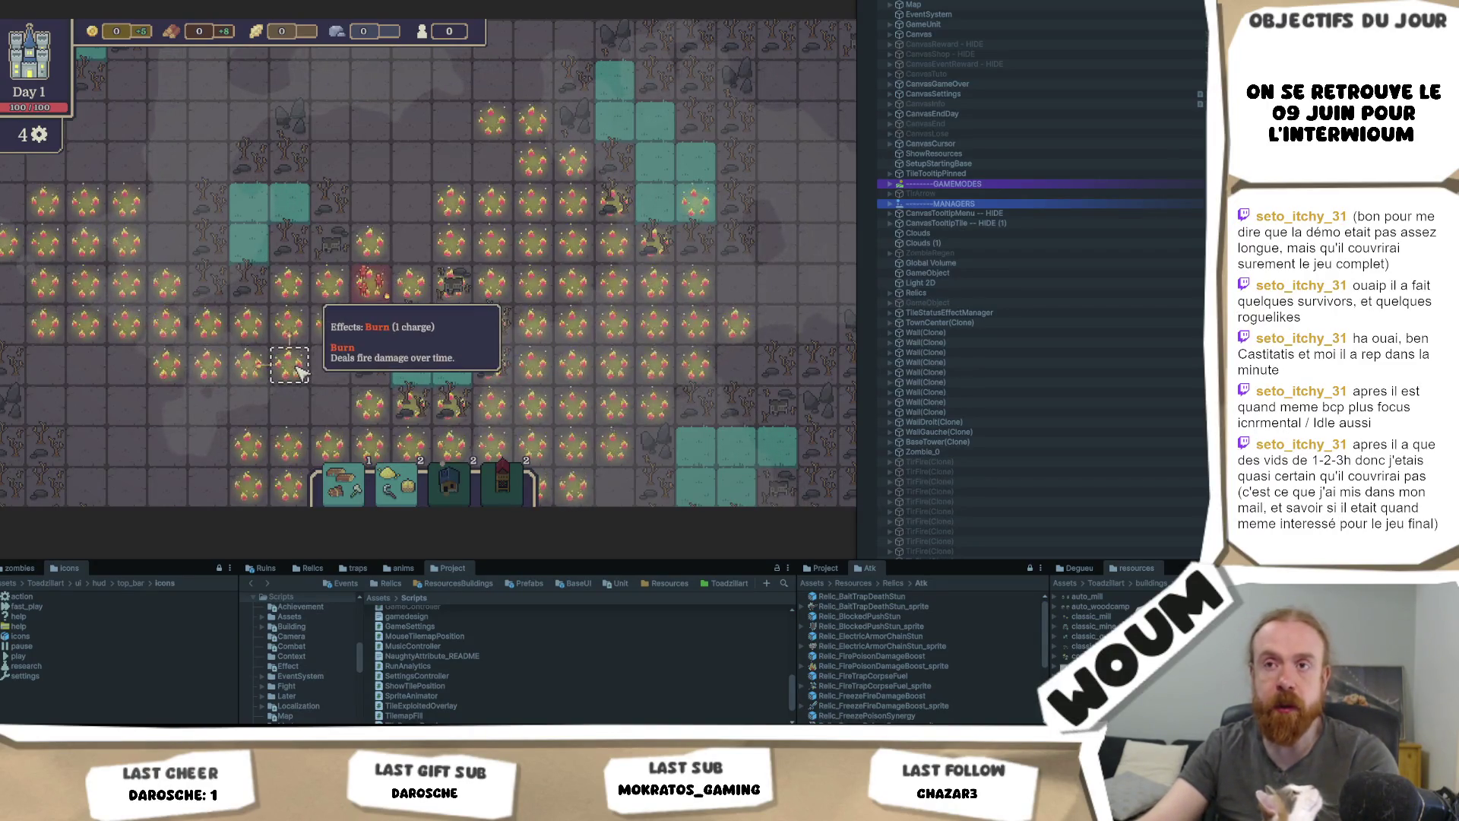
pyautogui.press('s')
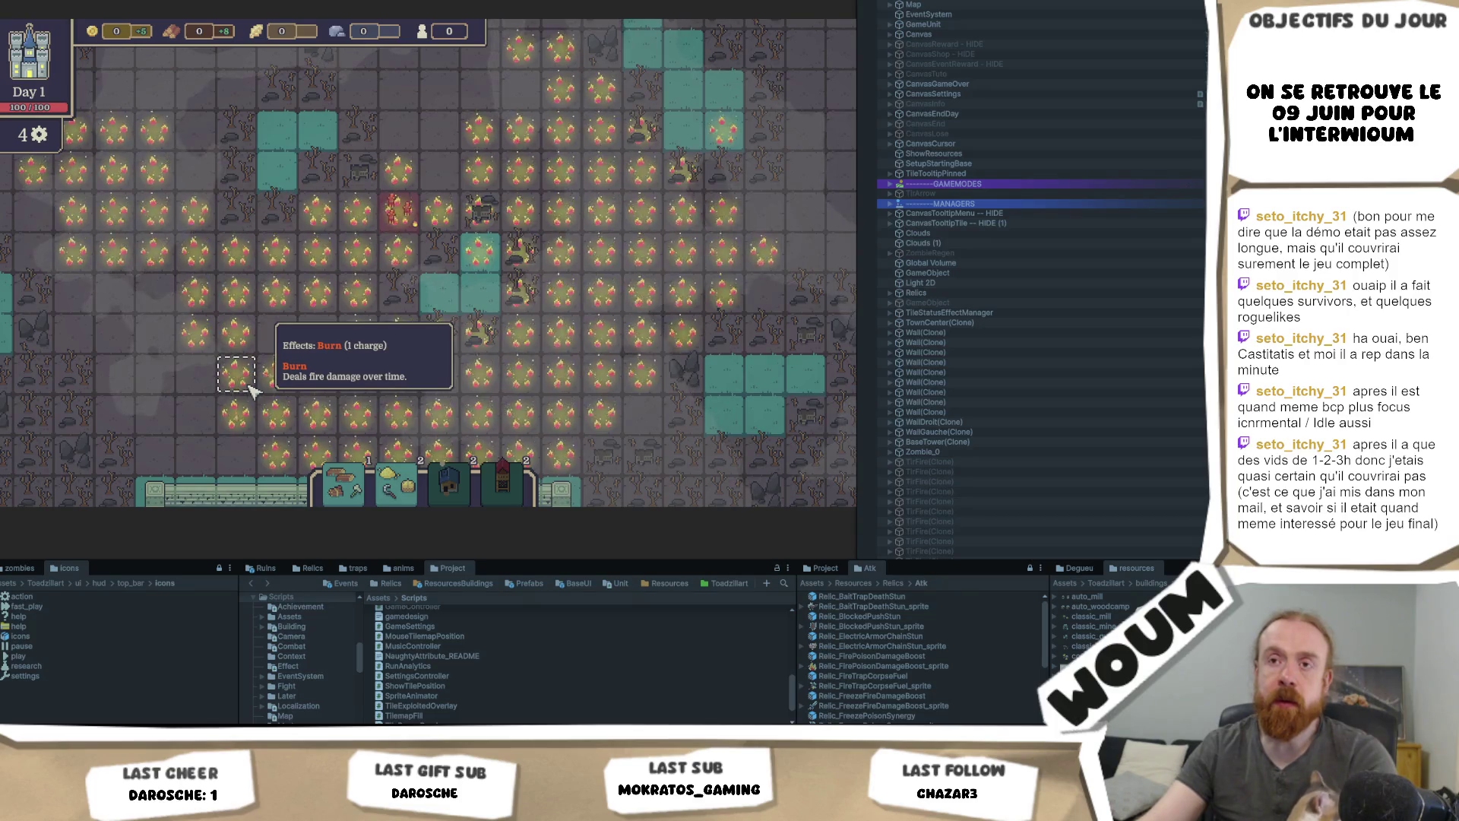
pyautogui.moveTo(293, 399); pyautogui.dragTo(414, 315)
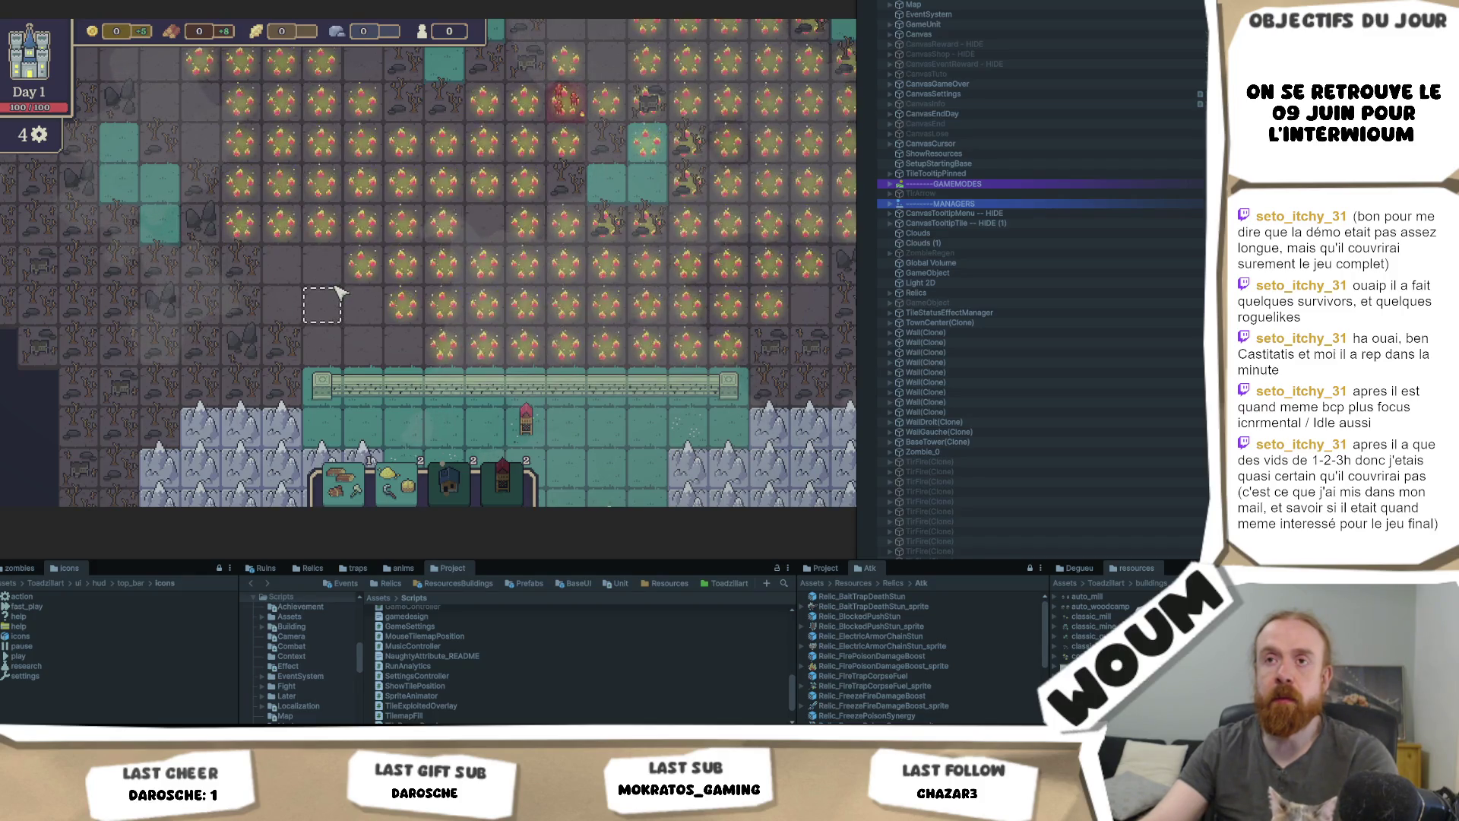
pyautogui.moveTo(312, 312); pyautogui.dragTo(357, 369)
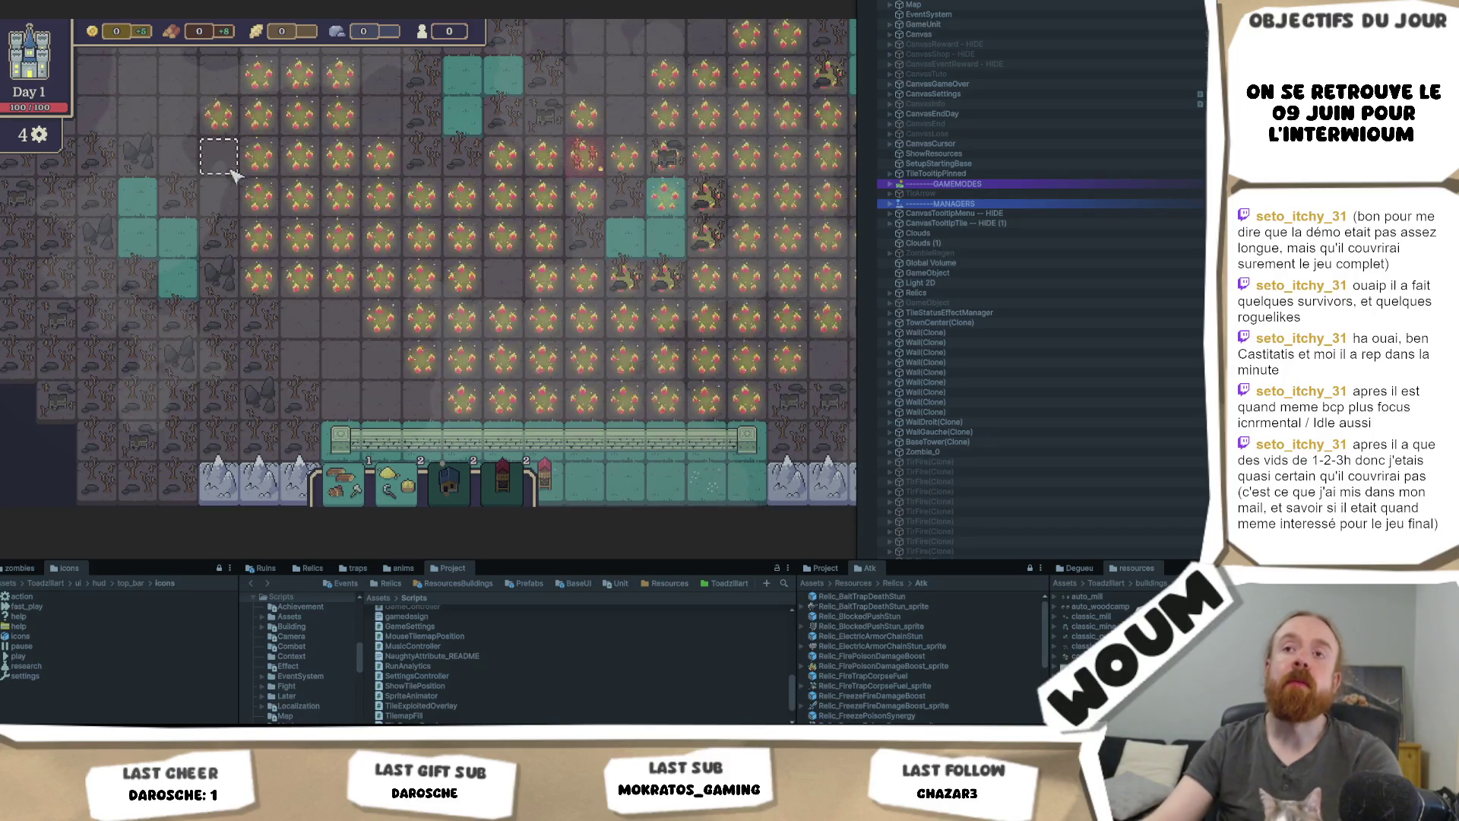
pyautogui.moveTo(255, 169)
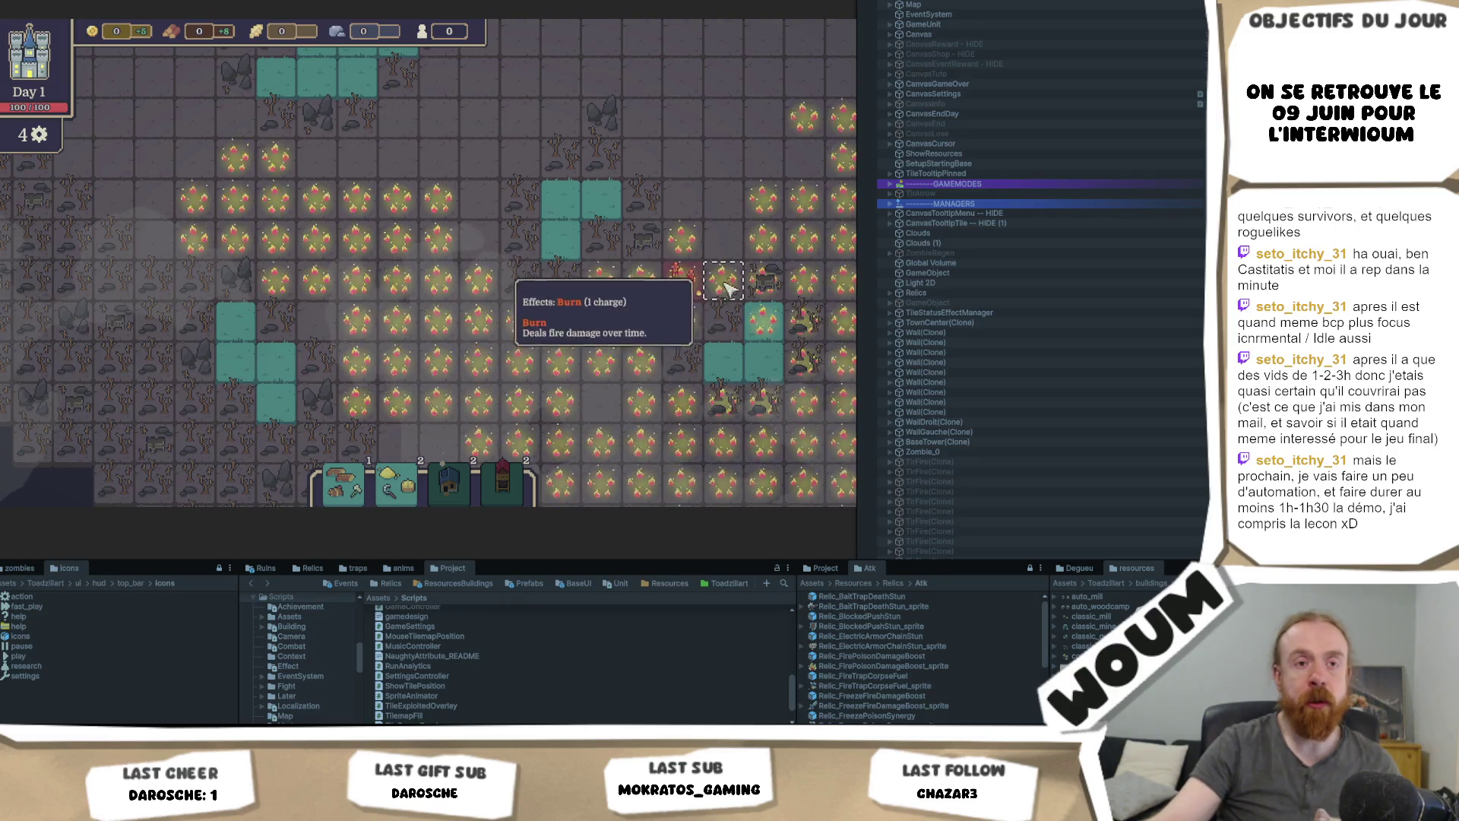
pyautogui.press('d')
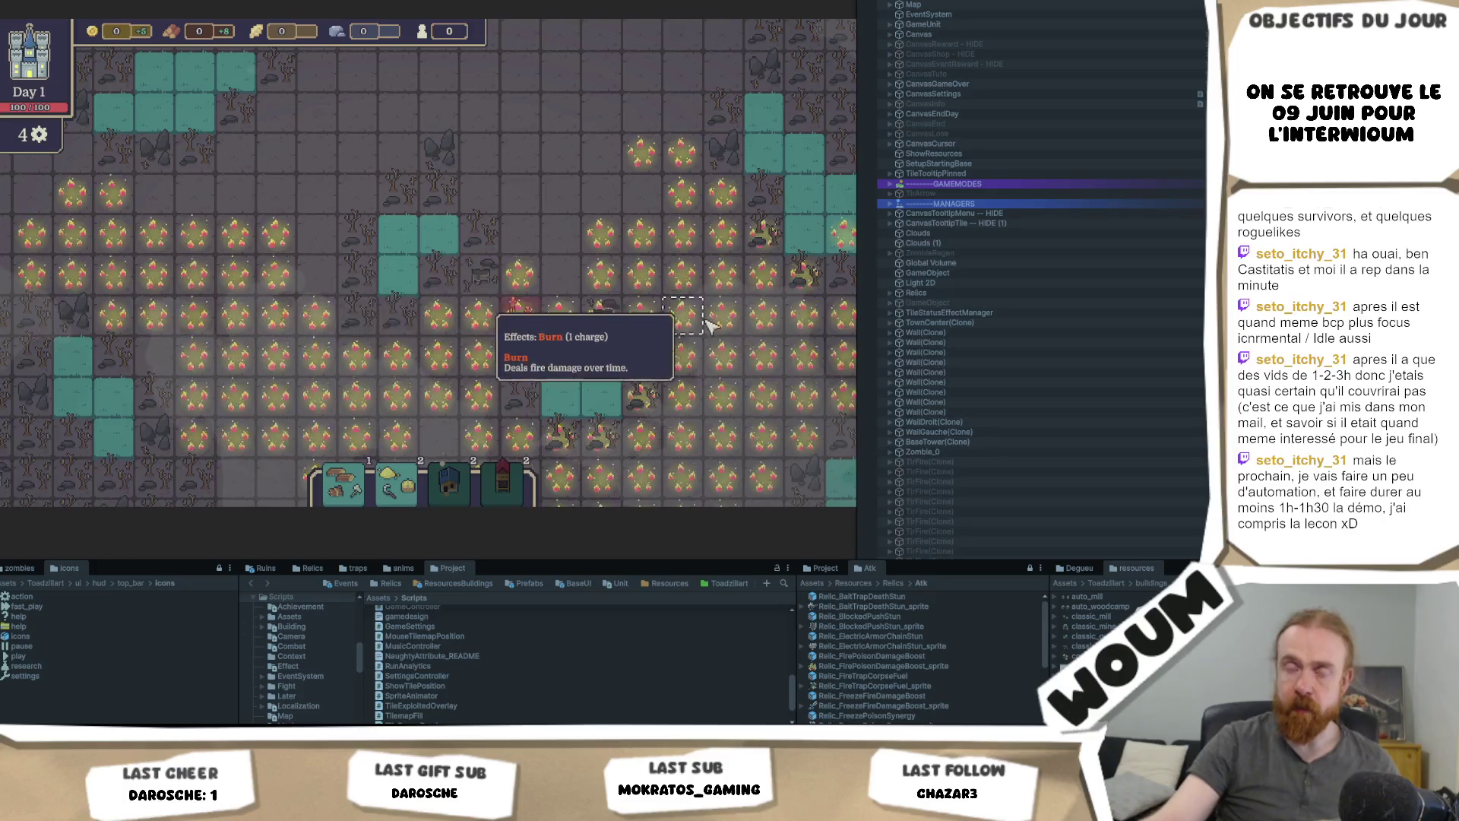
pyautogui.press('w')
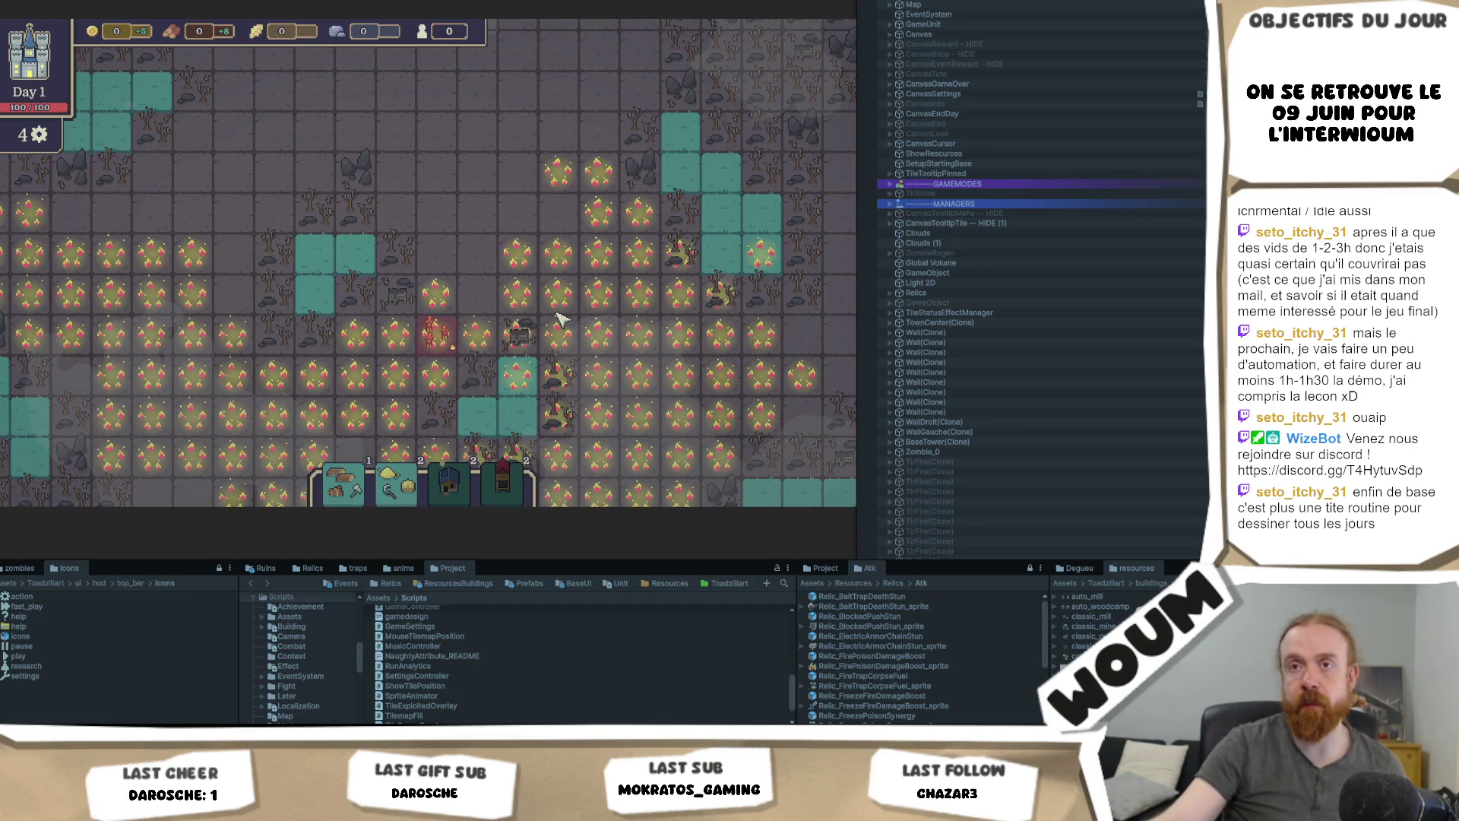
pyautogui.moveTo(190, 333)
pyautogui.press('a')
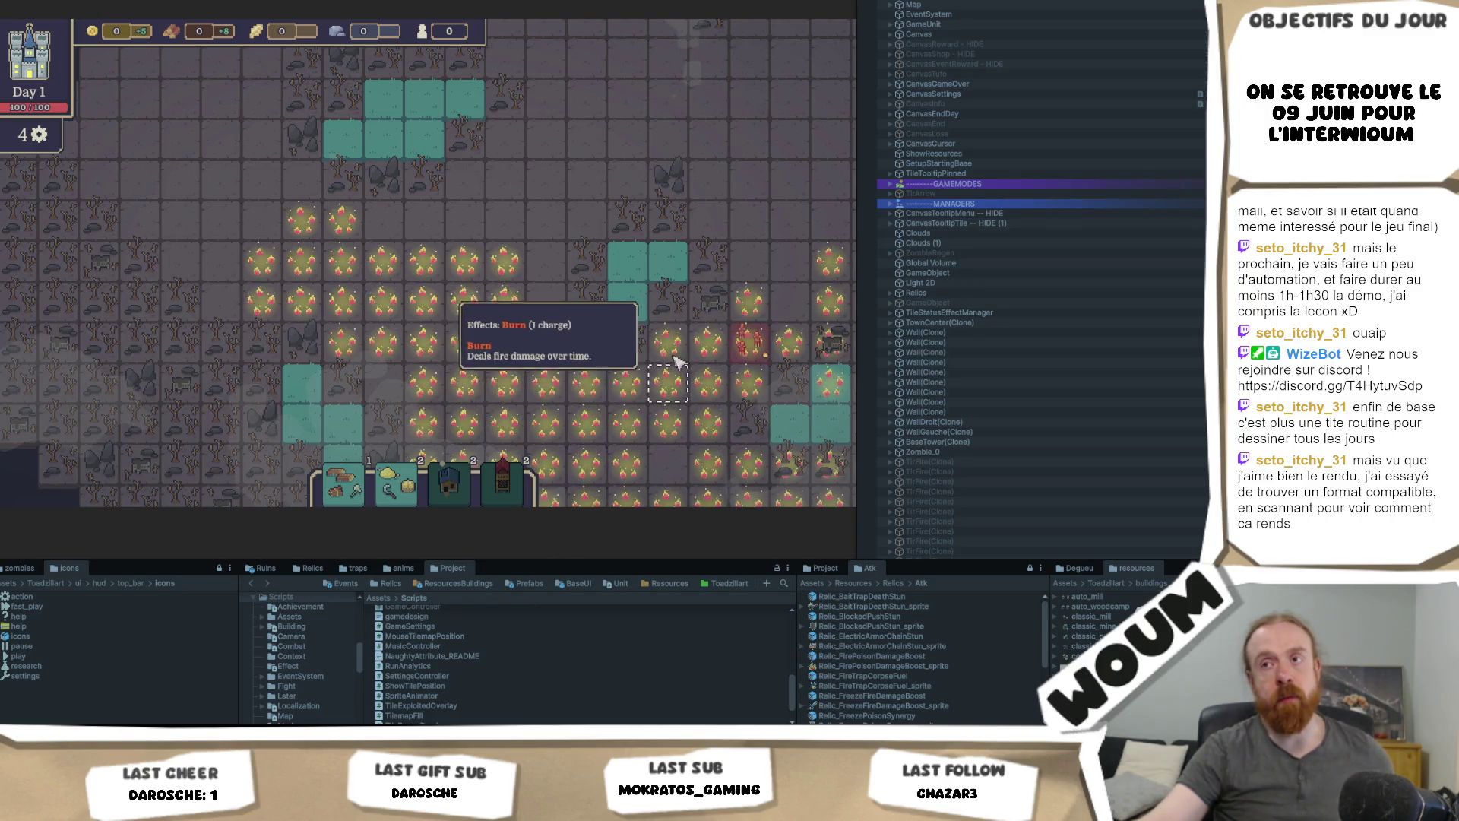
# Step: Pan across the burning grid toward the upper teal patch and read a fire tile's Burn tooltip
pyautogui.press('w')
pyautogui.press('d')
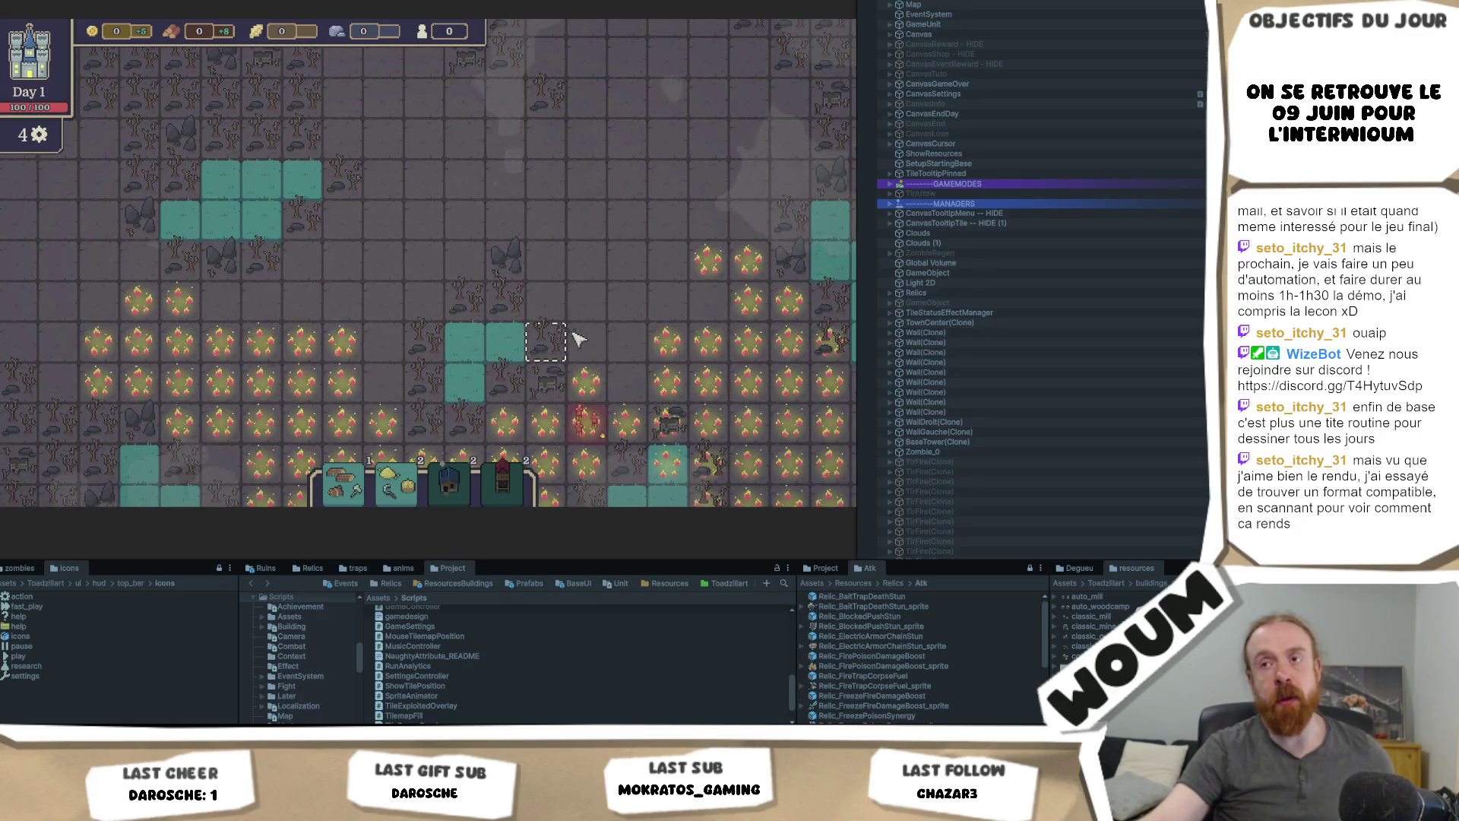
pyautogui.press('w')
pyautogui.press('d')
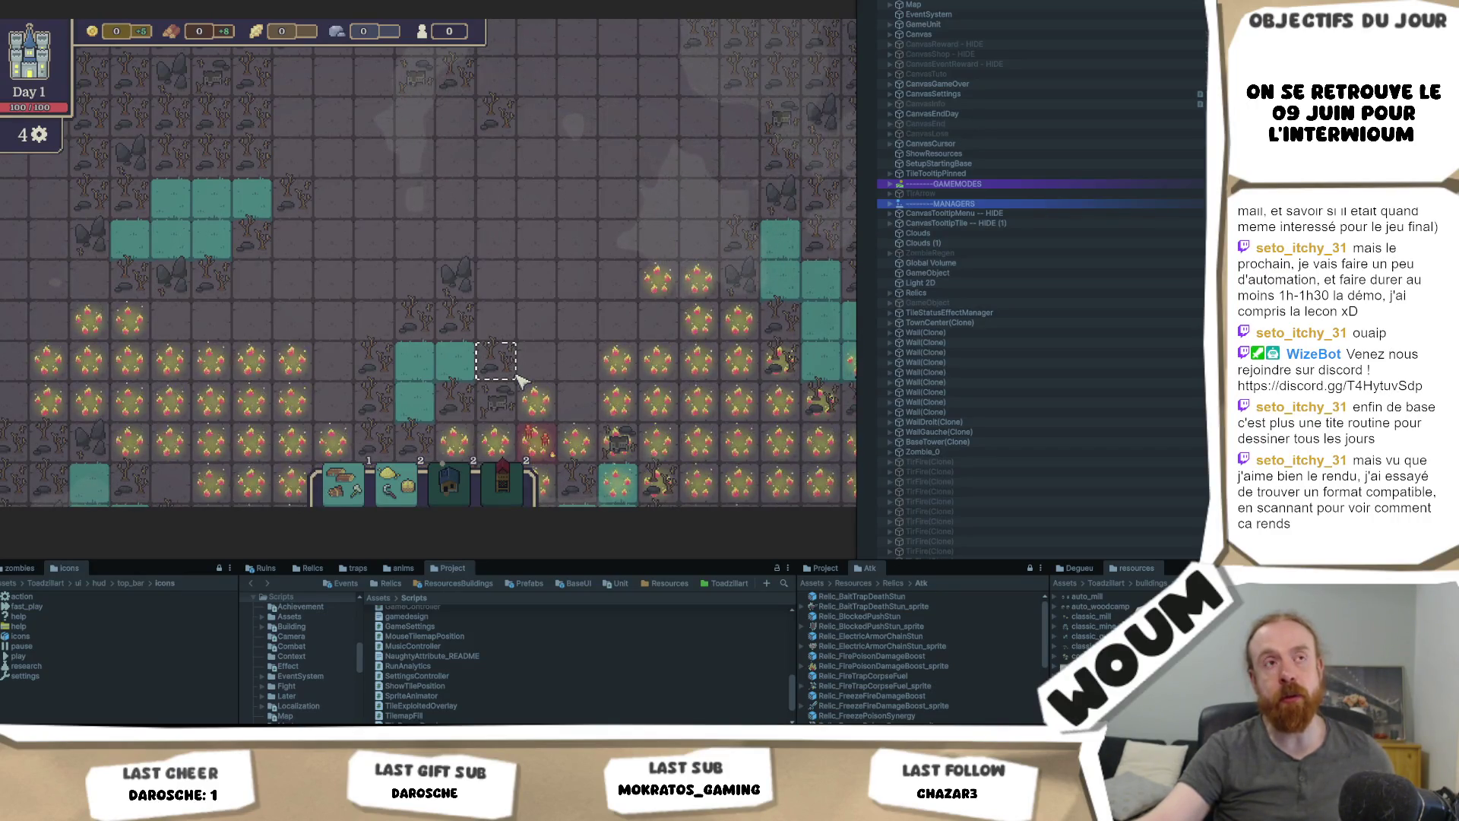
pyautogui.press('d')
pyautogui.press('s')
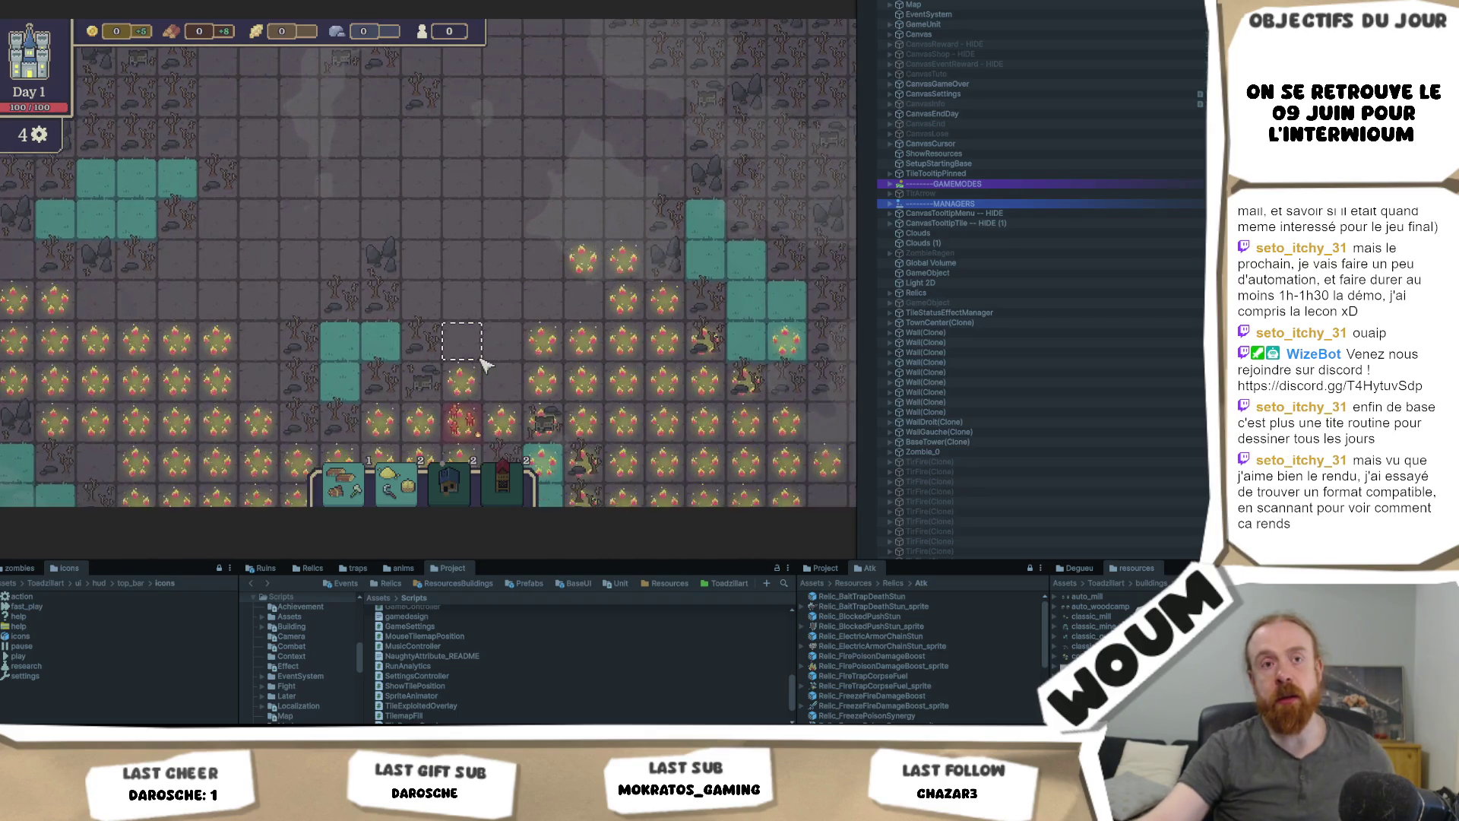
pyautogui.moveTo(486, 370)
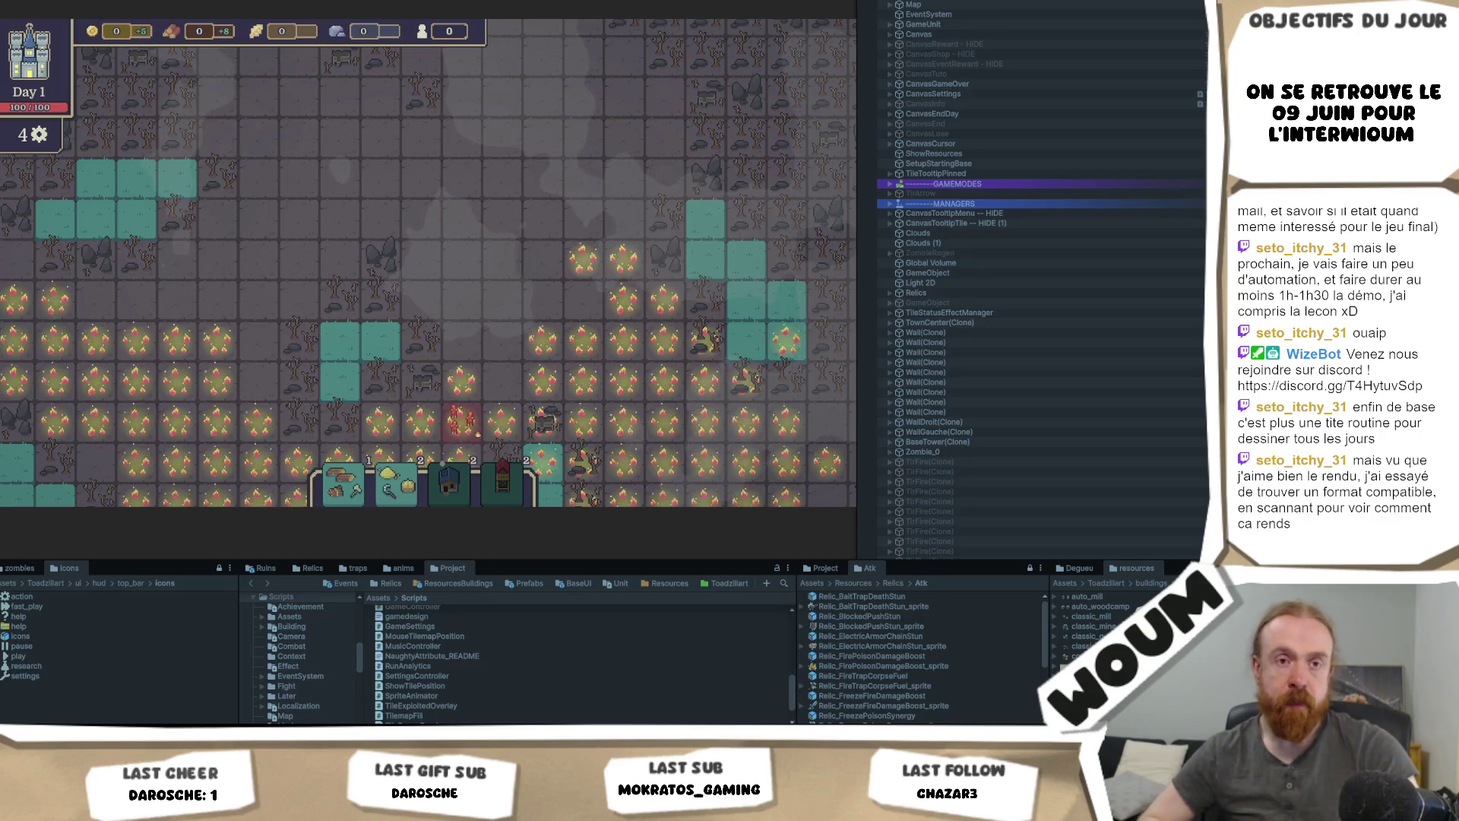
pyautogui.moveTo(479, 357); pyautogui.dragTo(523, 315)
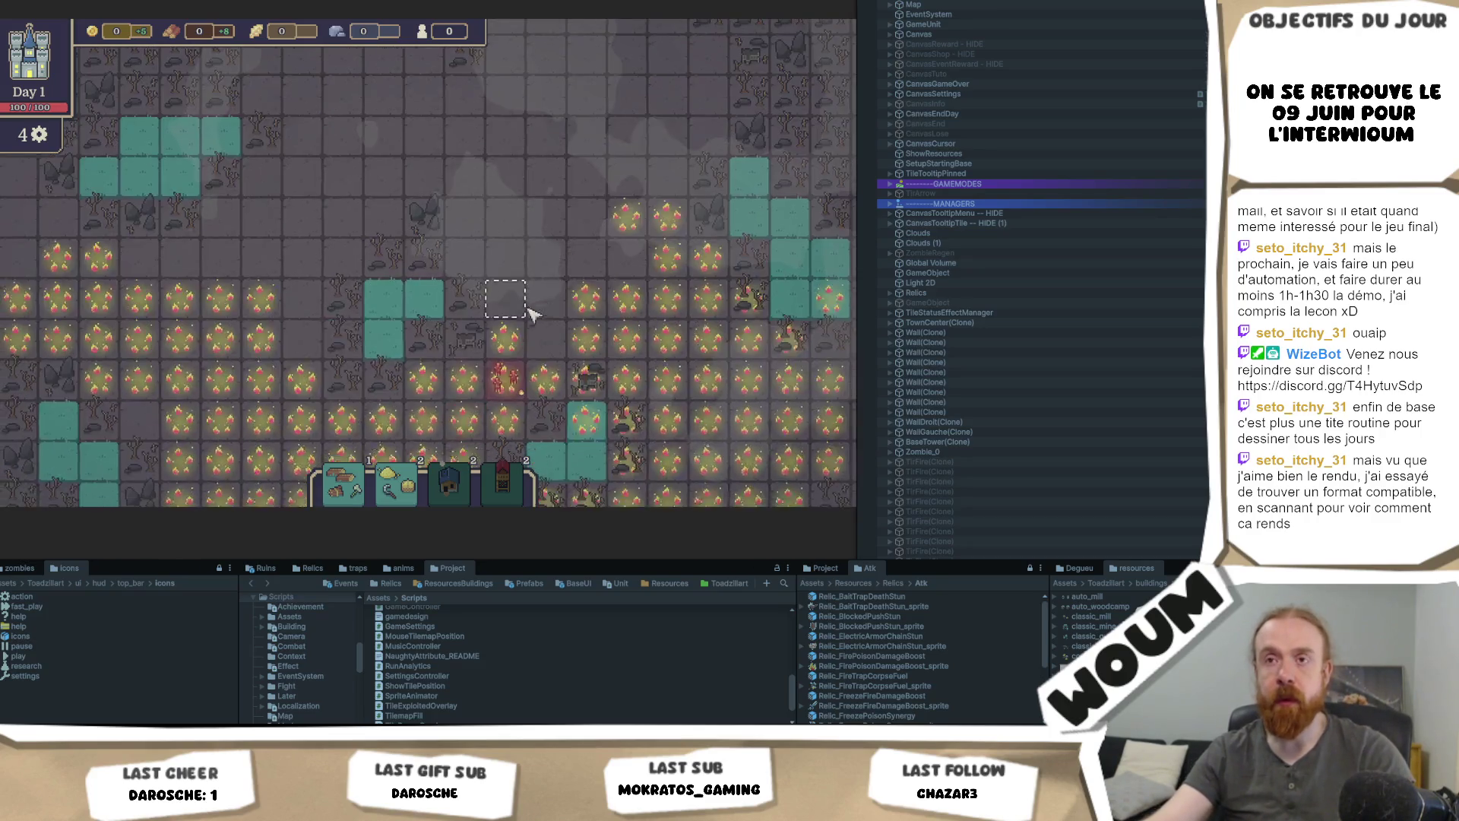
pyautogui.moveTo(267, 312)
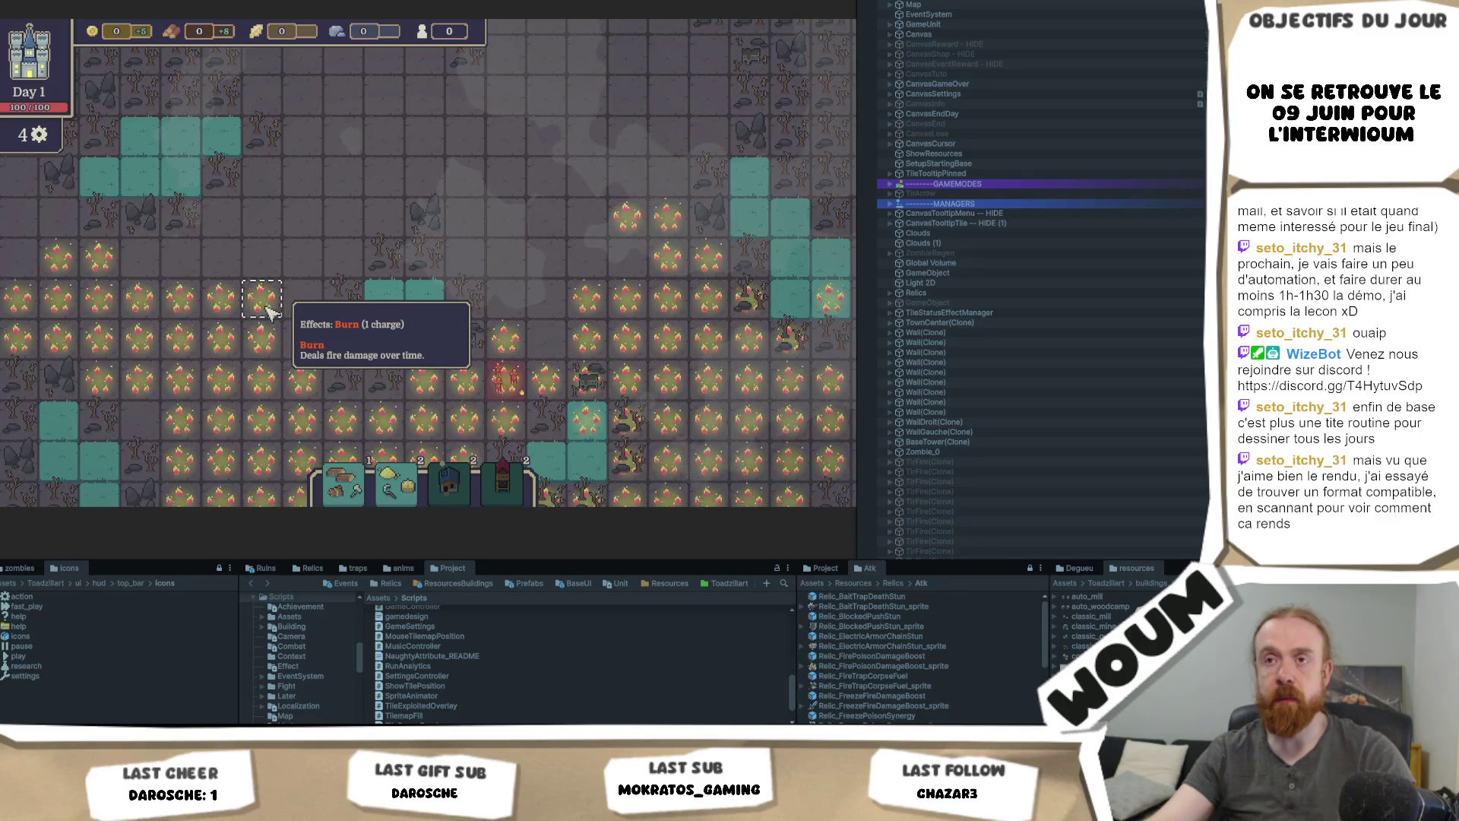
pyautogui.press('a')
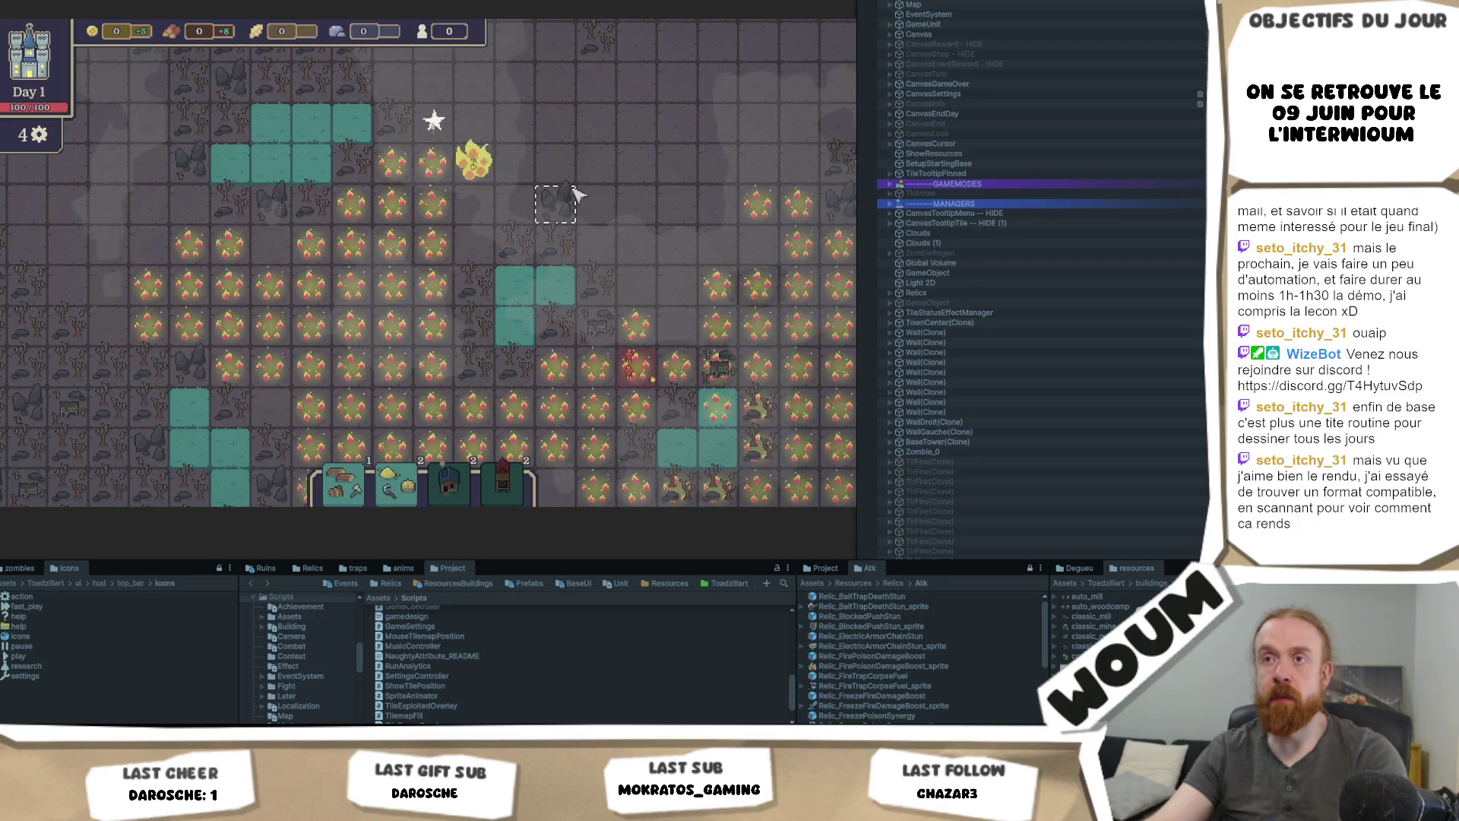
# Step: Pan to the map's upper area and zoom in on a fire tile showing Burn with 2 charges
pyautogui.moveTo(551, 208); pyautogui.dragTo(464, 384)
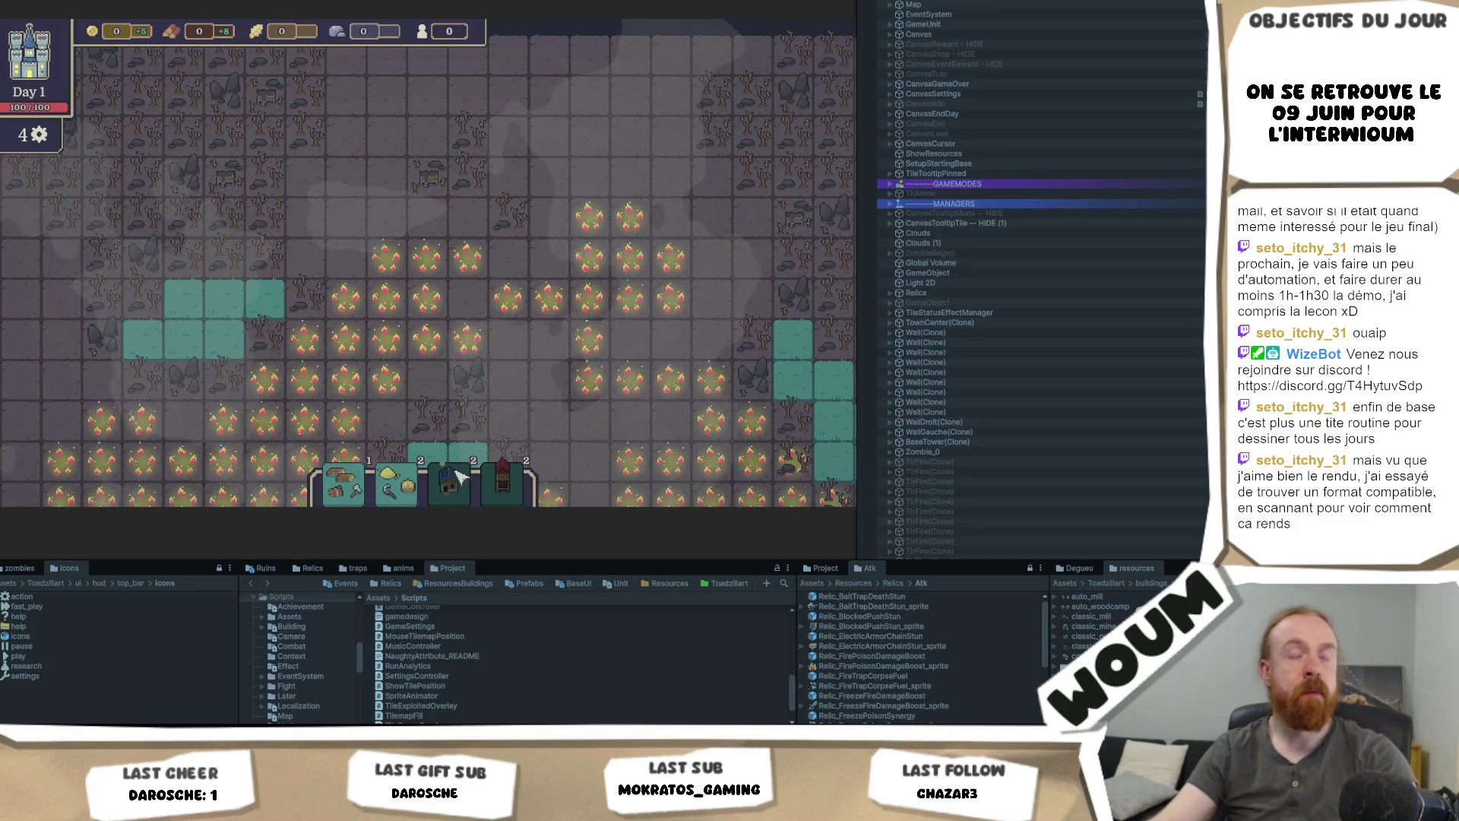
pyautogui.moveTo(659, 344); pyautogui.dragTo(545, 359)
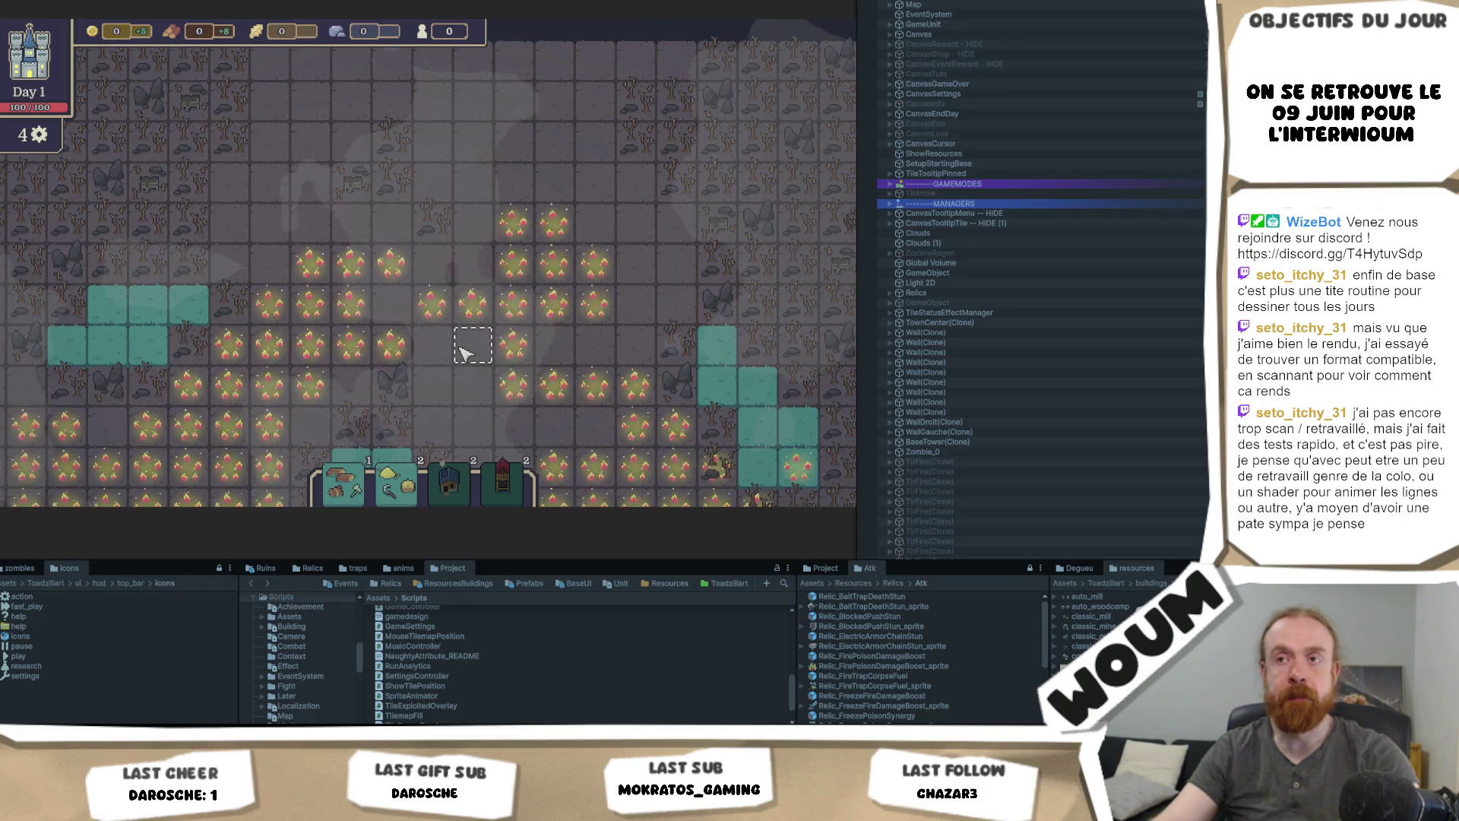
pyautogui.moveTo(465, 349); pyautogui.dragTo(536, 297)
pyautogui.moveTo(507, 371)
pyautogui.mouseDown()
pyautogui.moveTo(488, 316)
pyautogui.moveTo(459, 376)
pyautogui.mouseUp()
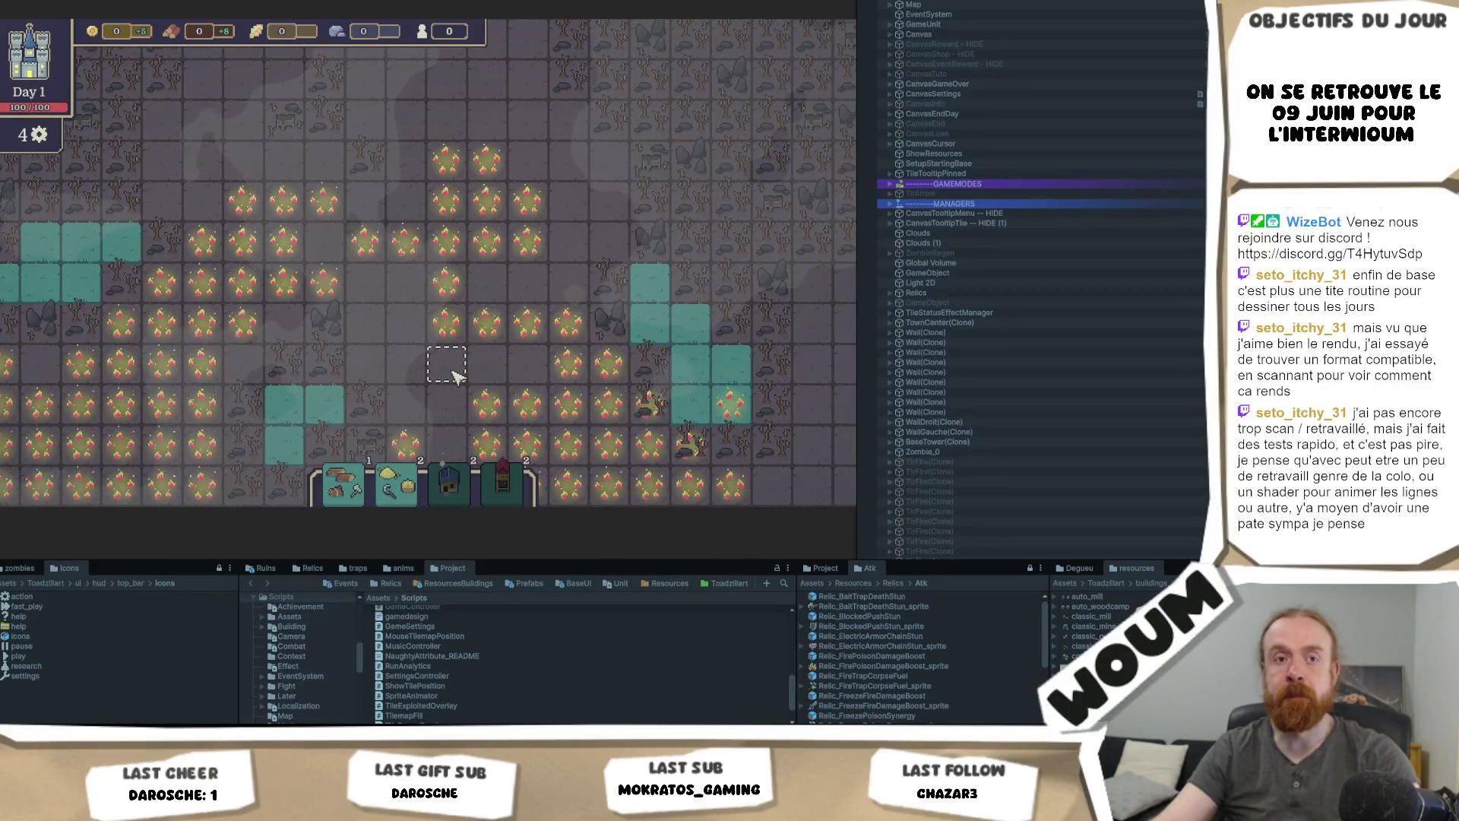
pyautogui.scroll(1, 460, 374)
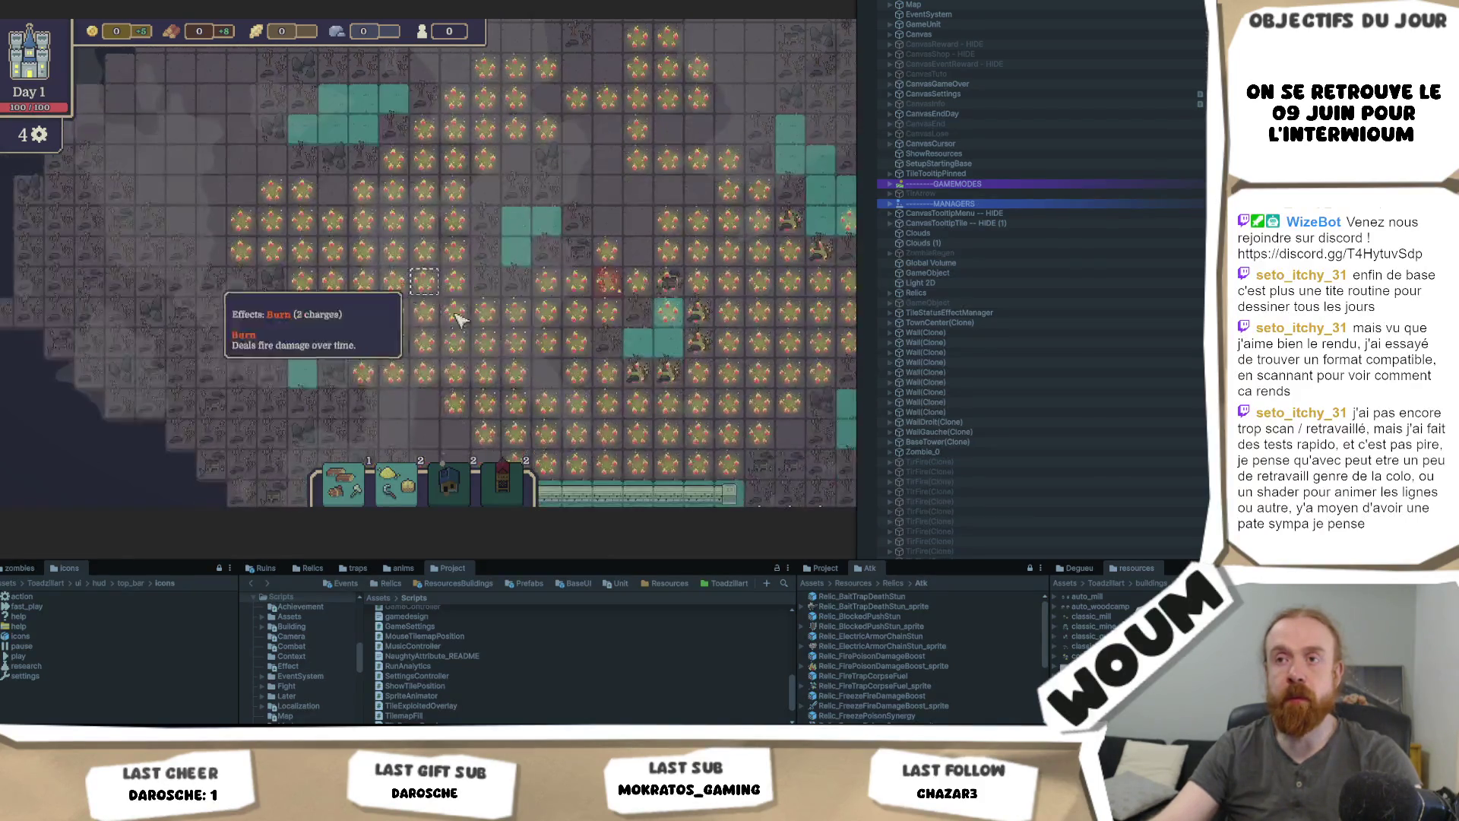
# Step: Zoom and pan to one more map region, then switch to the Codecks board
pyautogui.scroll(1, 698, 380)
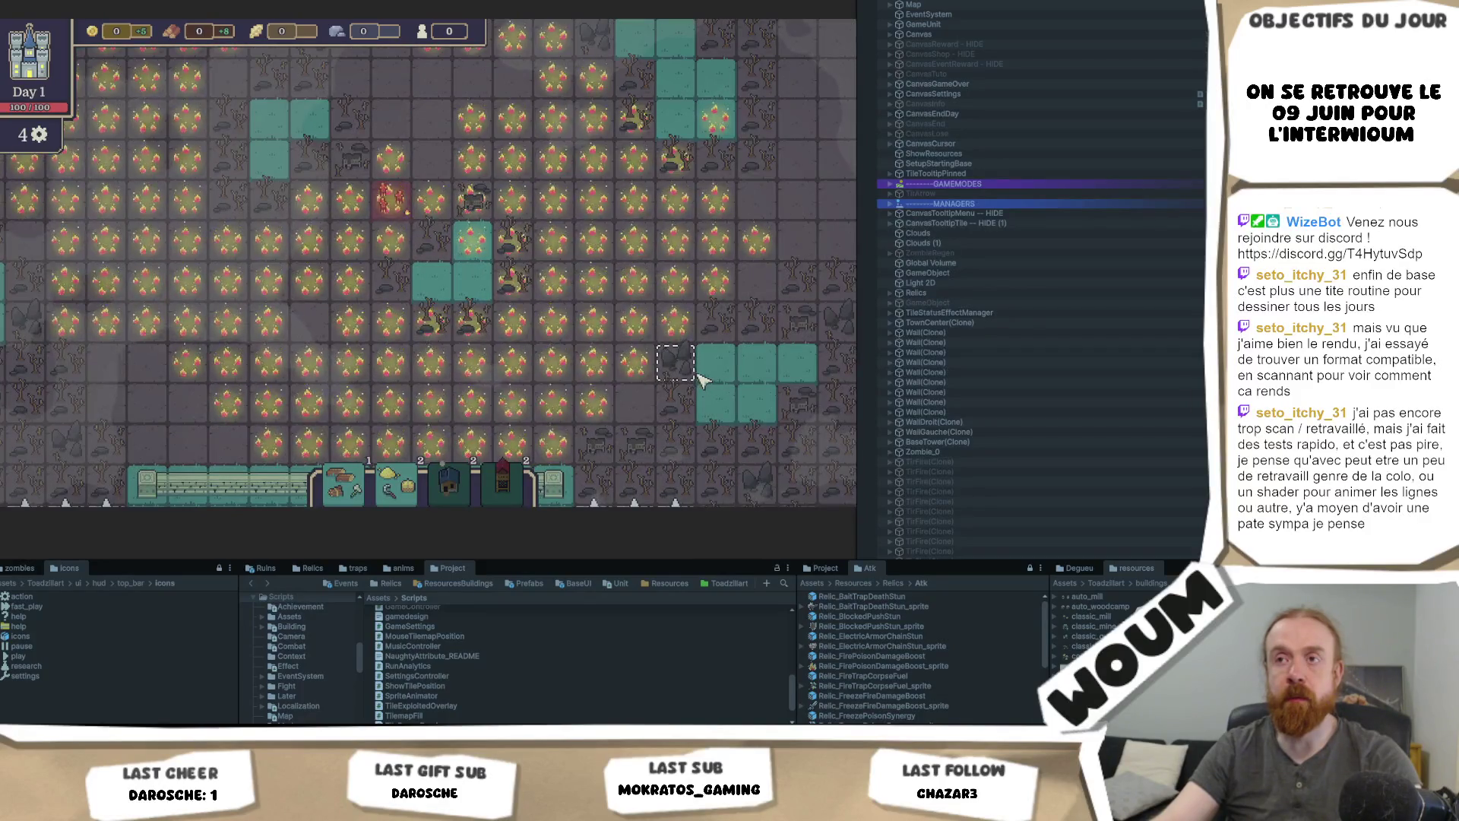
pyautogui.moveTo(742, 319); pyautogui.dragTo(570, 428)
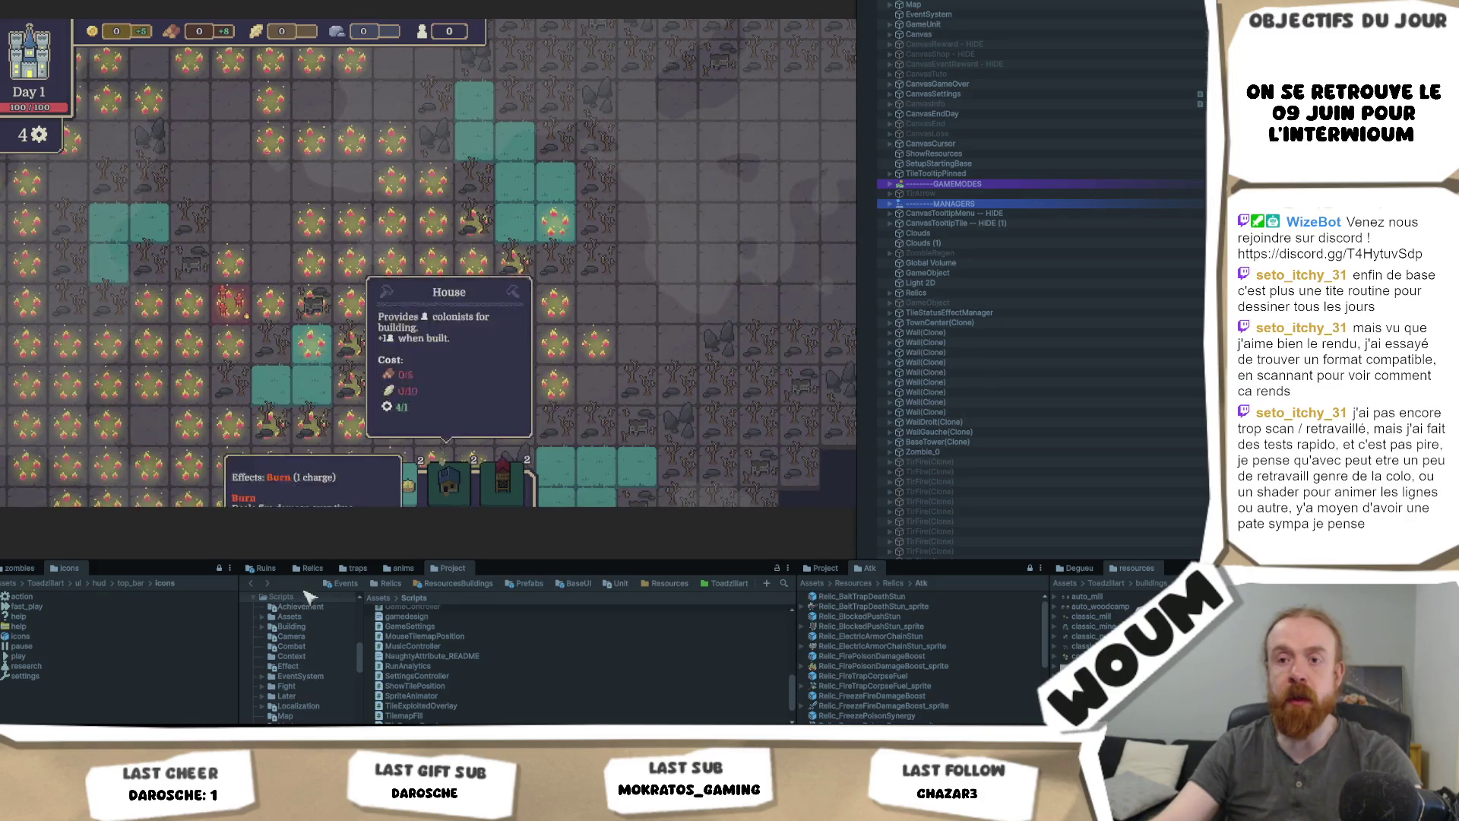
pyautogui.hotkey('alt', 'Tab')
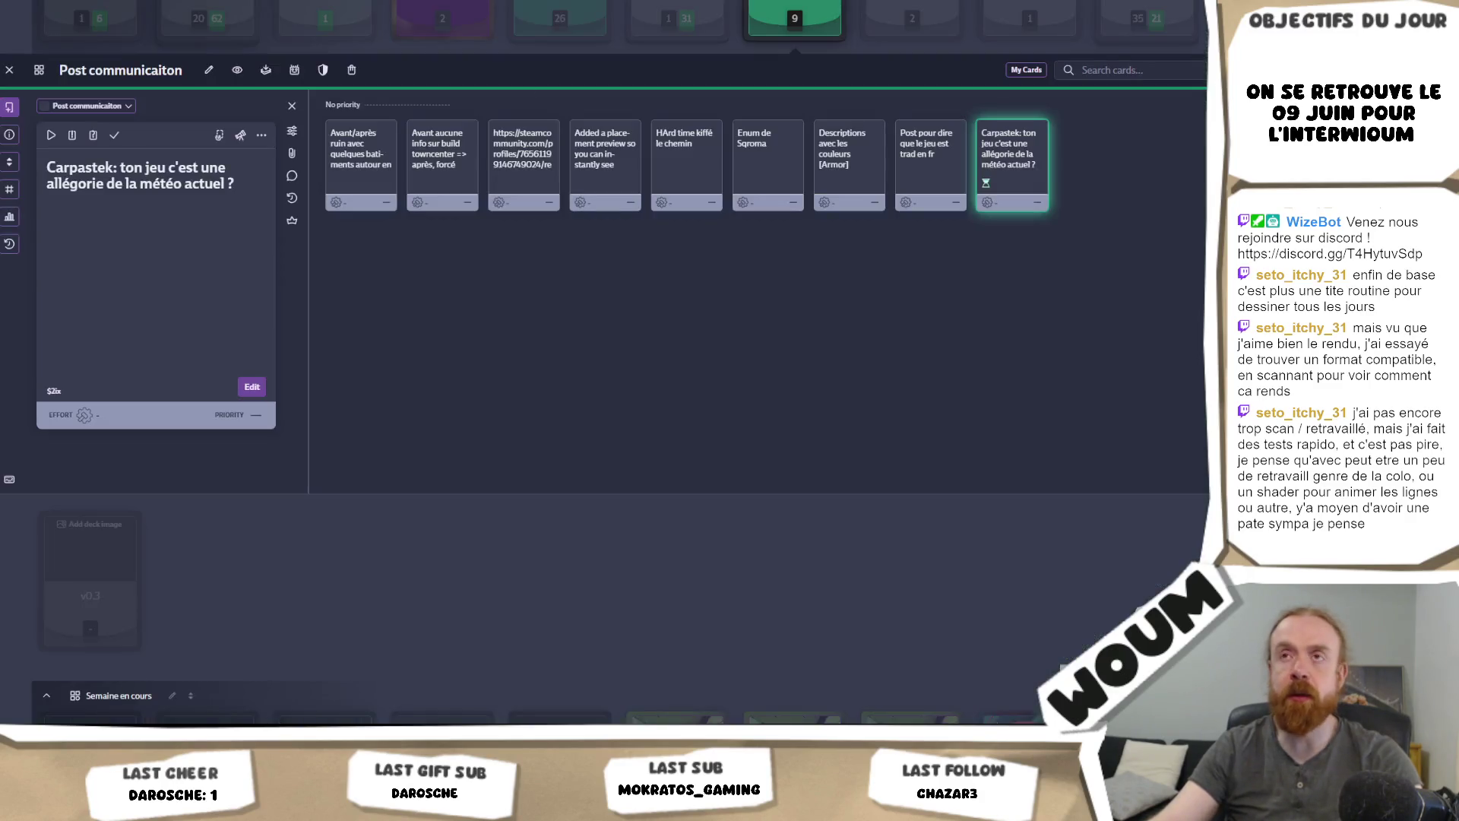
# Step: Switch to the browser and start a store search for 'seven kingdom'
pyautogui.hotkey('alt', 'Tab')
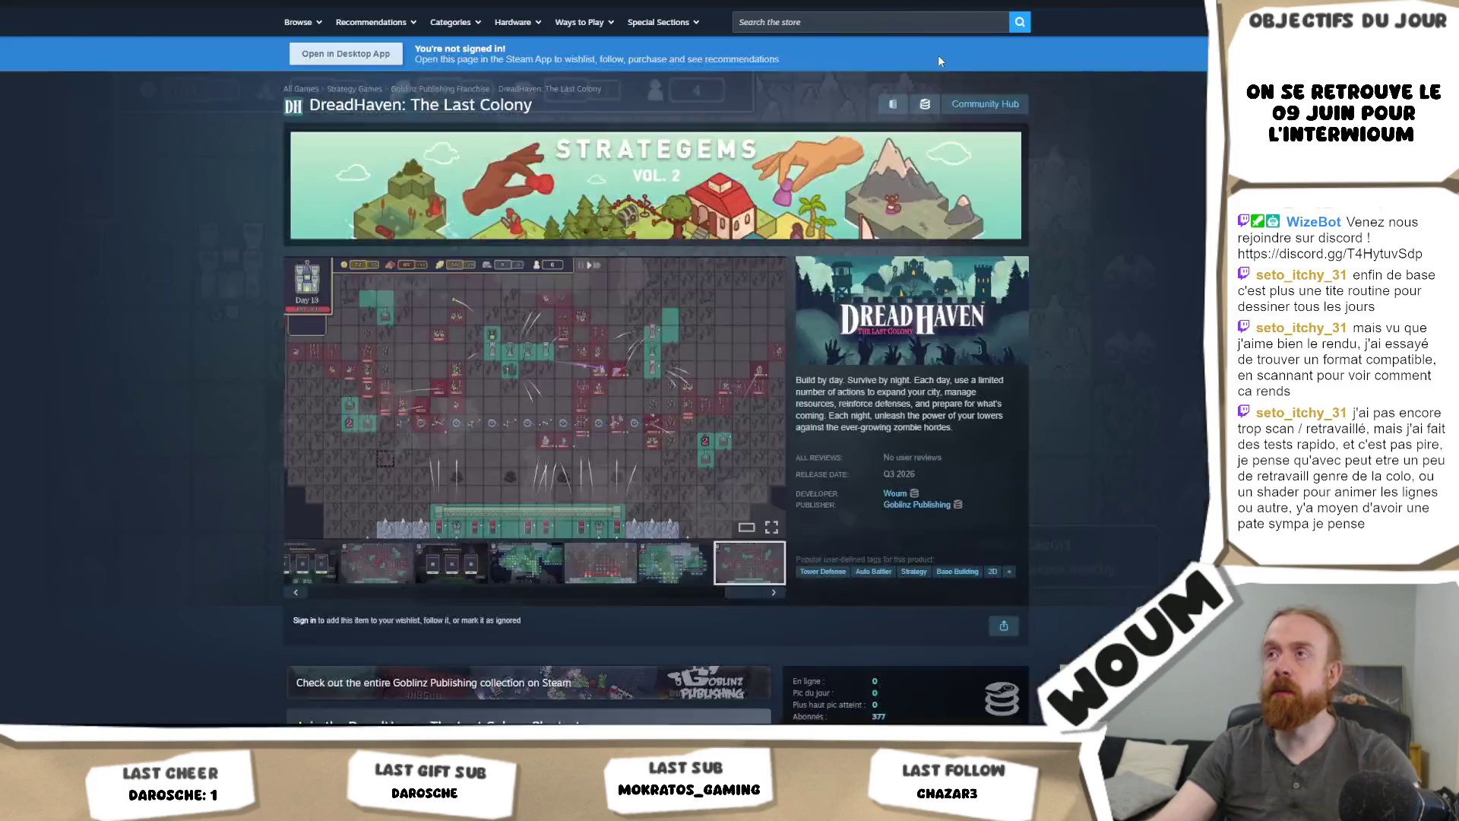
pyautogui.click(813, 19)
pyautogui.write('sev')
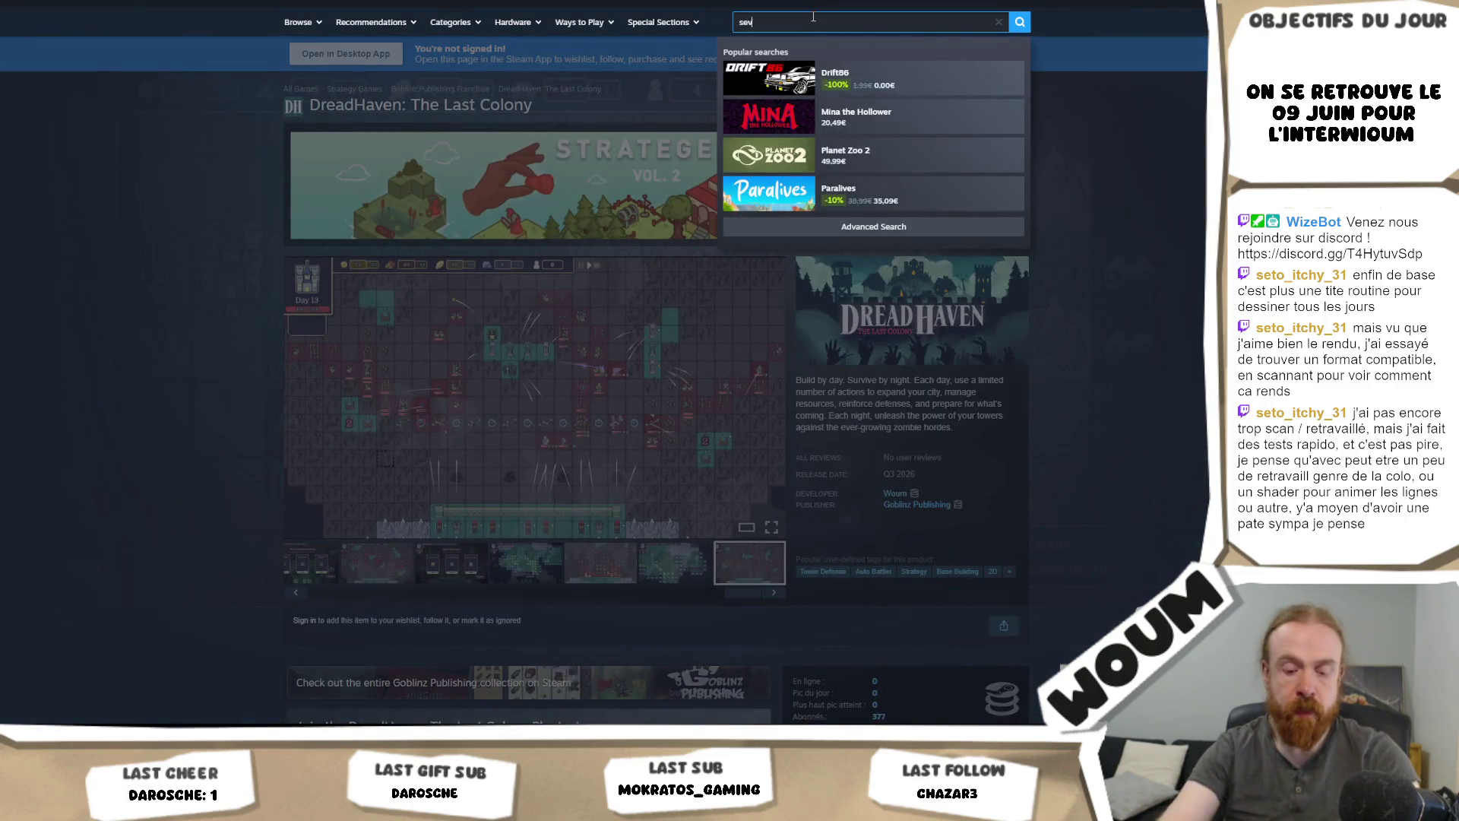
pyautogui.write('en kin')
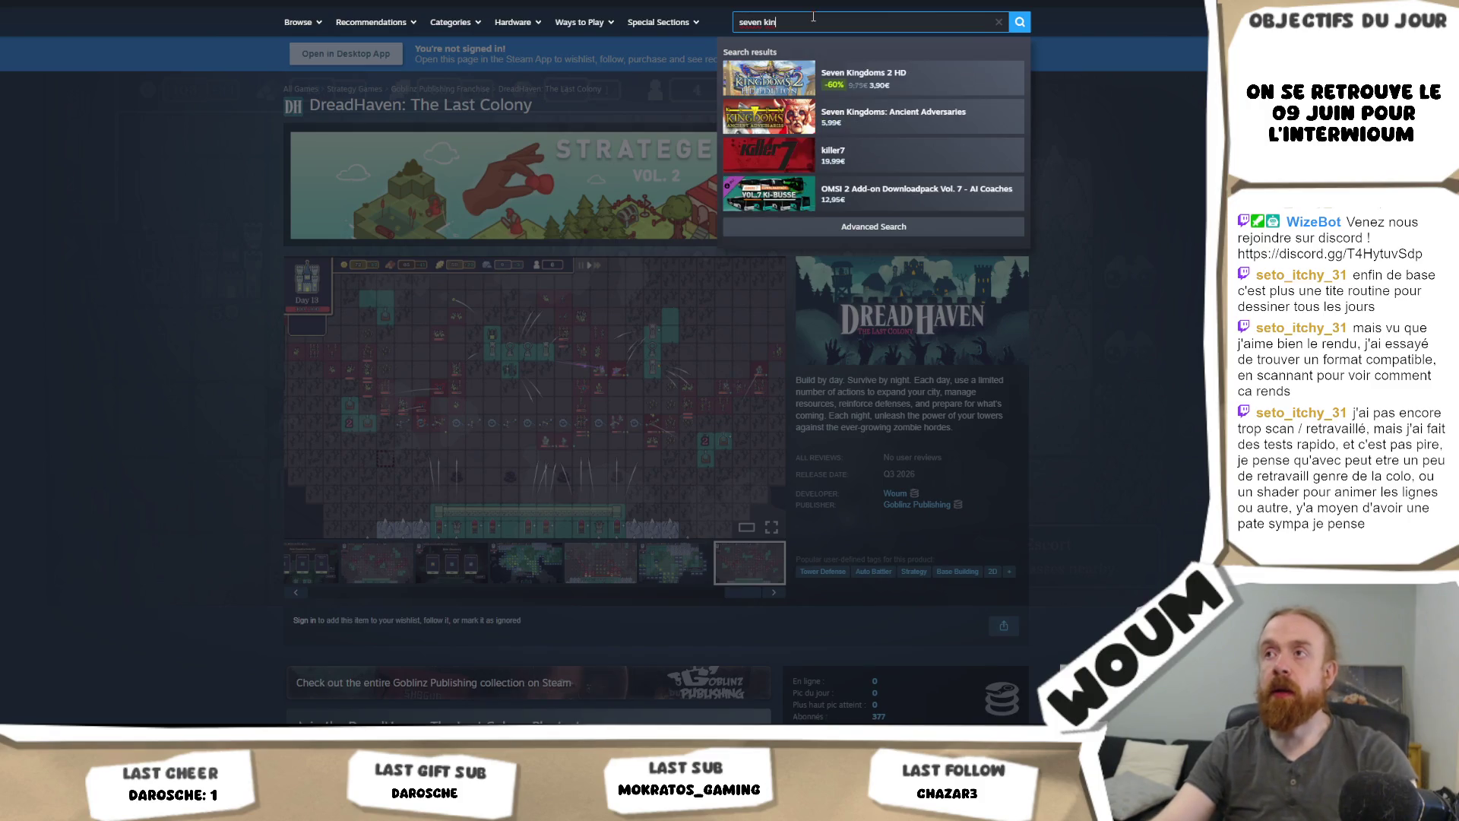
pyautogui.write('gd')
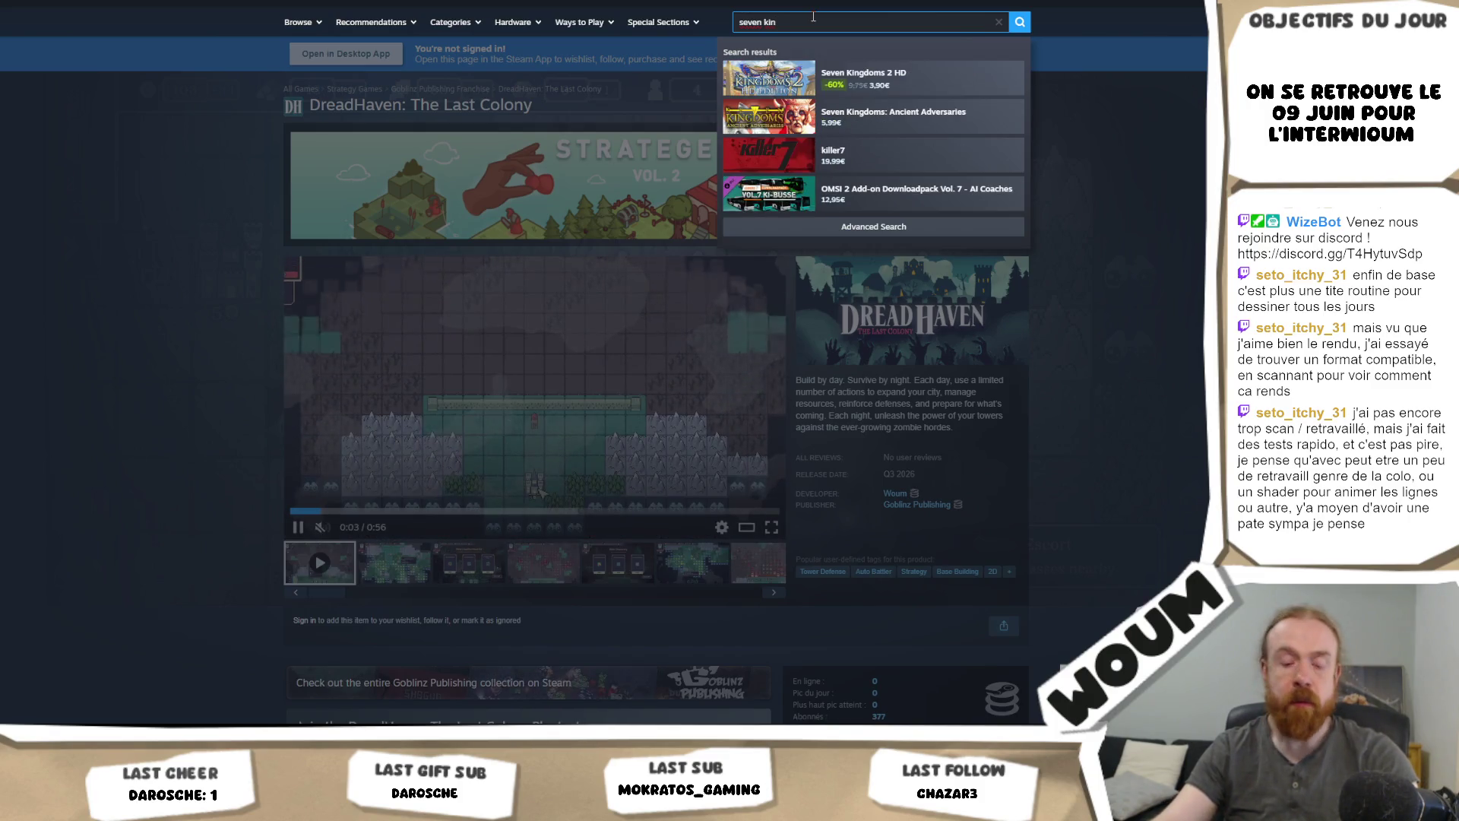
pyautogui.write('om')
pyautogui.hotkey('ctrl', 'a')
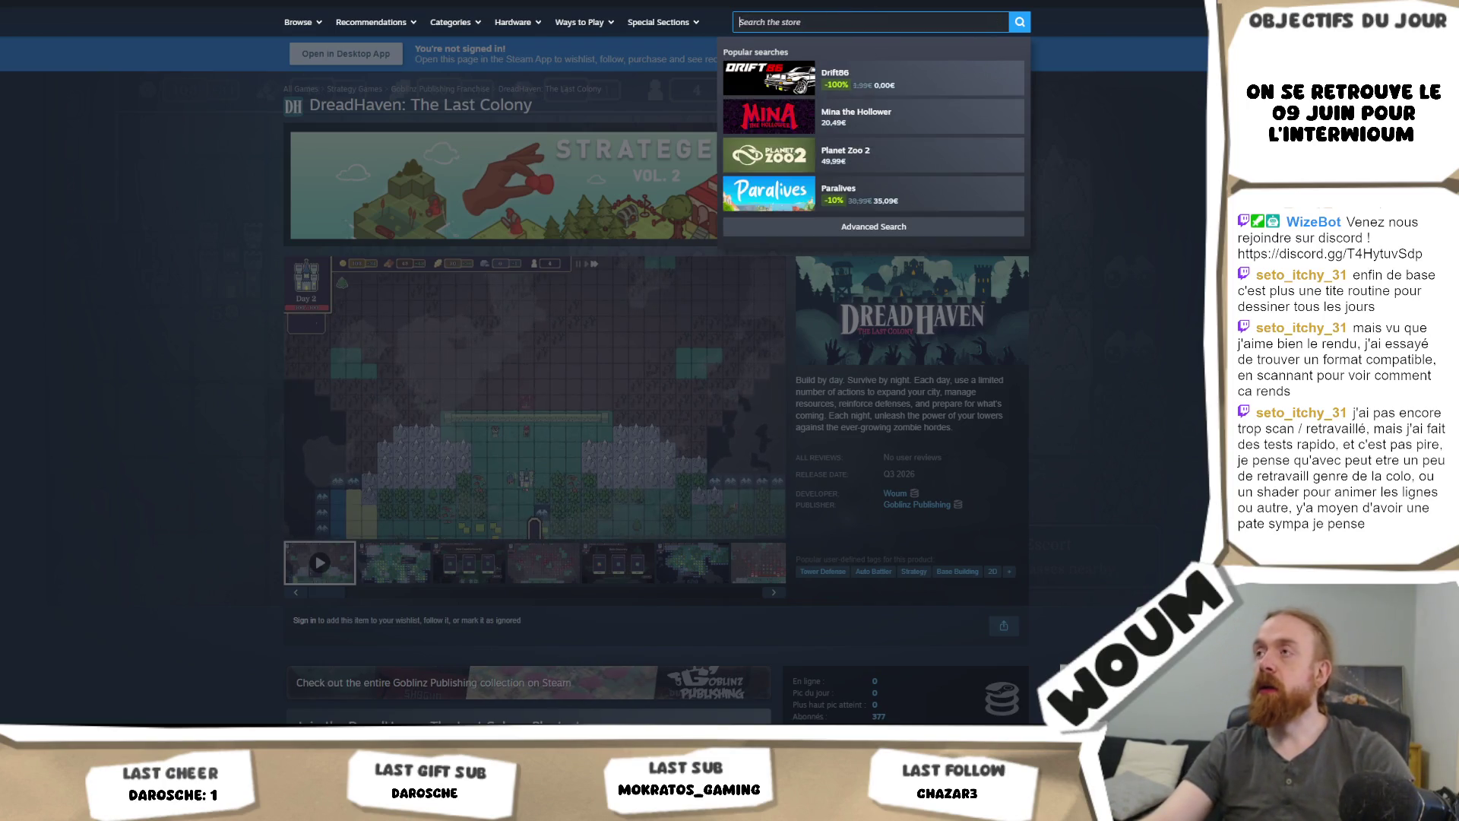
# Step: In a new tab, open SNAKE FARM from the refDegueu bookmarks and view its third screenshot
pyautogui.hotkey('ctrl', 't')
pyautogui.click(1197, 1)
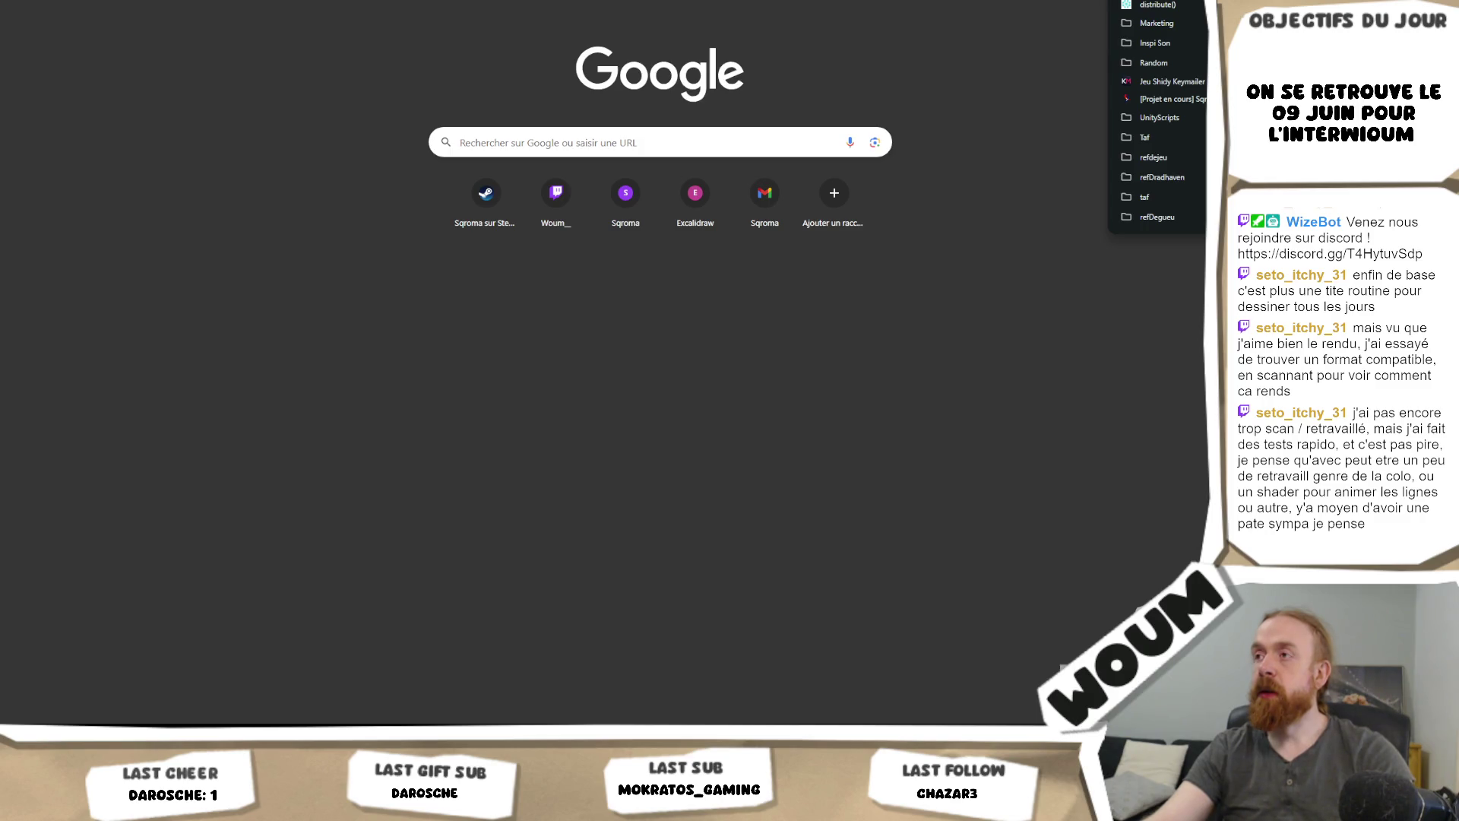
pyautogui.moveTo(1157, 218)
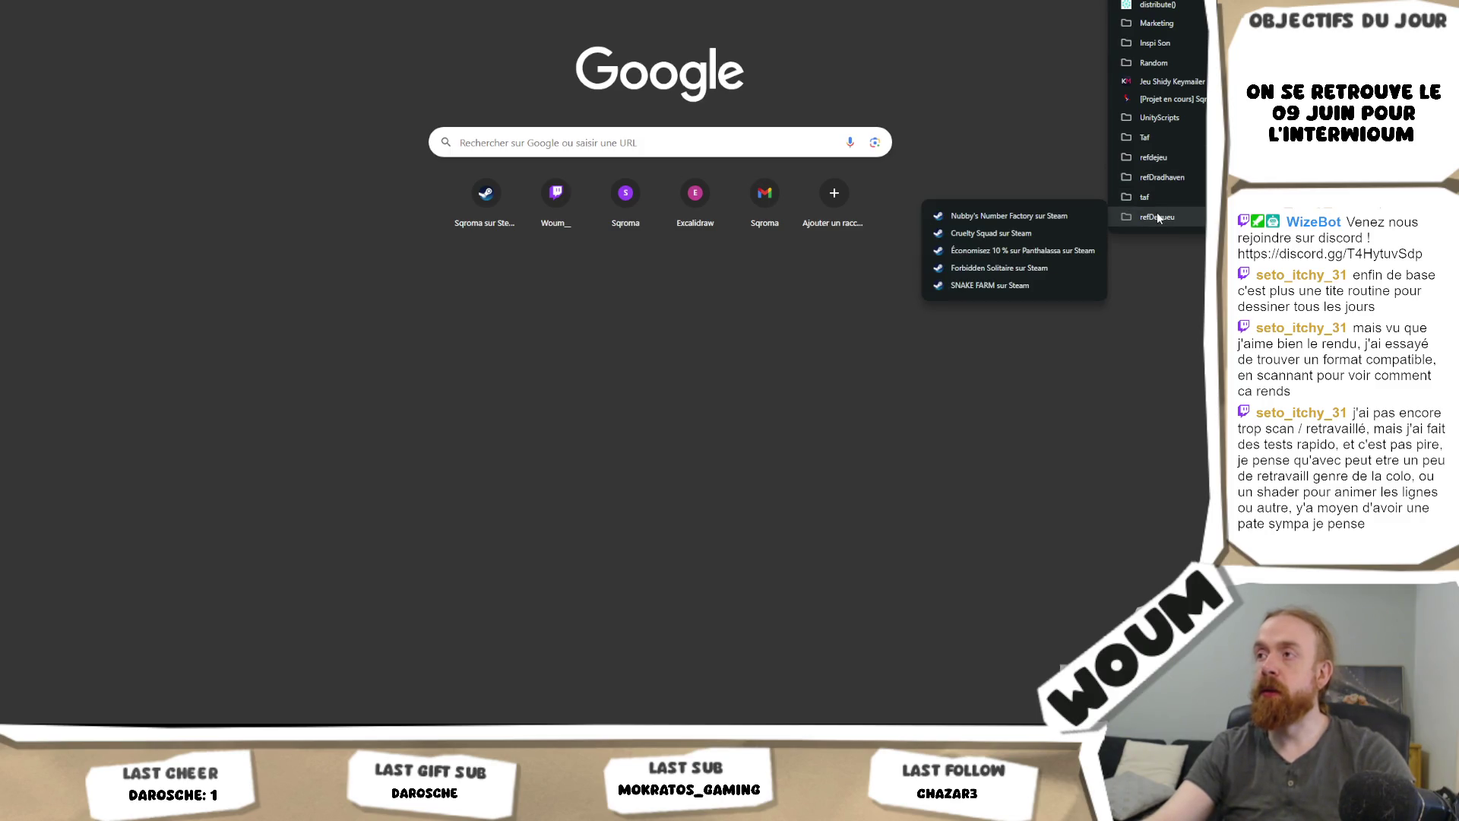
pyautogui.click(1037, 289)
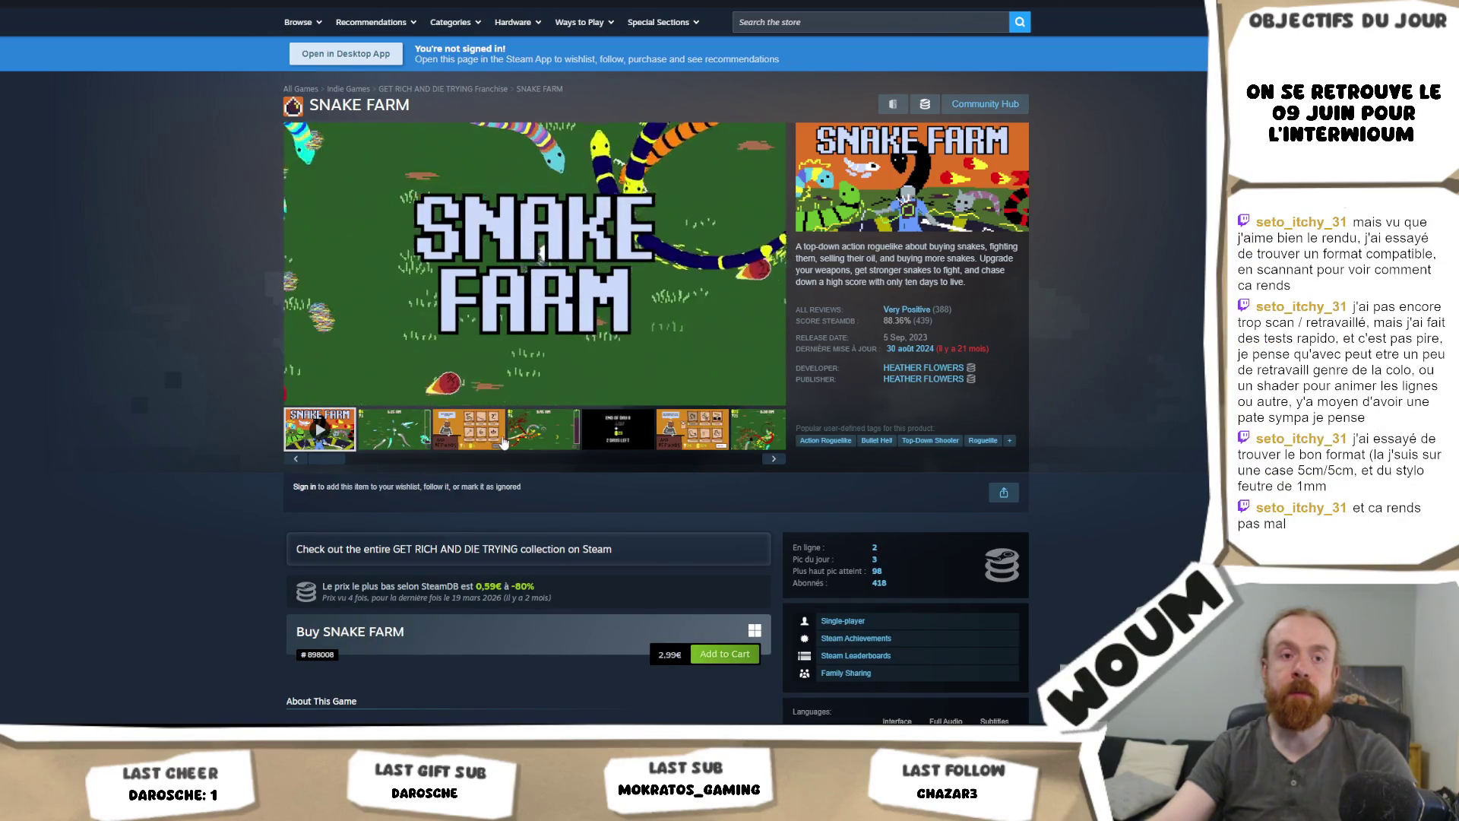
pyautogui.click(503, 443)
pyautogui.write('hero')
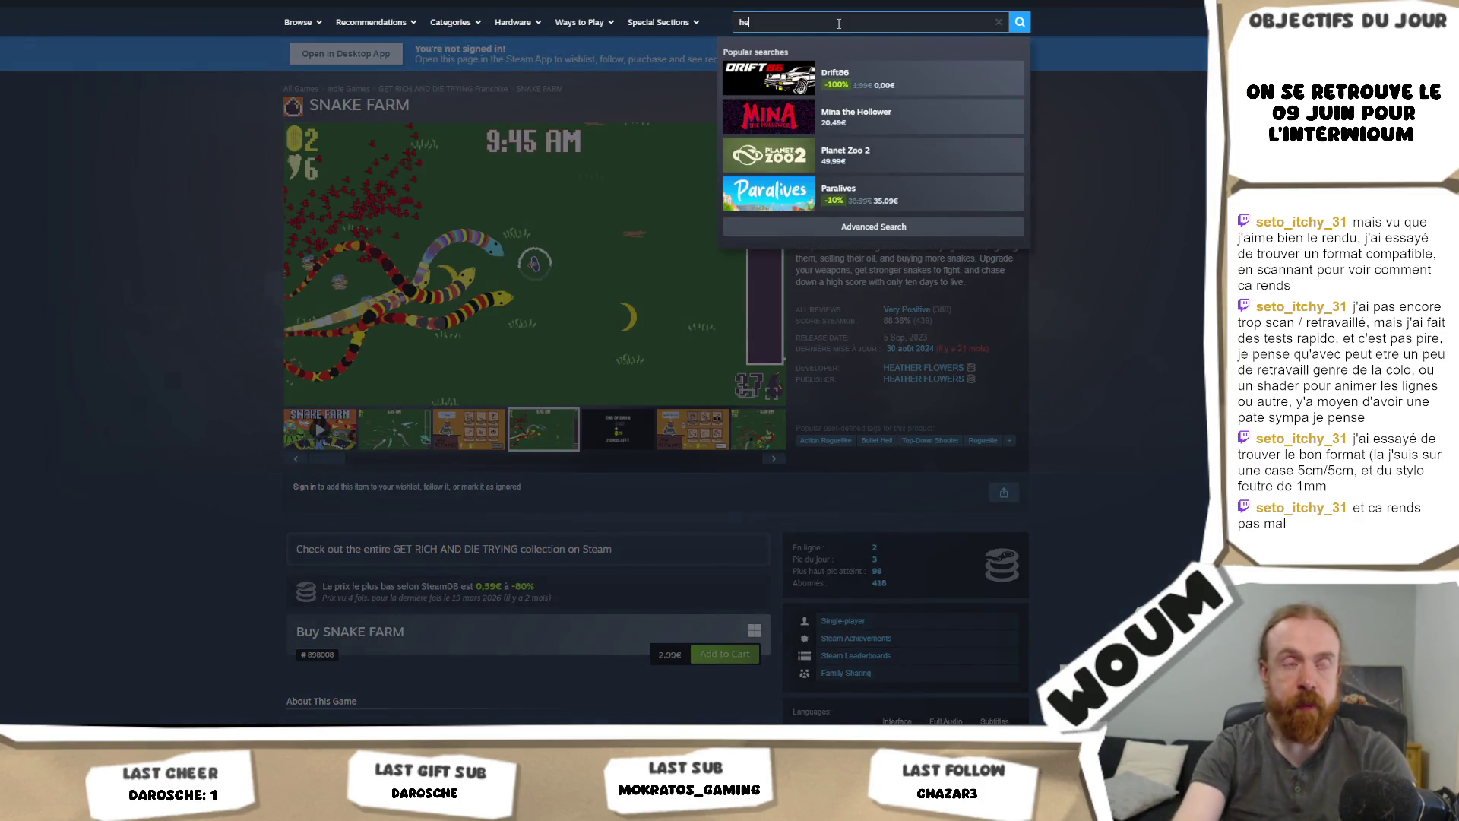
# Step: Open the Heroes of the Seven Islands page and expand its MADE BY HAND section
pyautogui.write('s of the se')
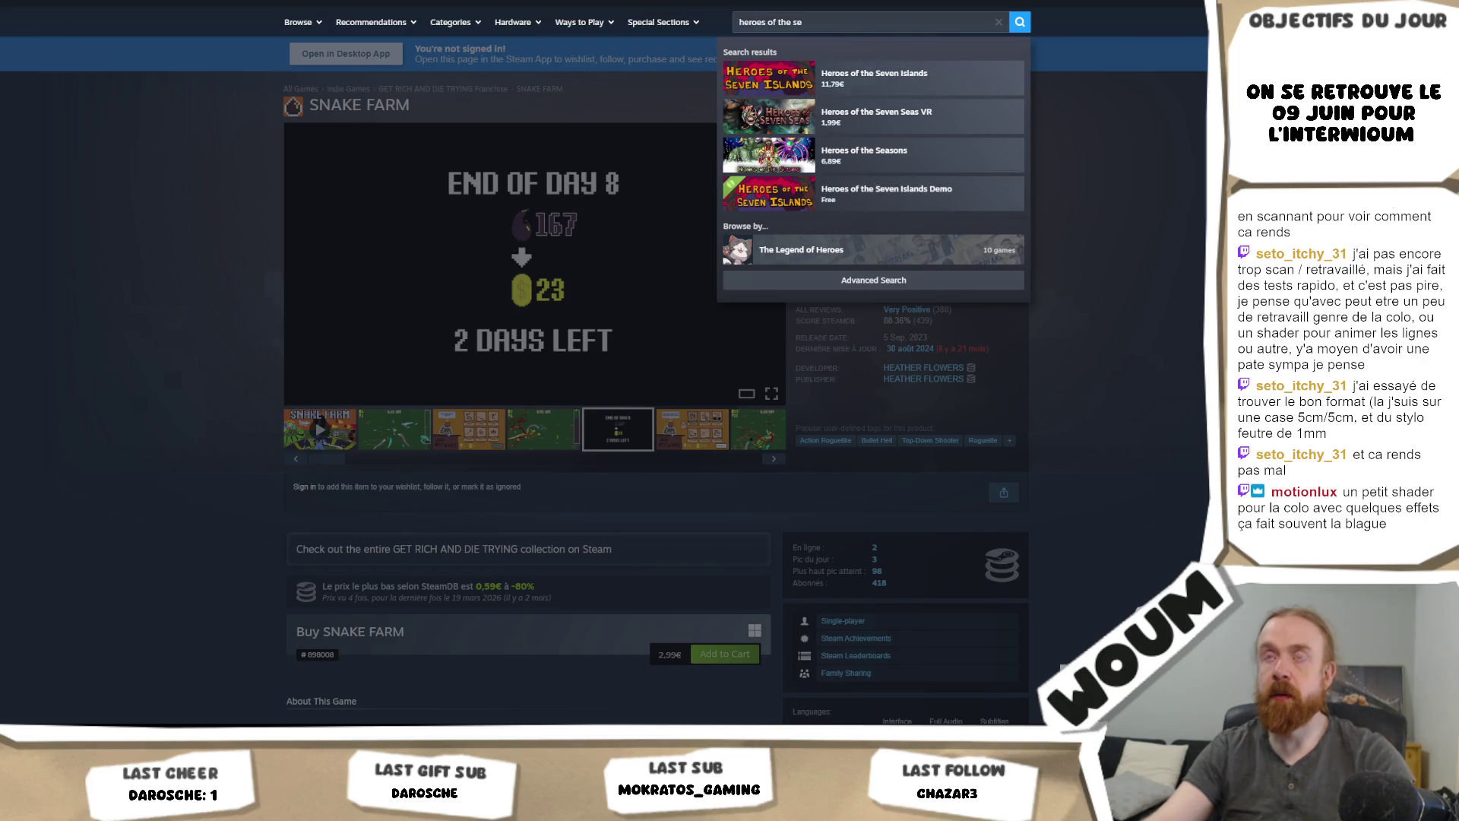
pyautogui.click(874, 78)
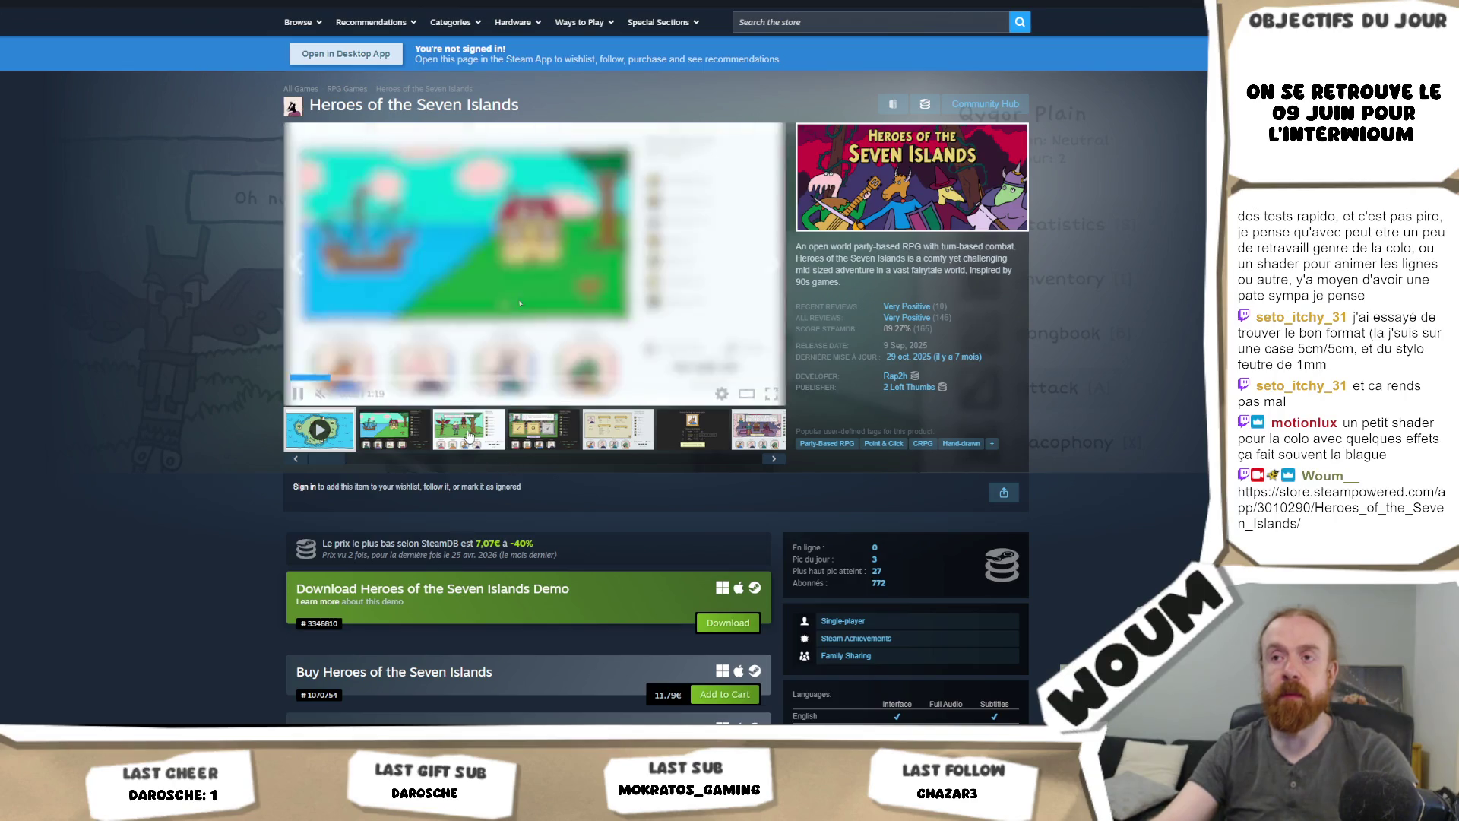
pyautogui.scroll(-10, 498, 426)
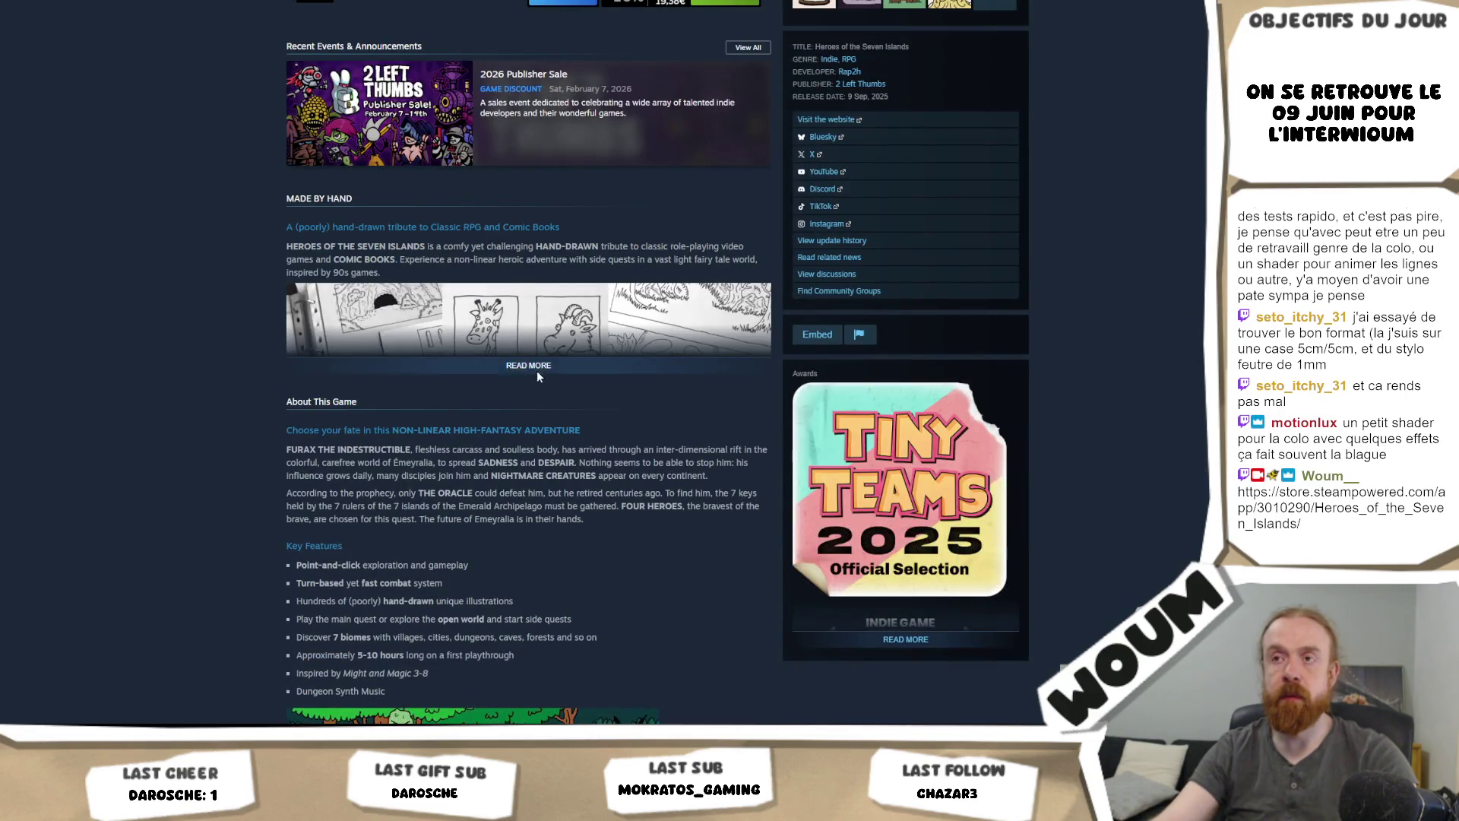
pyautogui.click(530, 367)
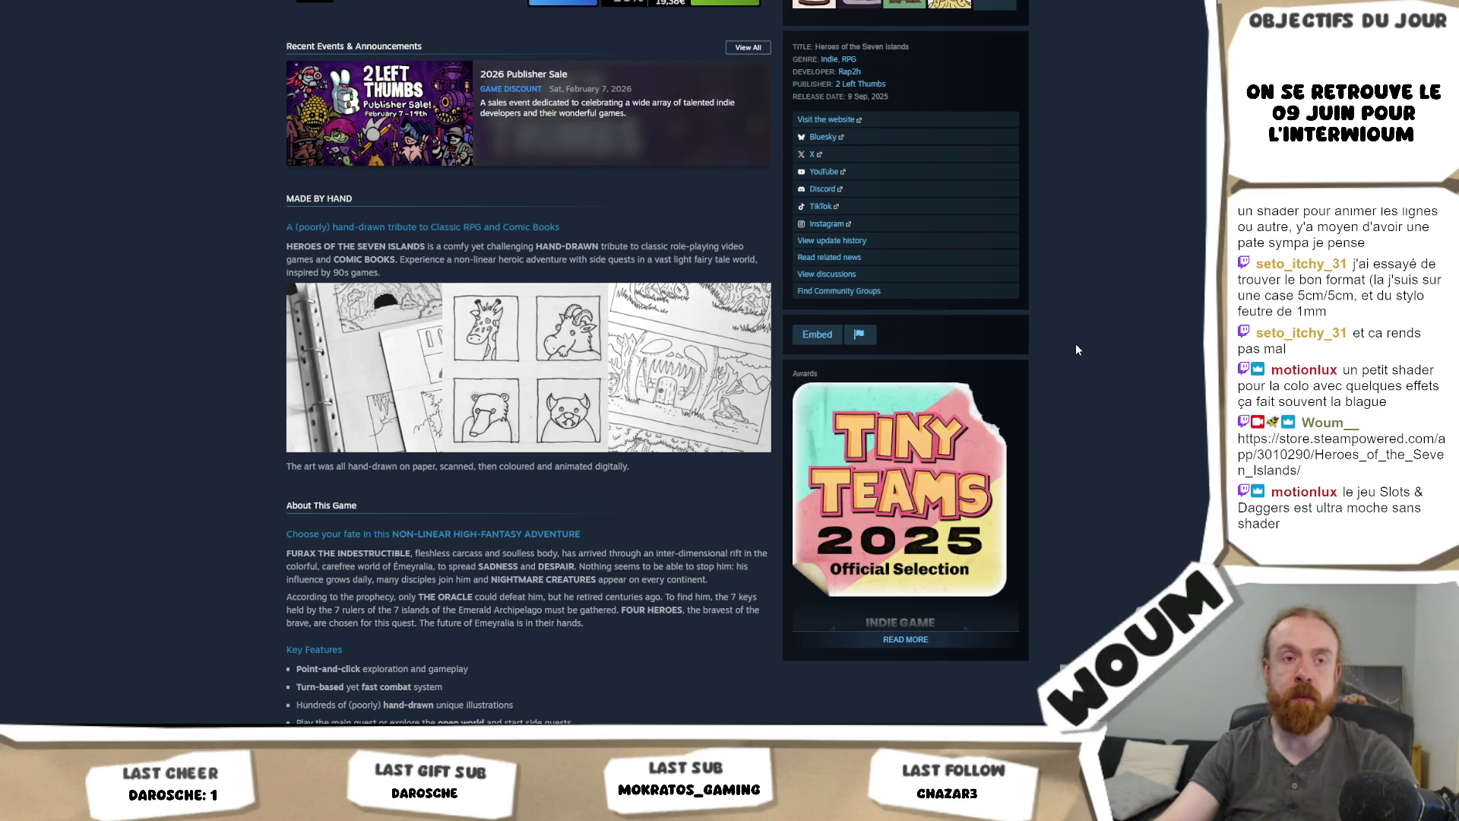
# Step: Scroll back up and start a store search for 'slots & dagg'
pyautogui.scroll(10, 1077, 348)
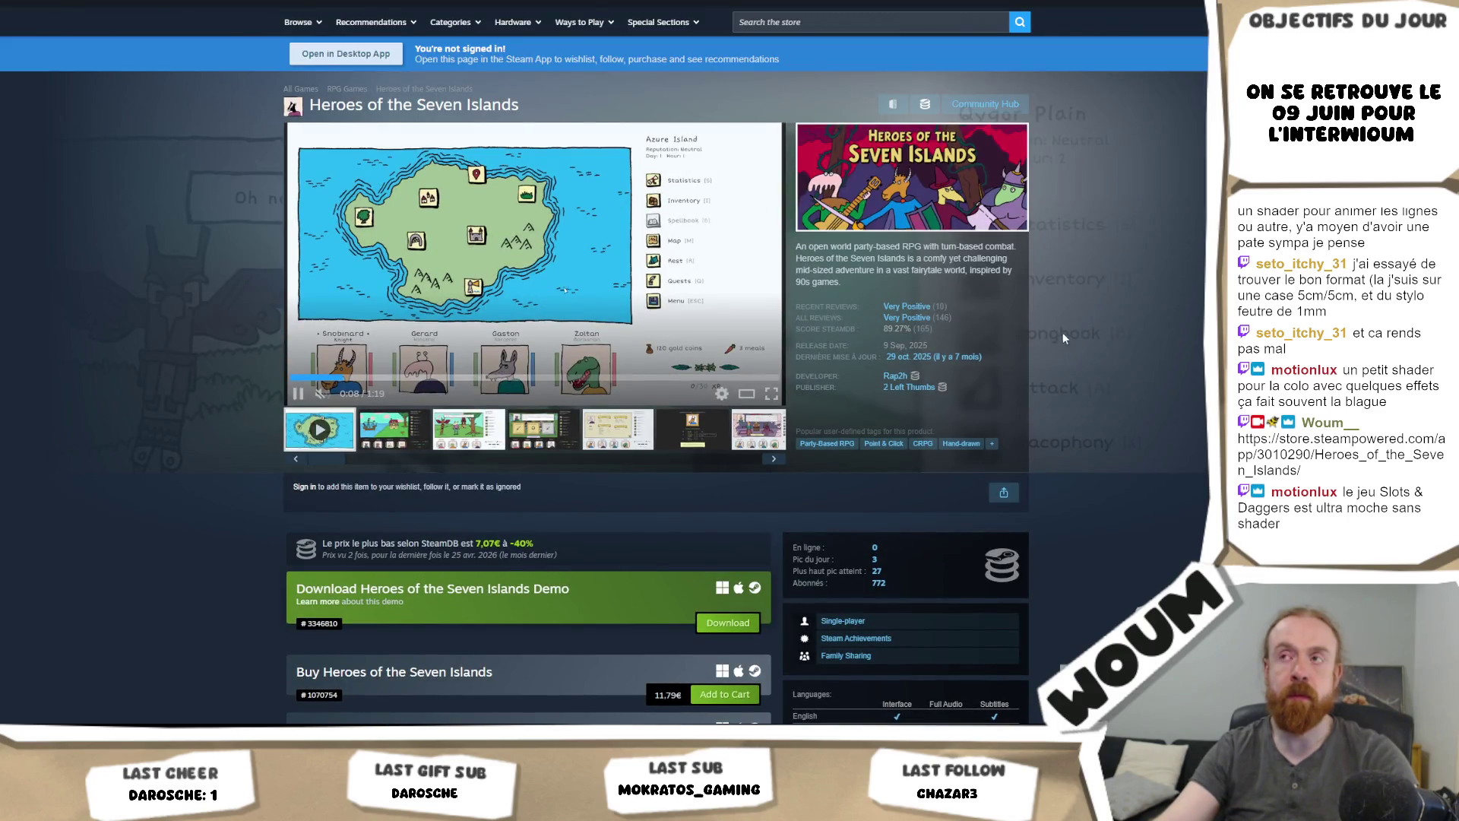
pyautogui.click(865, 23)
pyautogui.write('s')
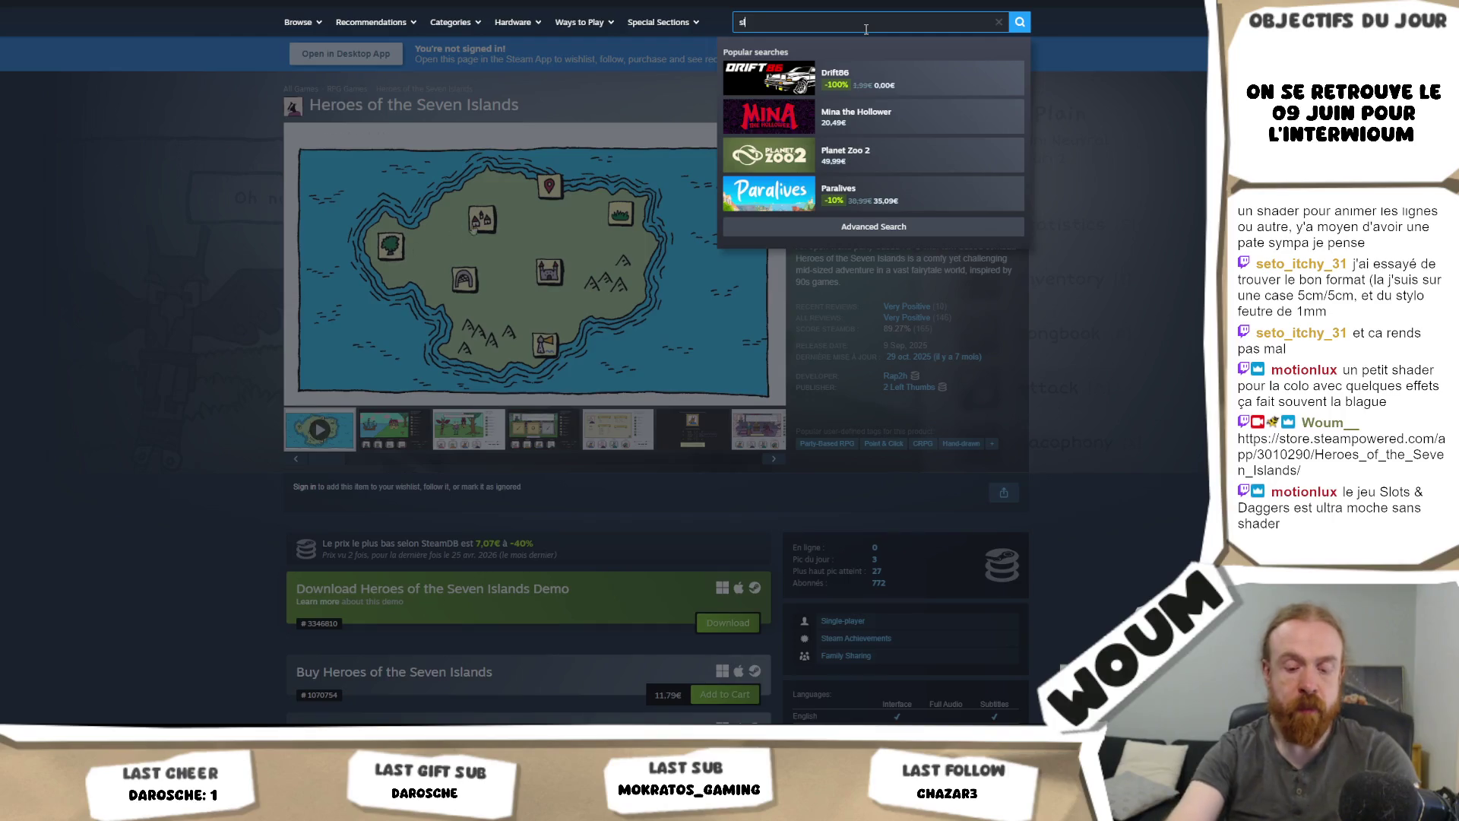
pyautogui.write('lots & dagg')
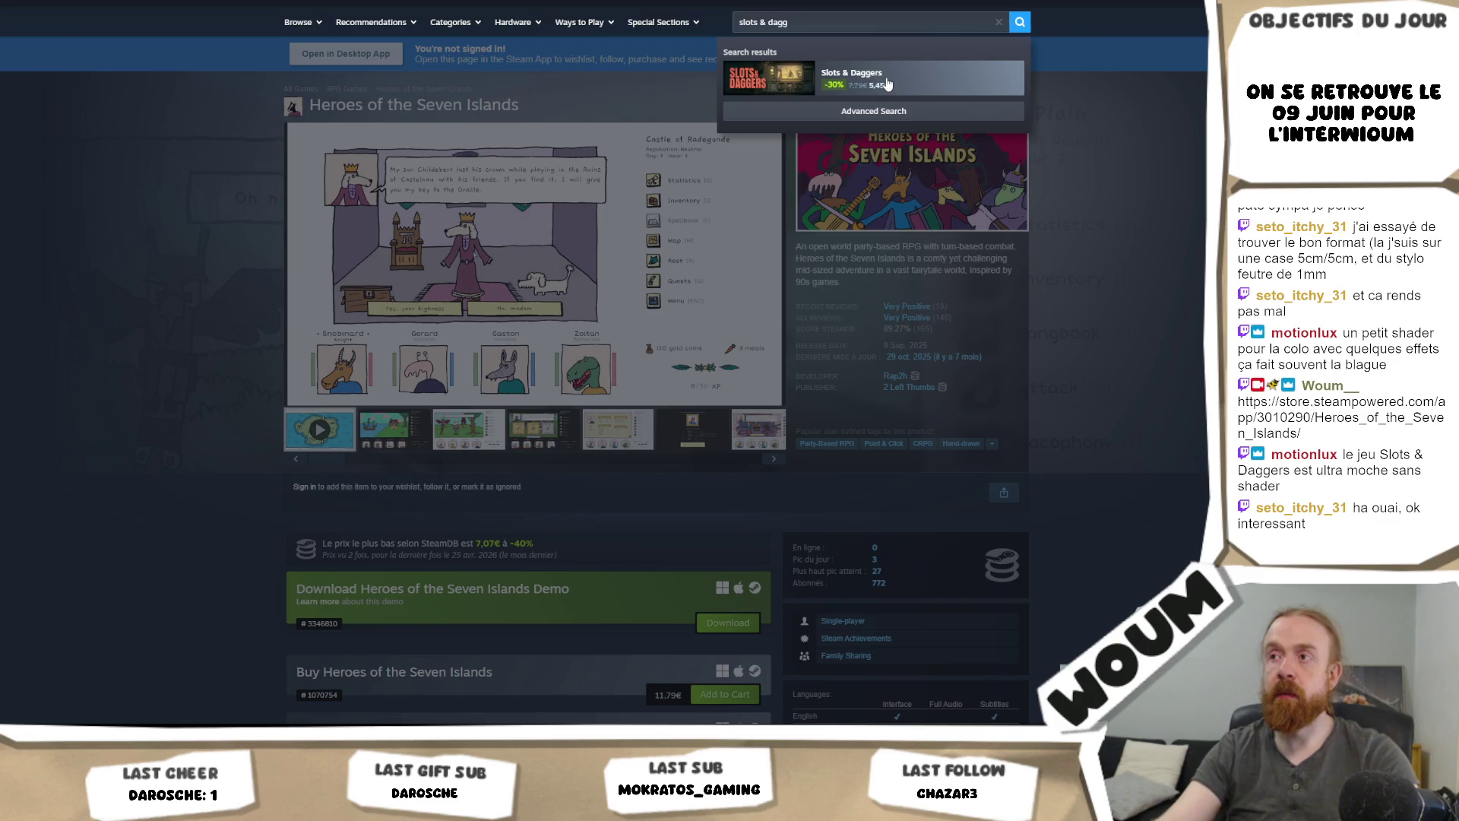
# Step: Open the Slots & Daggers page, watch its trailer full screen, then pause it
pyautogui.click(851, 77)
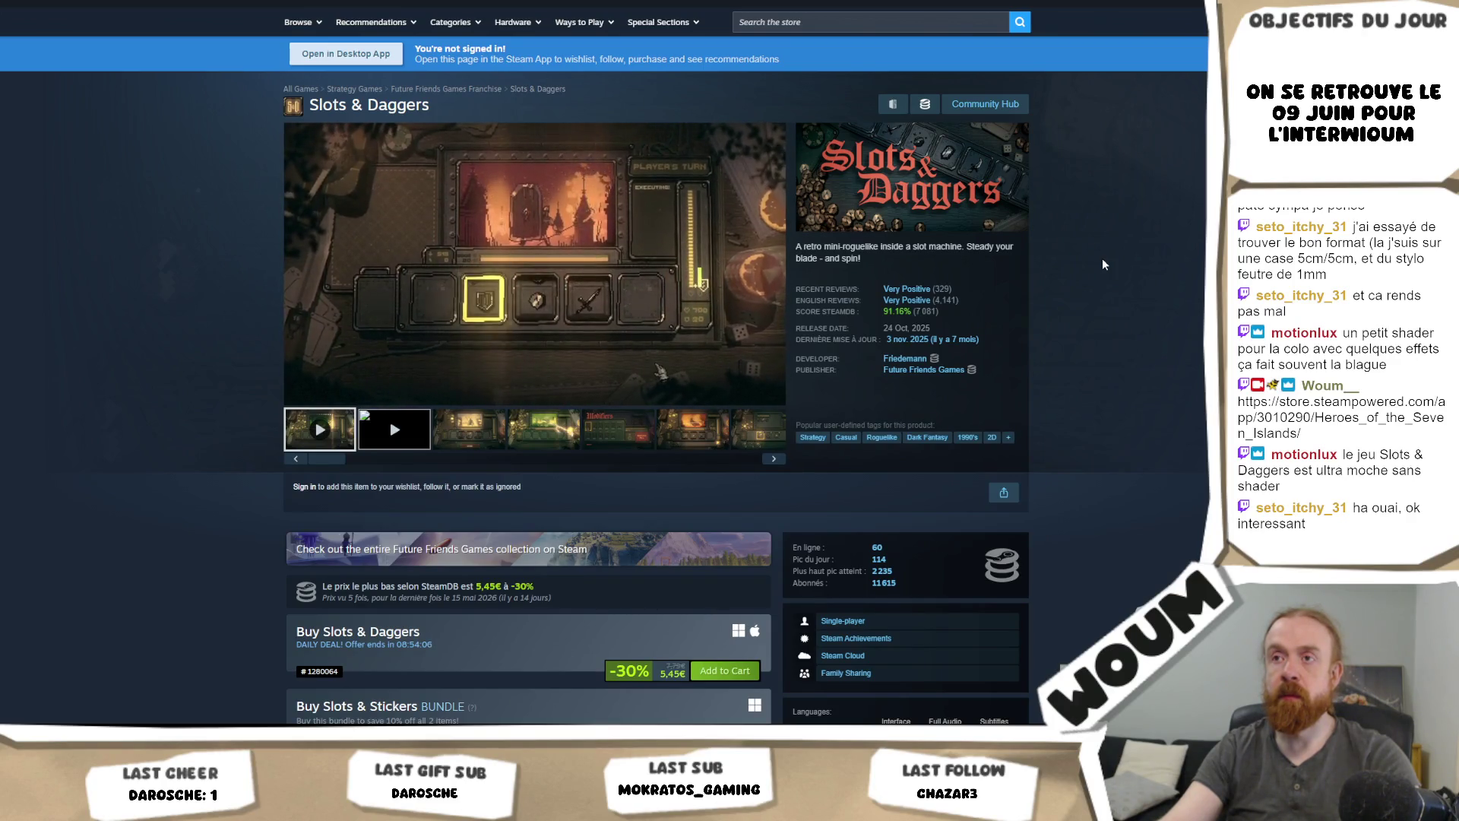
pyautogui.click(771, 394)
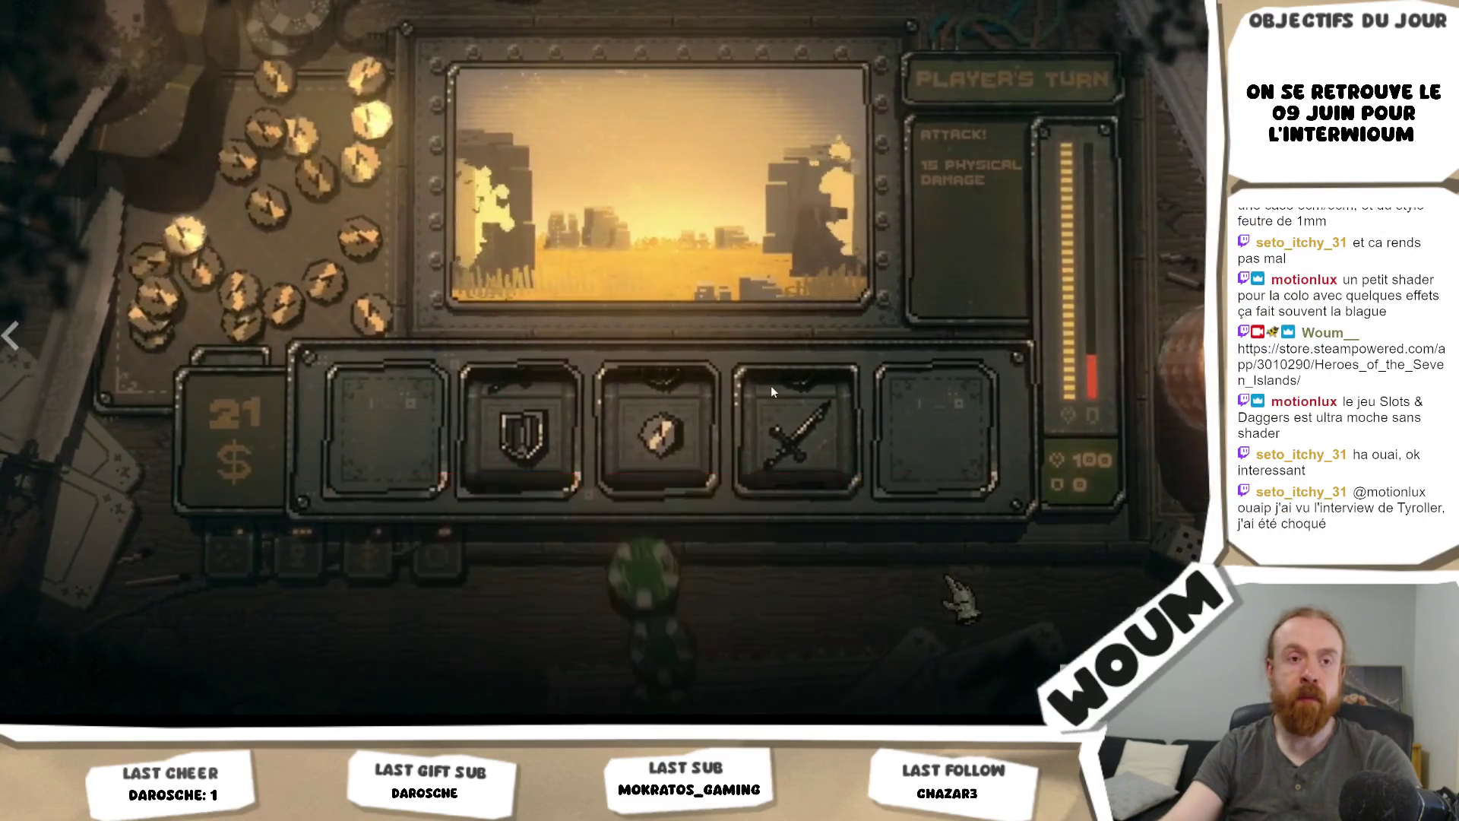
pyautogui.press('Escape')
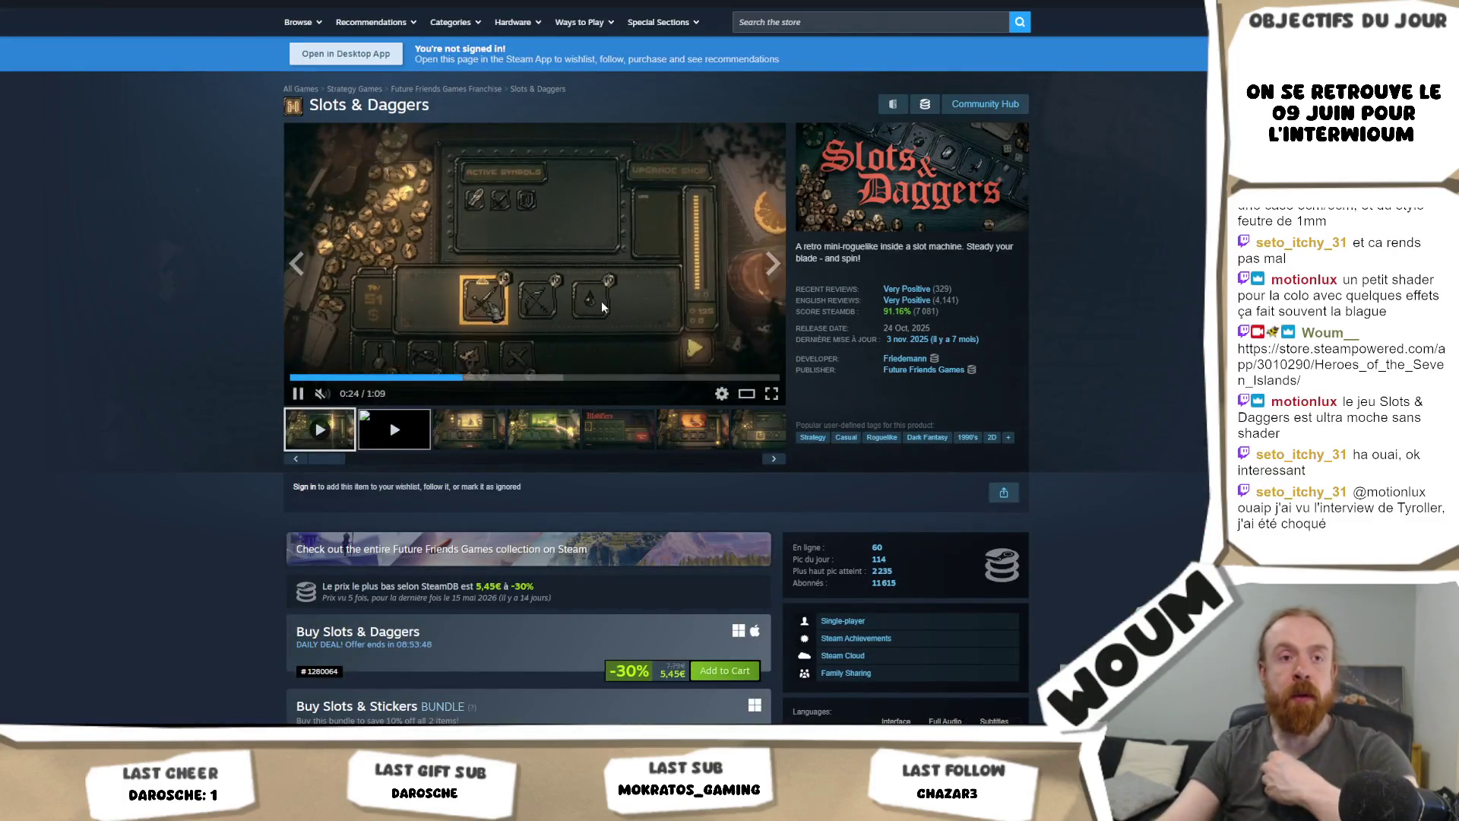
pyautogui.click(602, 306)
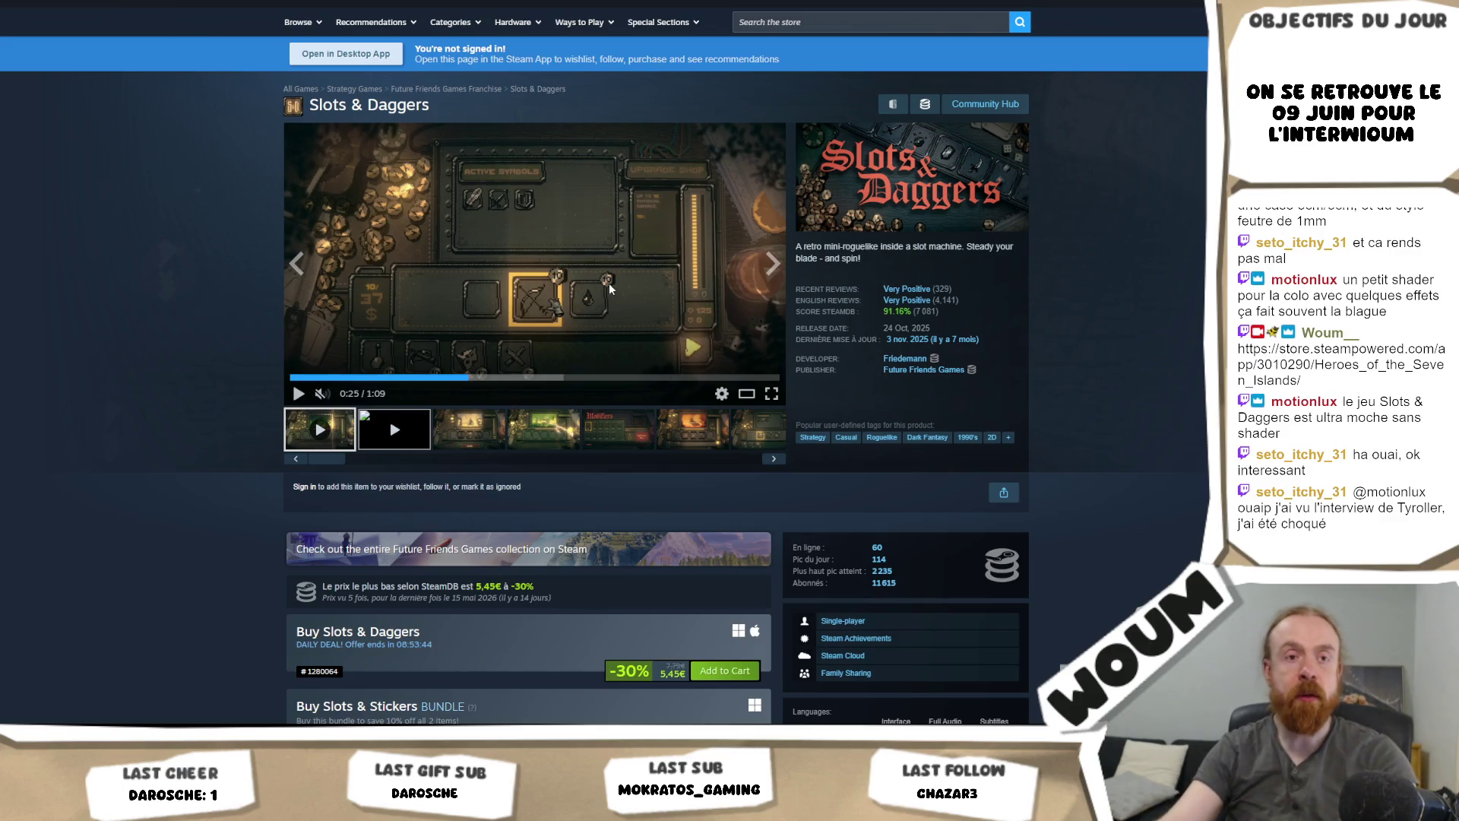
pyautogui.scroll(-2, 609, 283)
pyautogui.scroll(2, 609, 282)
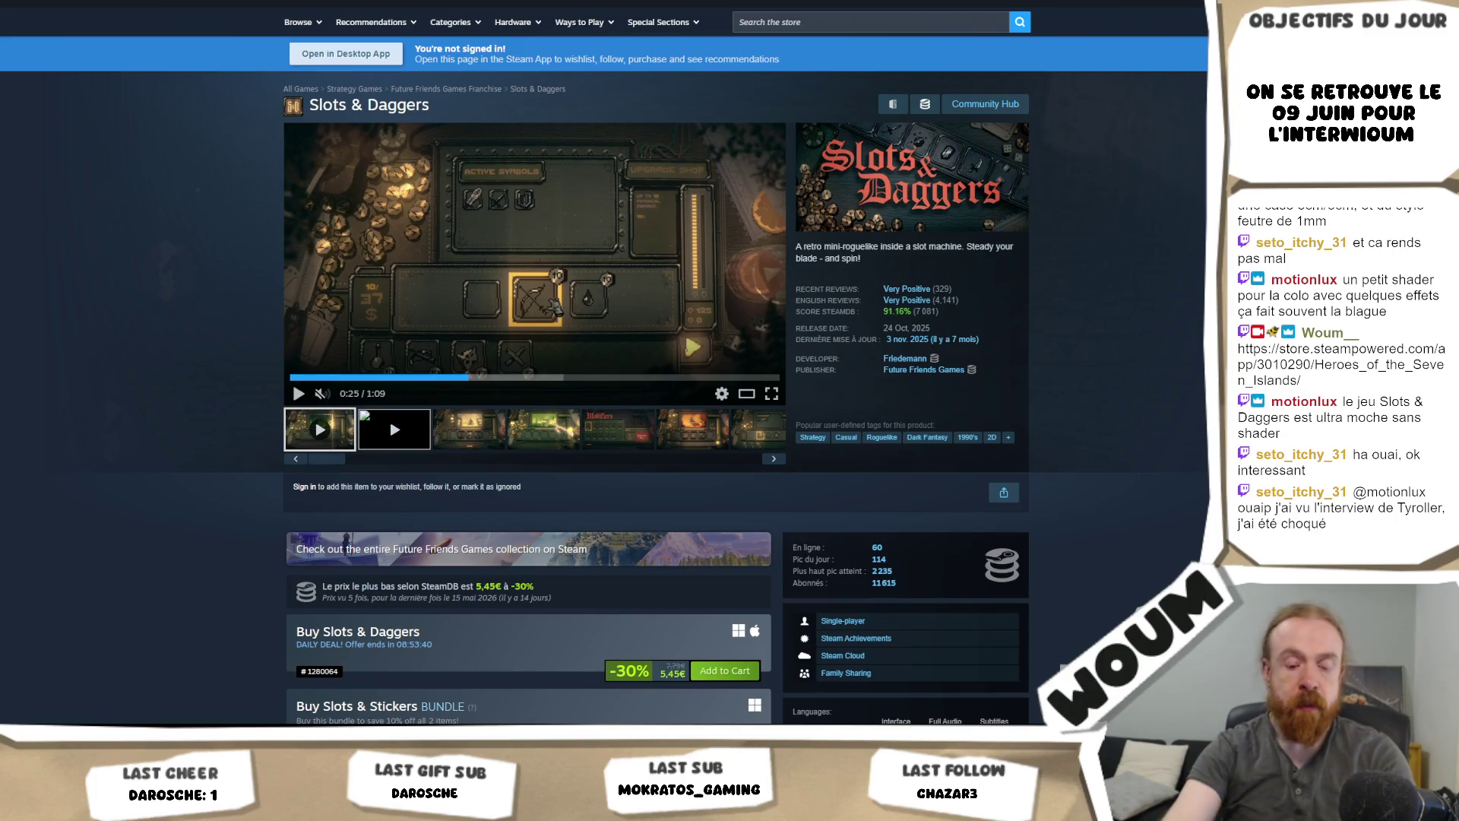
# Step: Head to YouTube by entering 'youtube' in the address bar
pyautogui.write('youtube')
pyautogui.press('Escape')
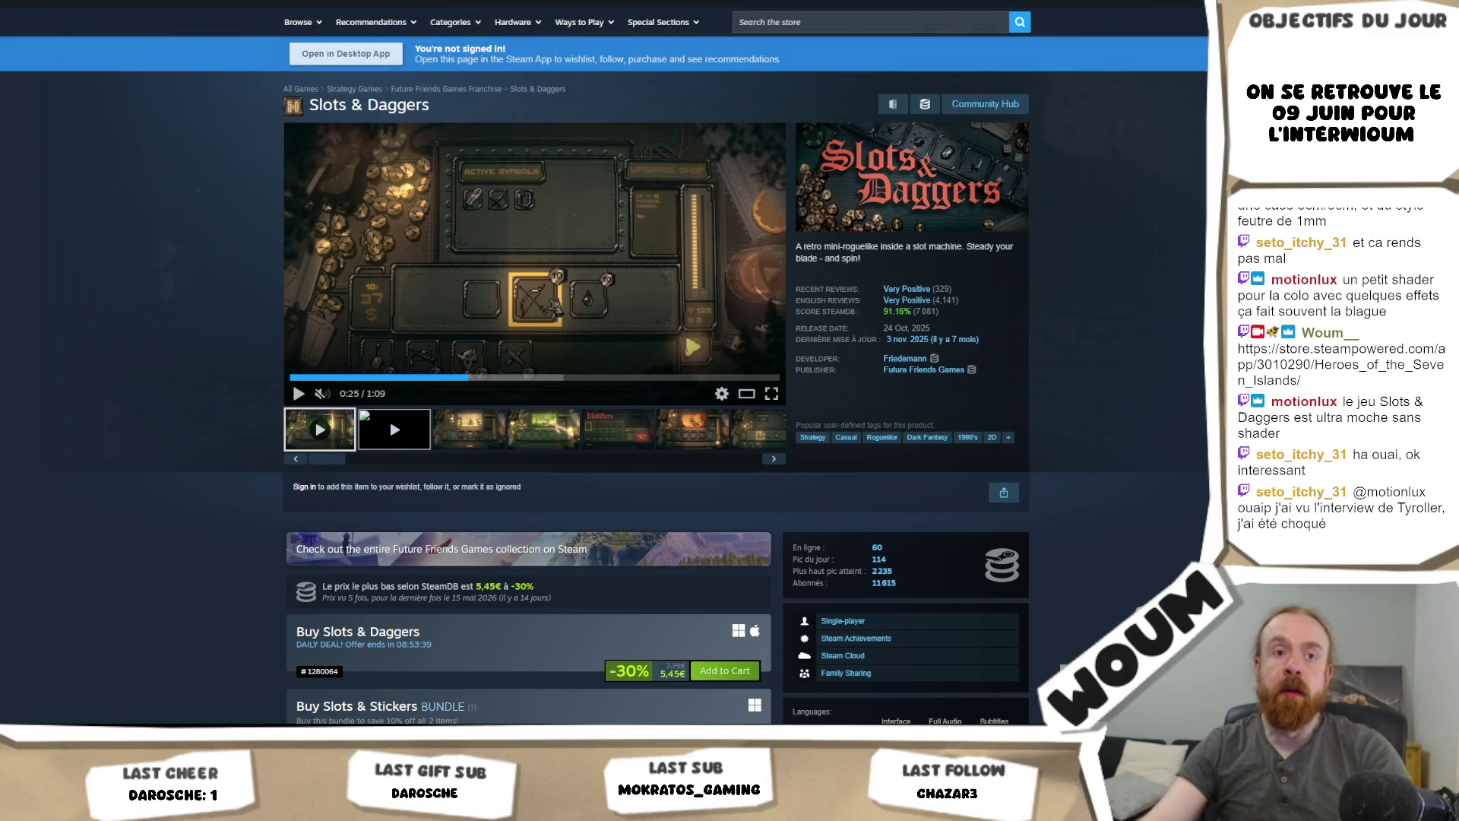
pyautogui.press('/')
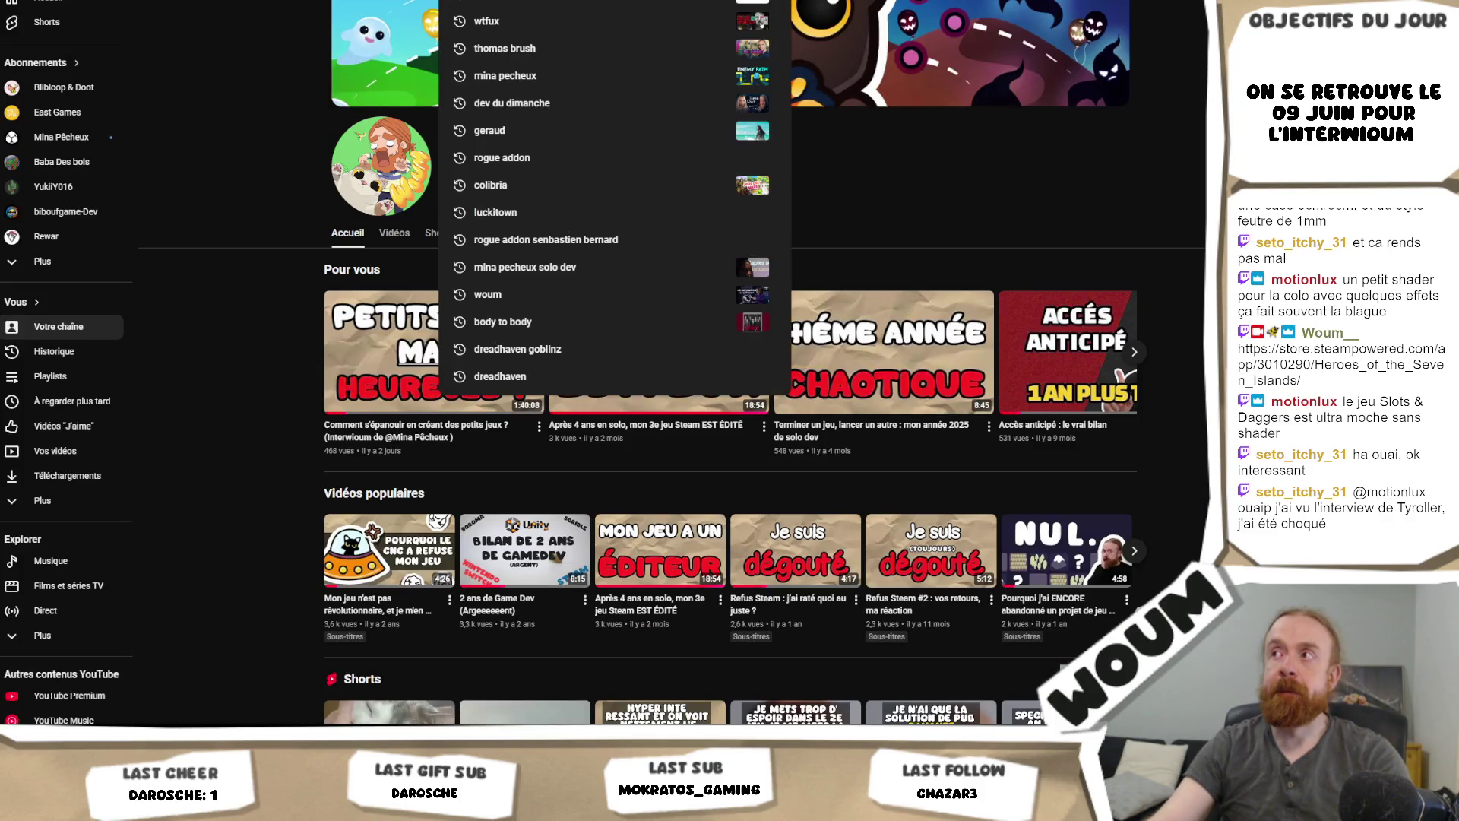
# Step: Find the developer's channel, list its videos, and play 'You (Probably) Can't Trust Game Dev Formulas'
pyautogui.write('jonas tyroller')
pyautogui.press('Return')
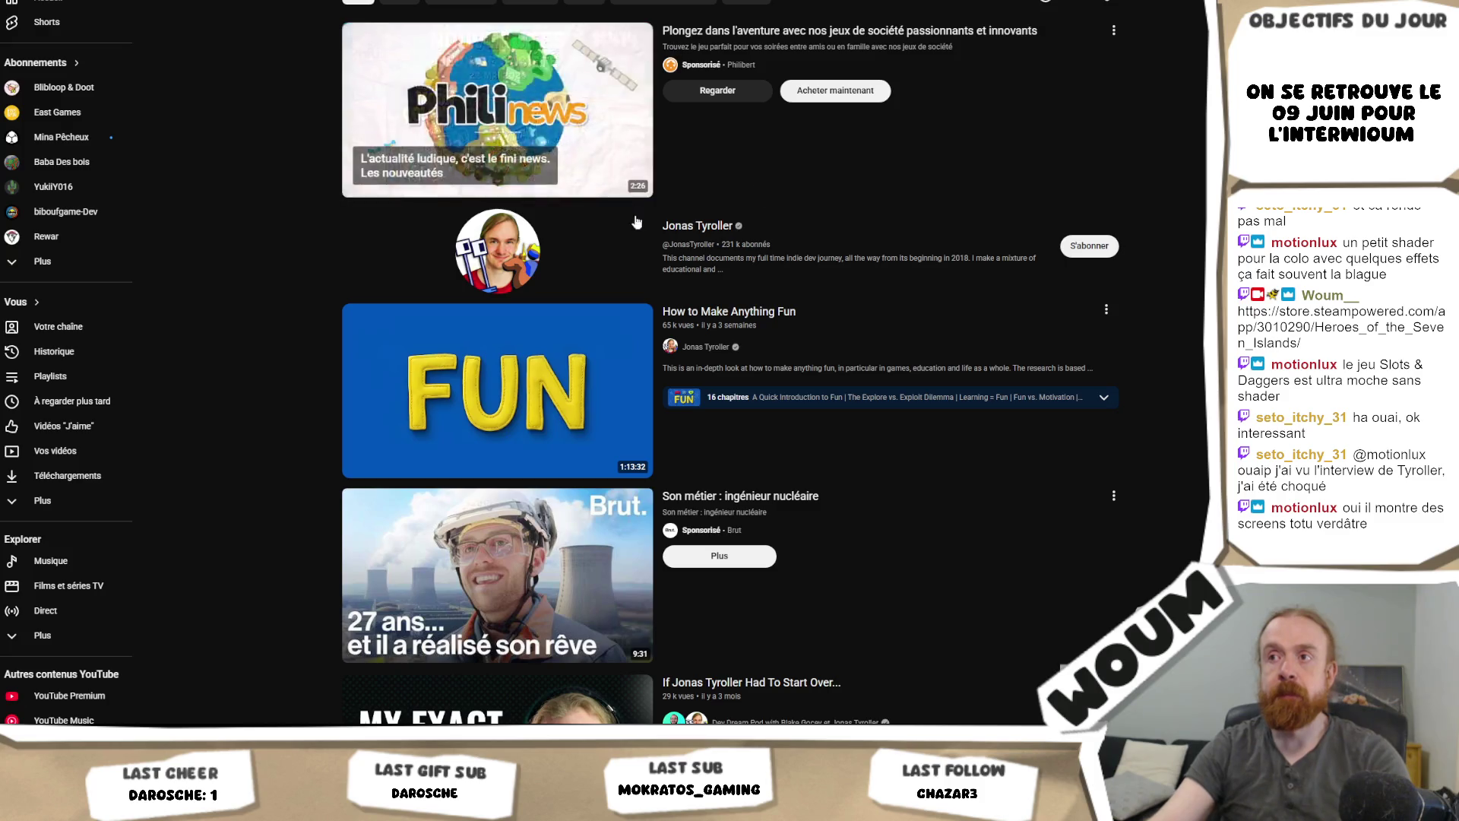
pyautogui.click(682, 226)
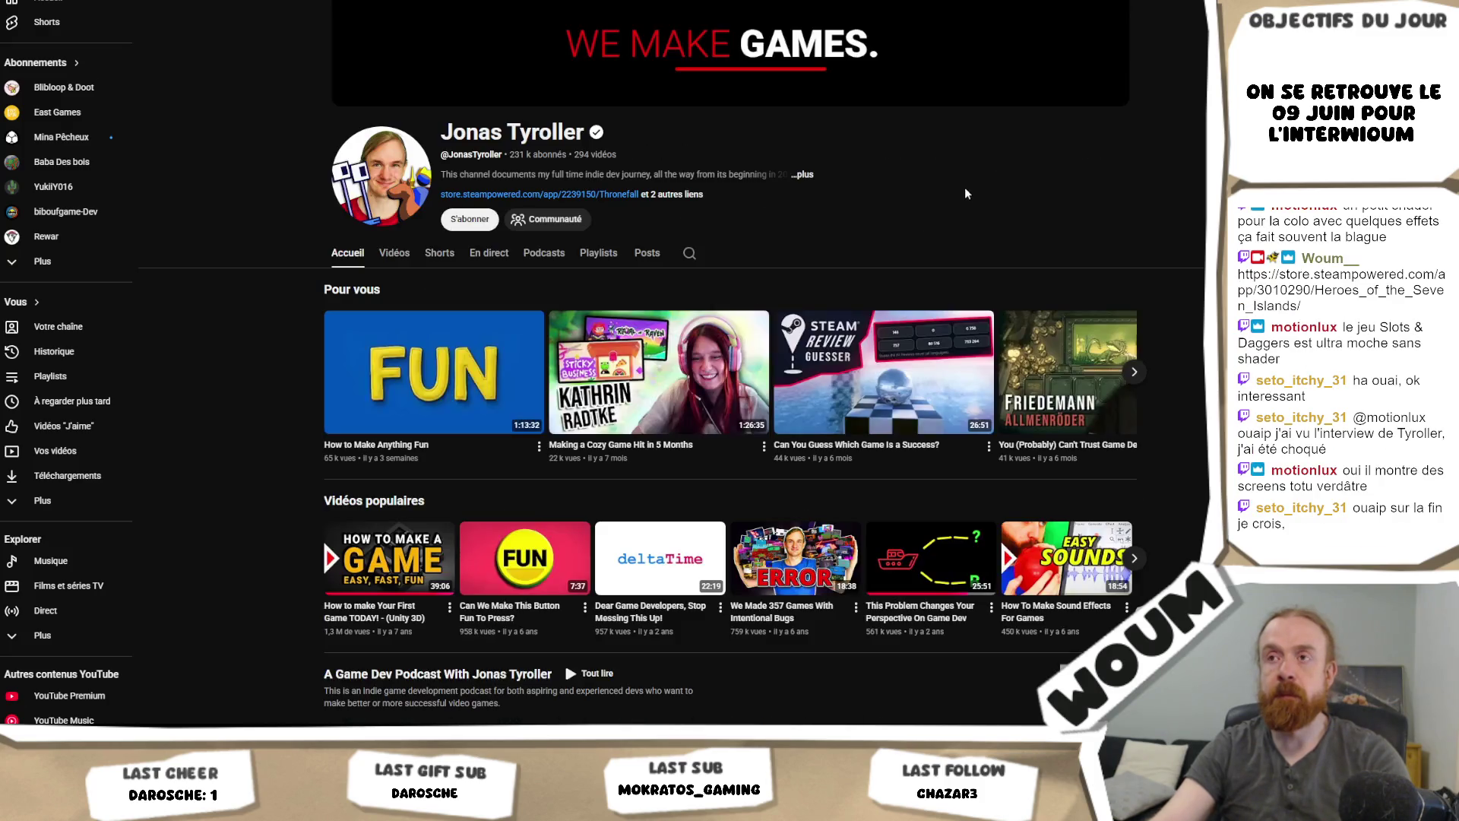
pyautogui.click(395, 254)
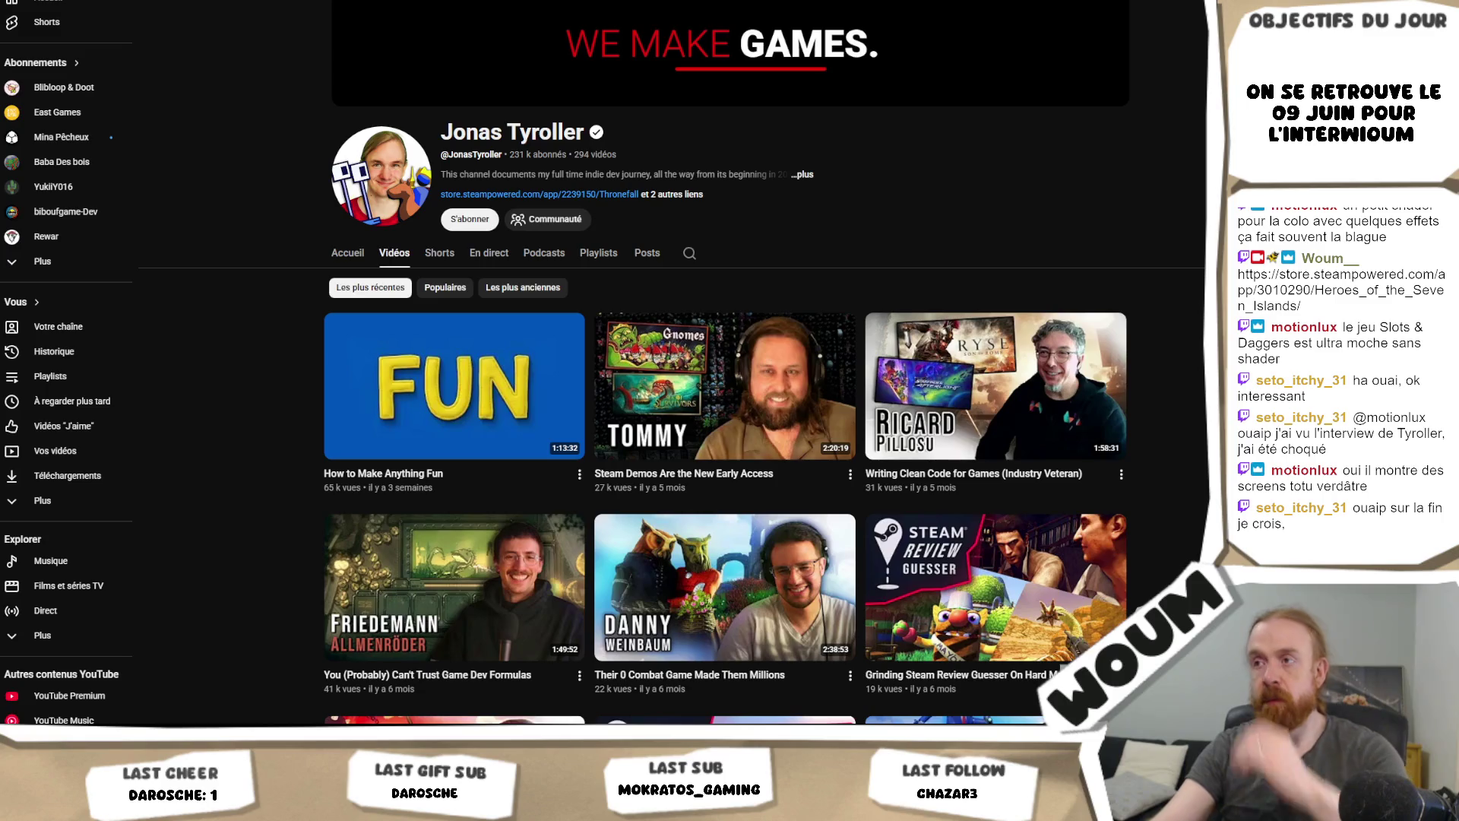
pyautogui.scroll(-1, 449, 516)
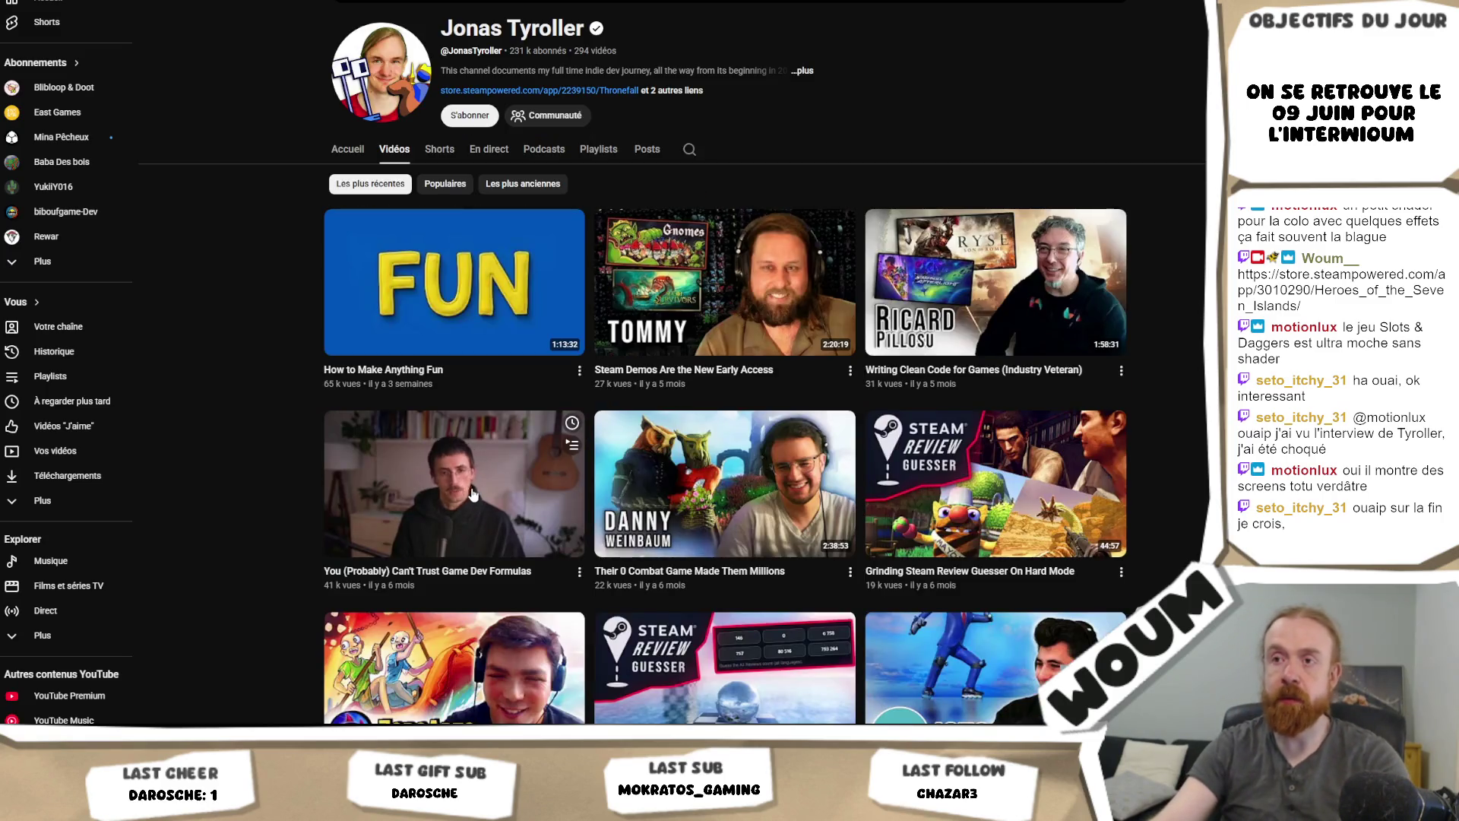
pyautogui.click(471, 495)
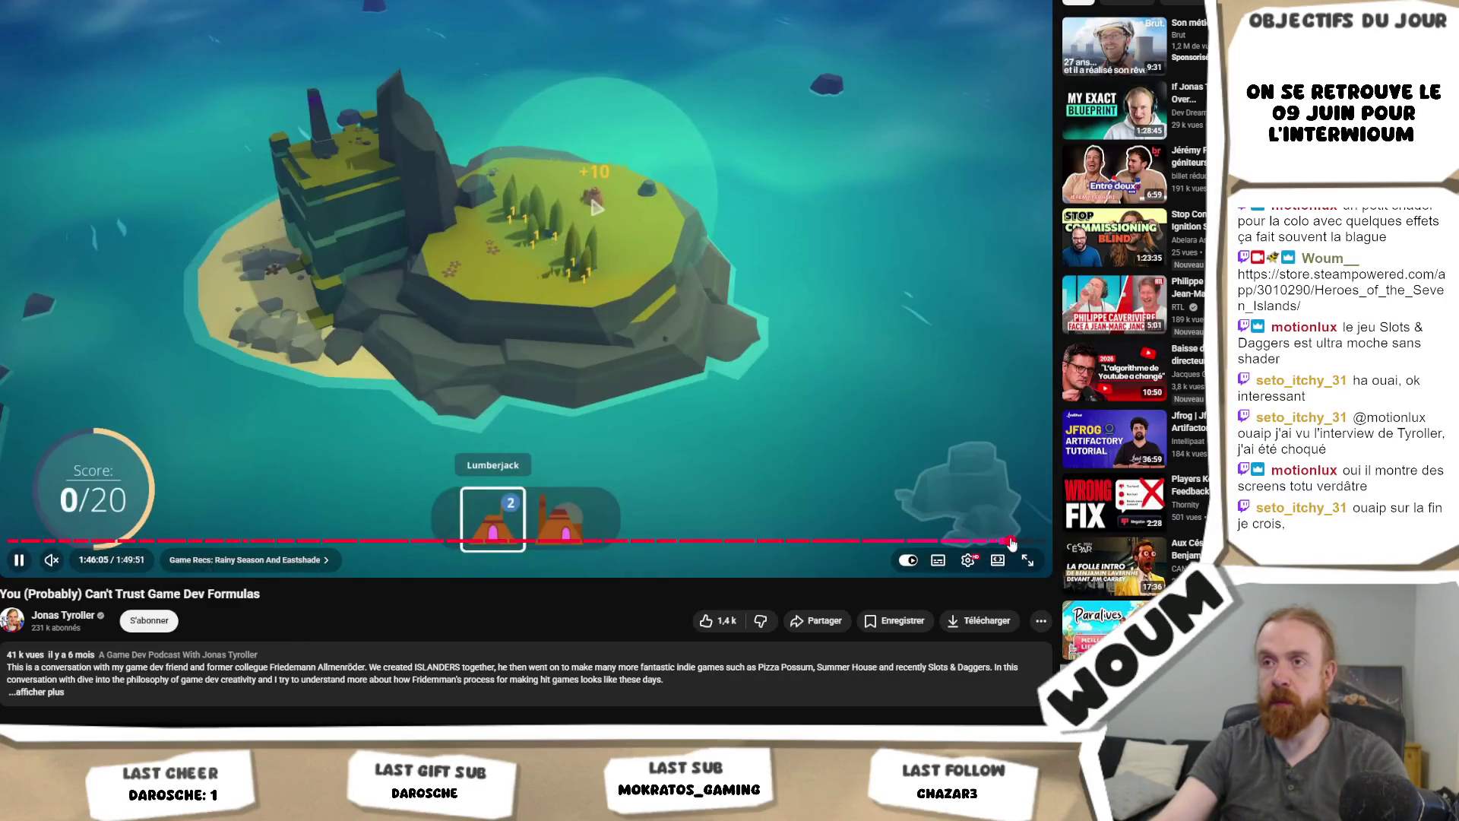
# Step: Scrub the podcast's seek bar from near the end back through 1:24:07 to about 1:11:23
pyautogui.click(1010, 542)
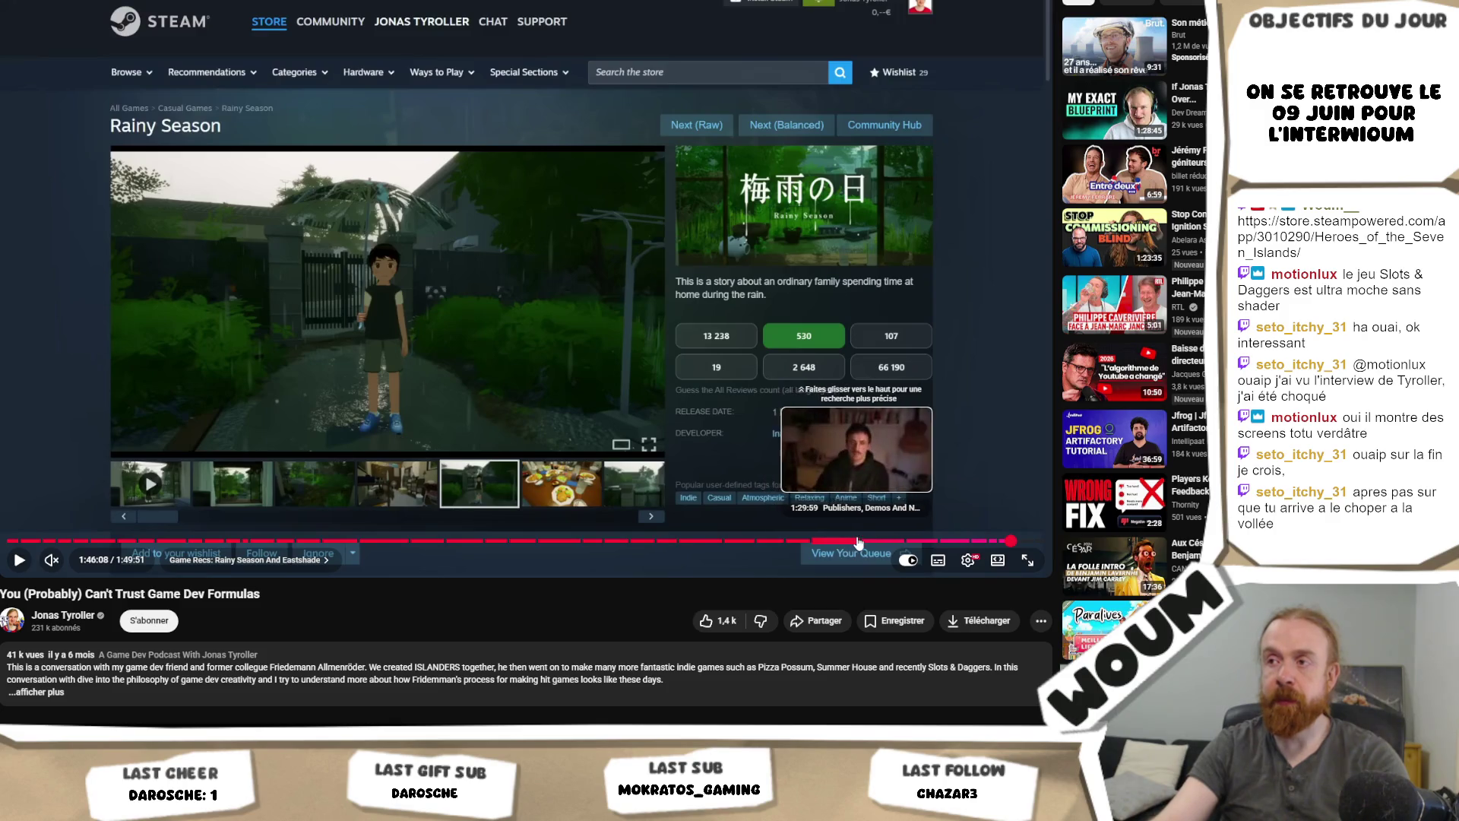
pyautogui.click(804, 541)
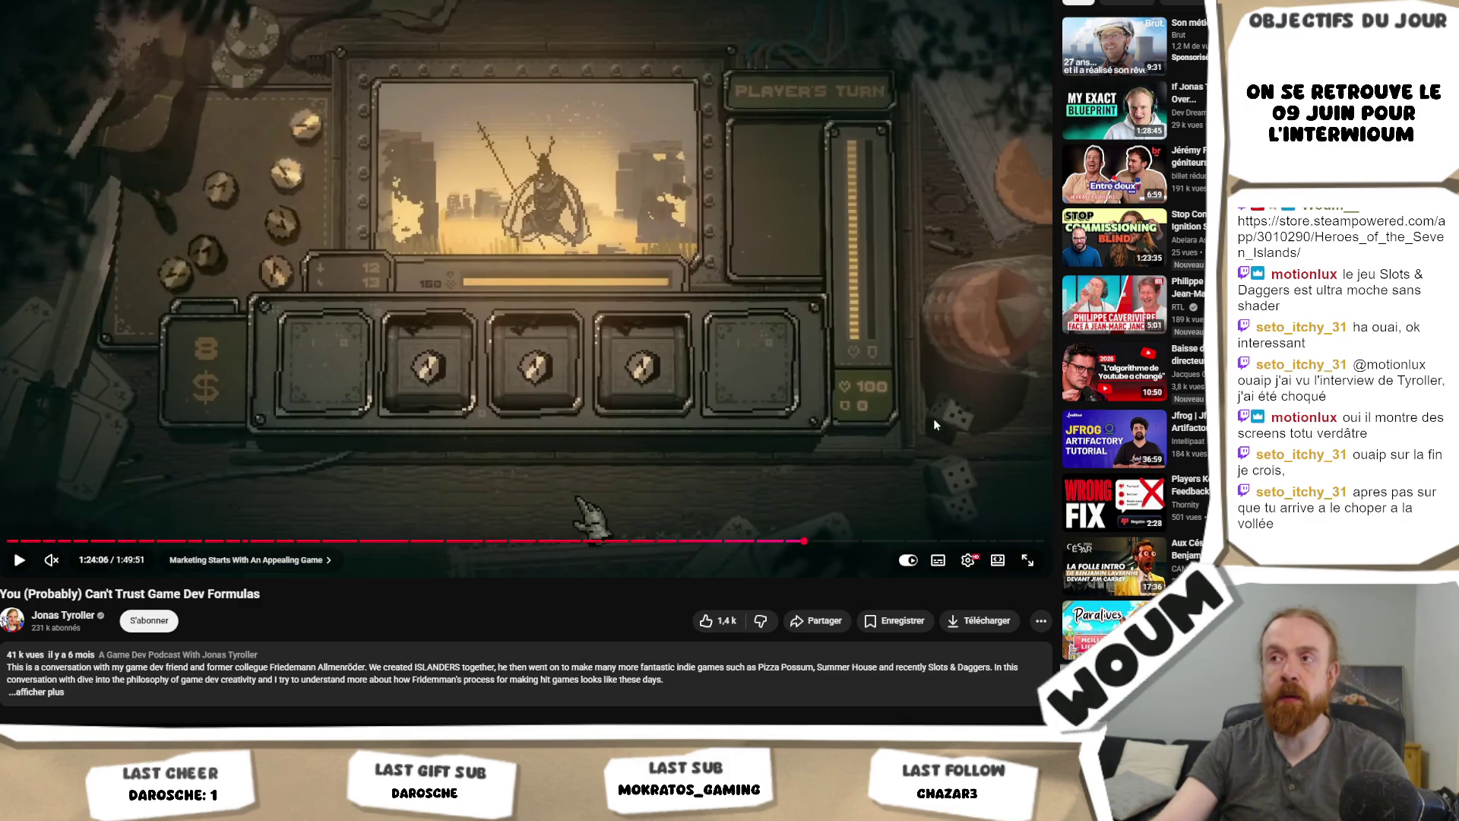
pyautogui.click(932, 419)
pyautogui.click(805, 527)
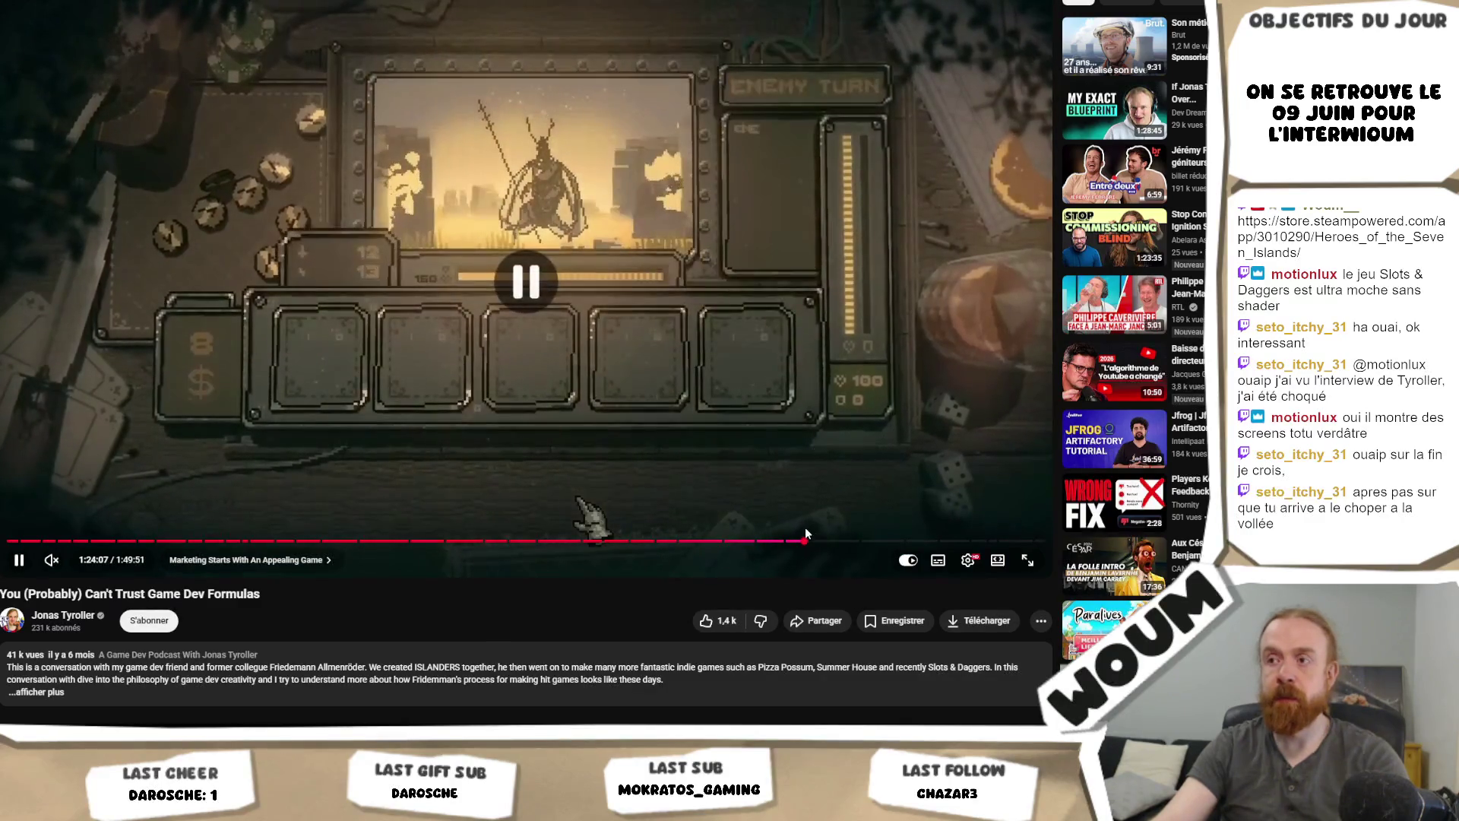
pyautogui.click(749, 542)
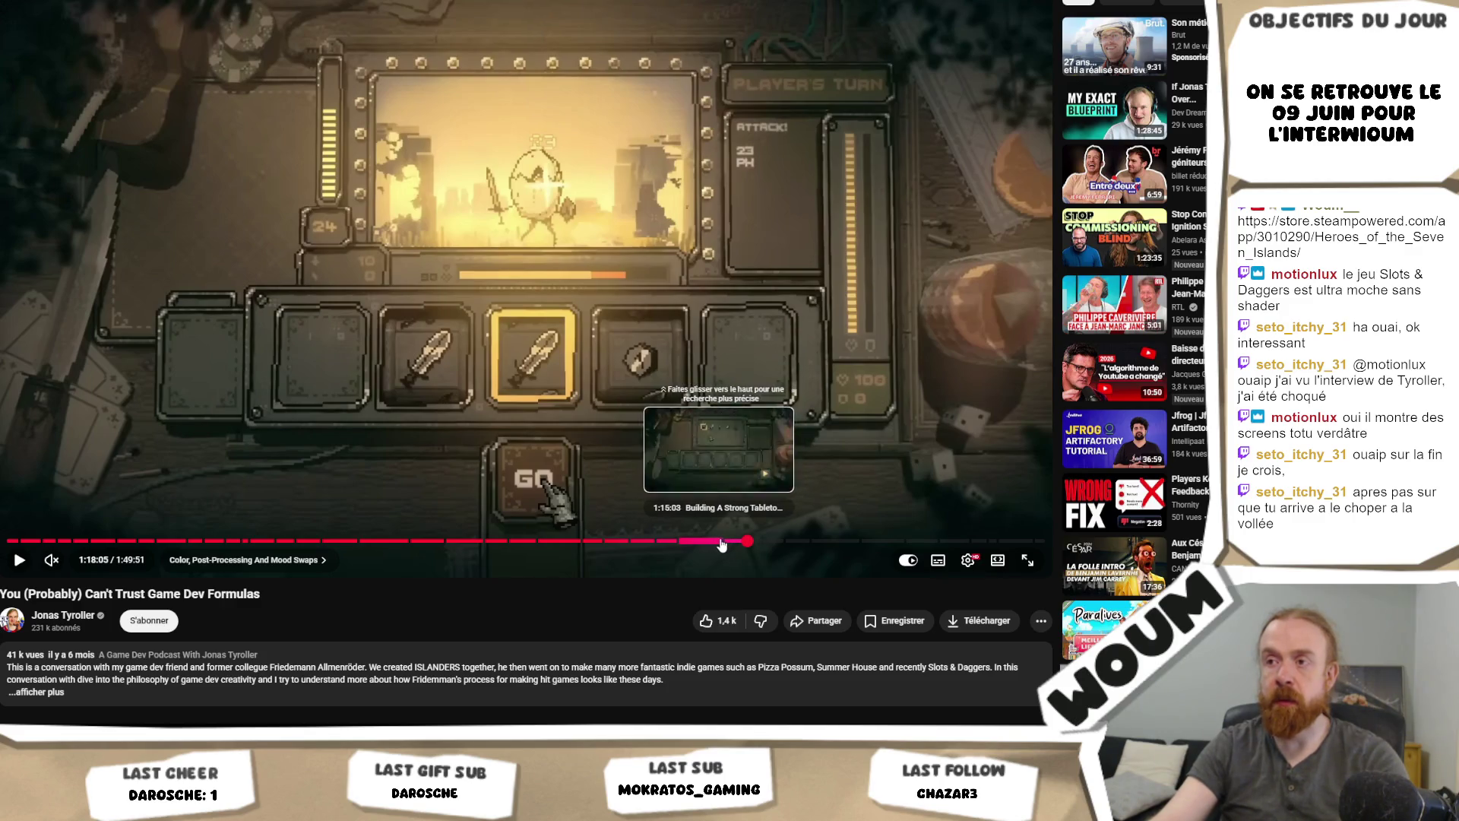
pyautogui.click(721, 541)
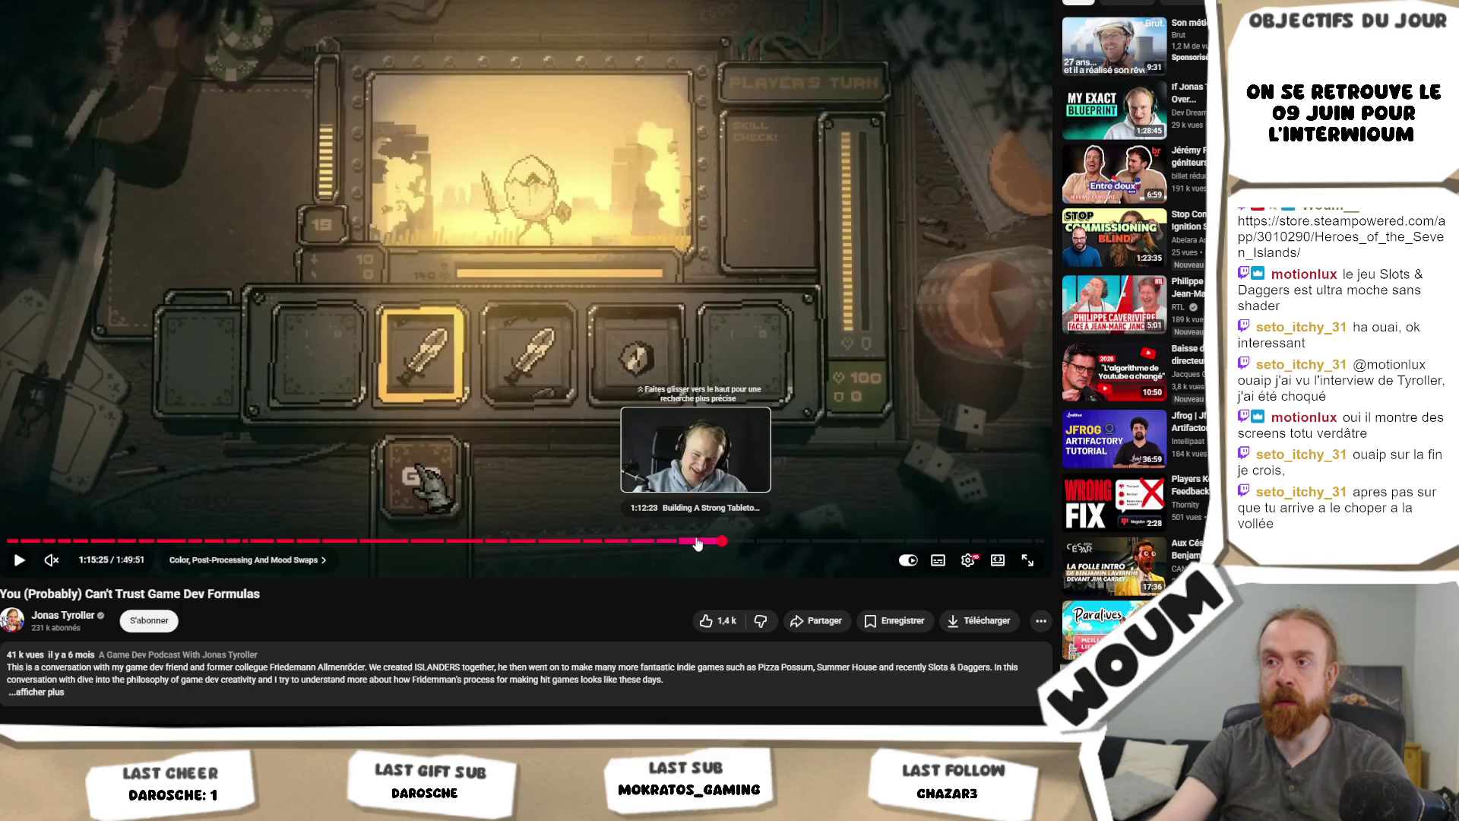
pyautogui.click(687, 542)
# Step: Skip ahead to about 1:12:43, resume playback, then jump to 1:18:27
pyautogui.press('l')
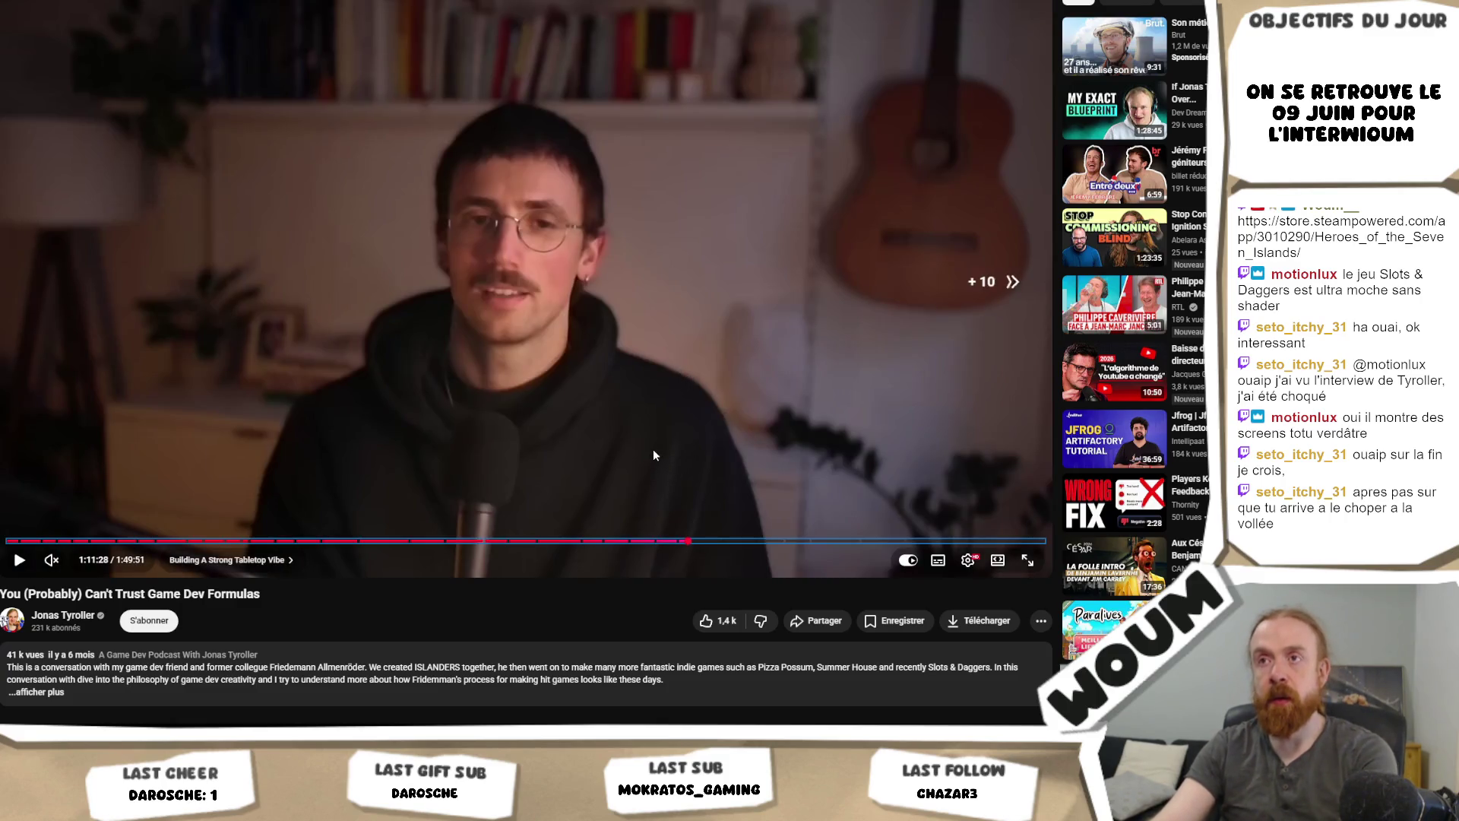
pyautogui.press('l')
pyautogui.press('l')
pyautogui.press('l')
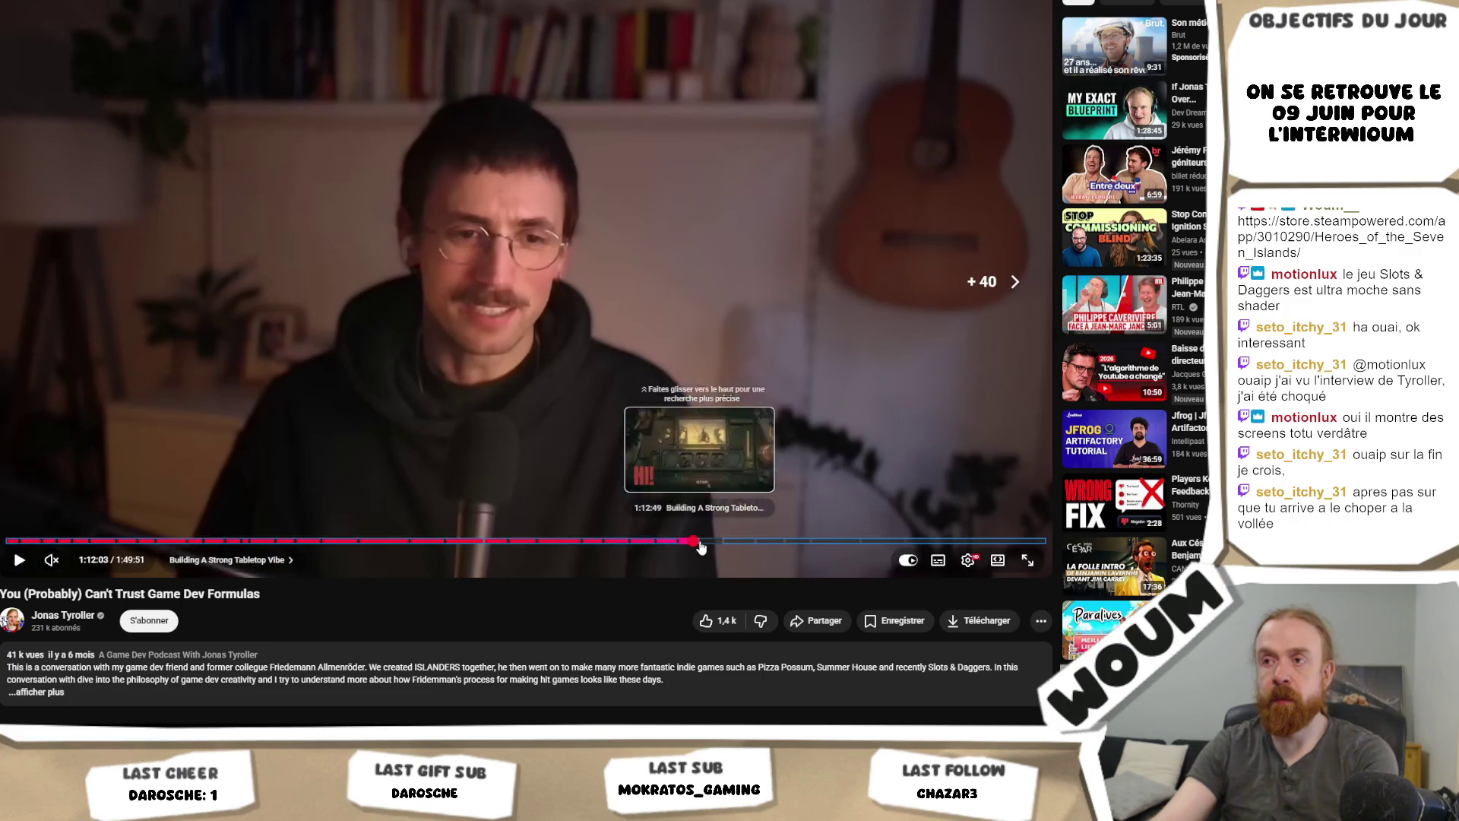
pyautogui.press('l')
pyautogui.press('Right')
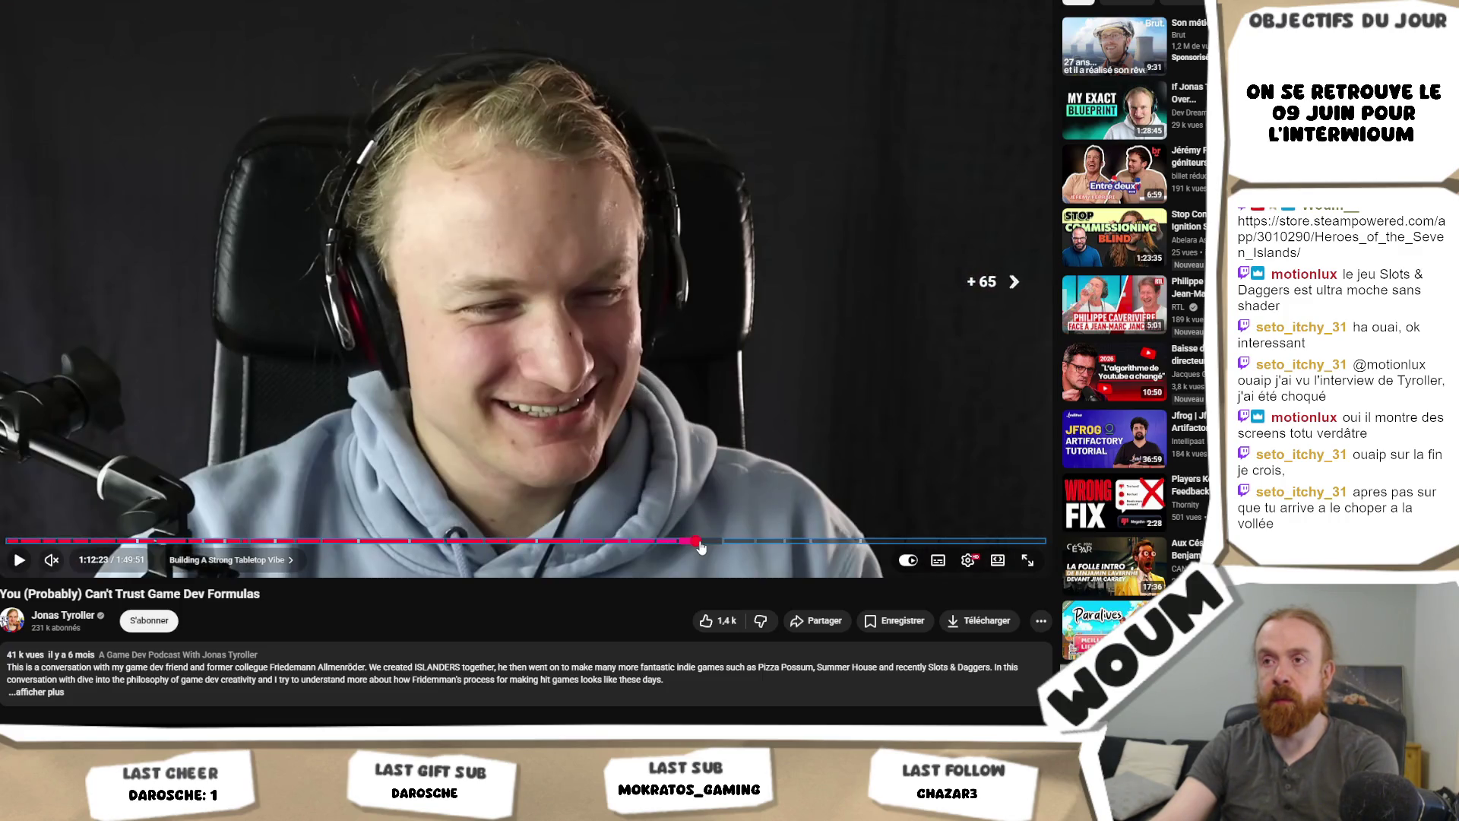
pyautogui.press('Right')
pyautogui.press('Right')
pyautogui.press('Right')
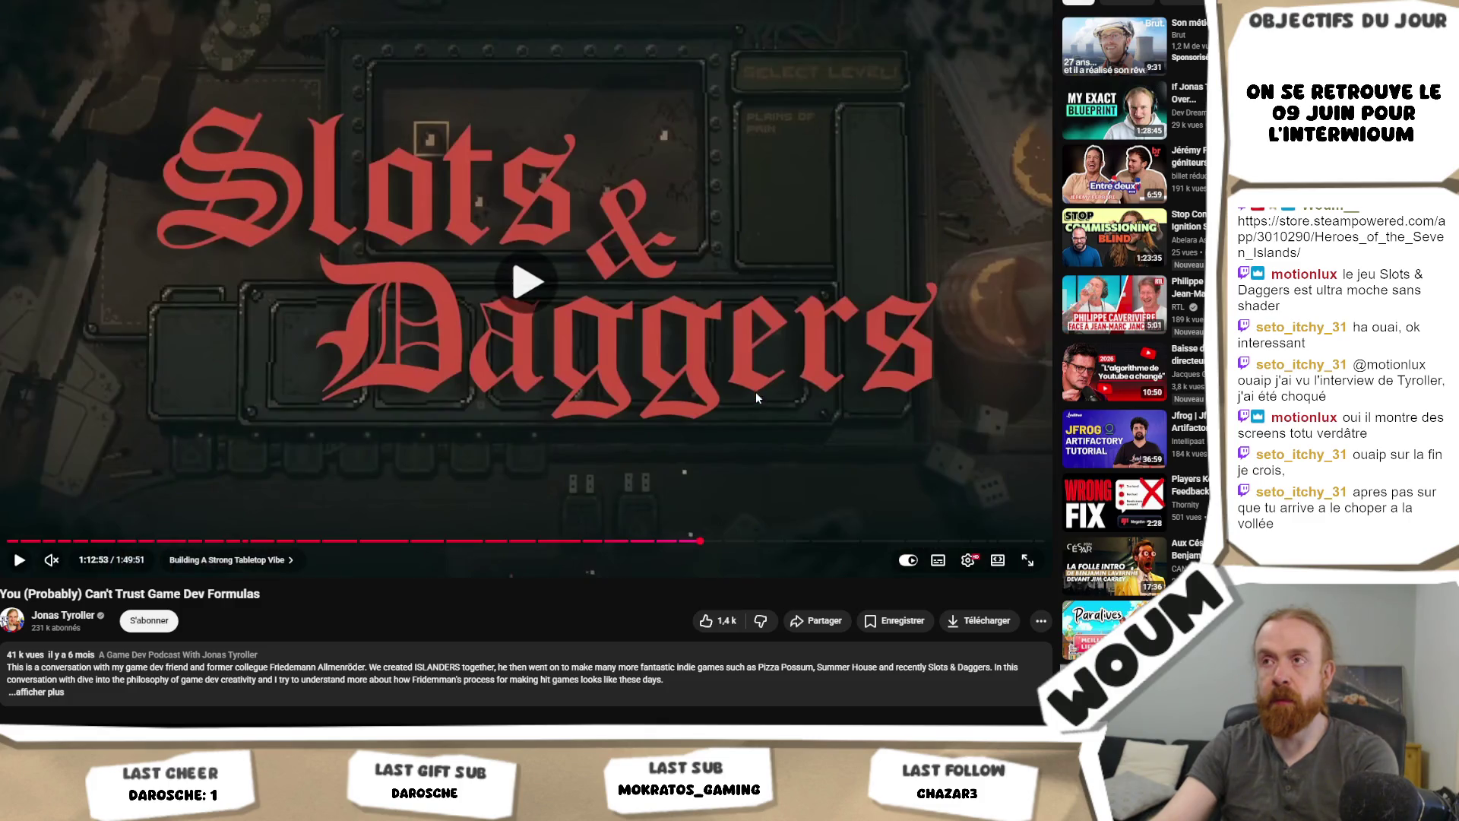
pyautogui.press('k')
pyautogui.press('k')
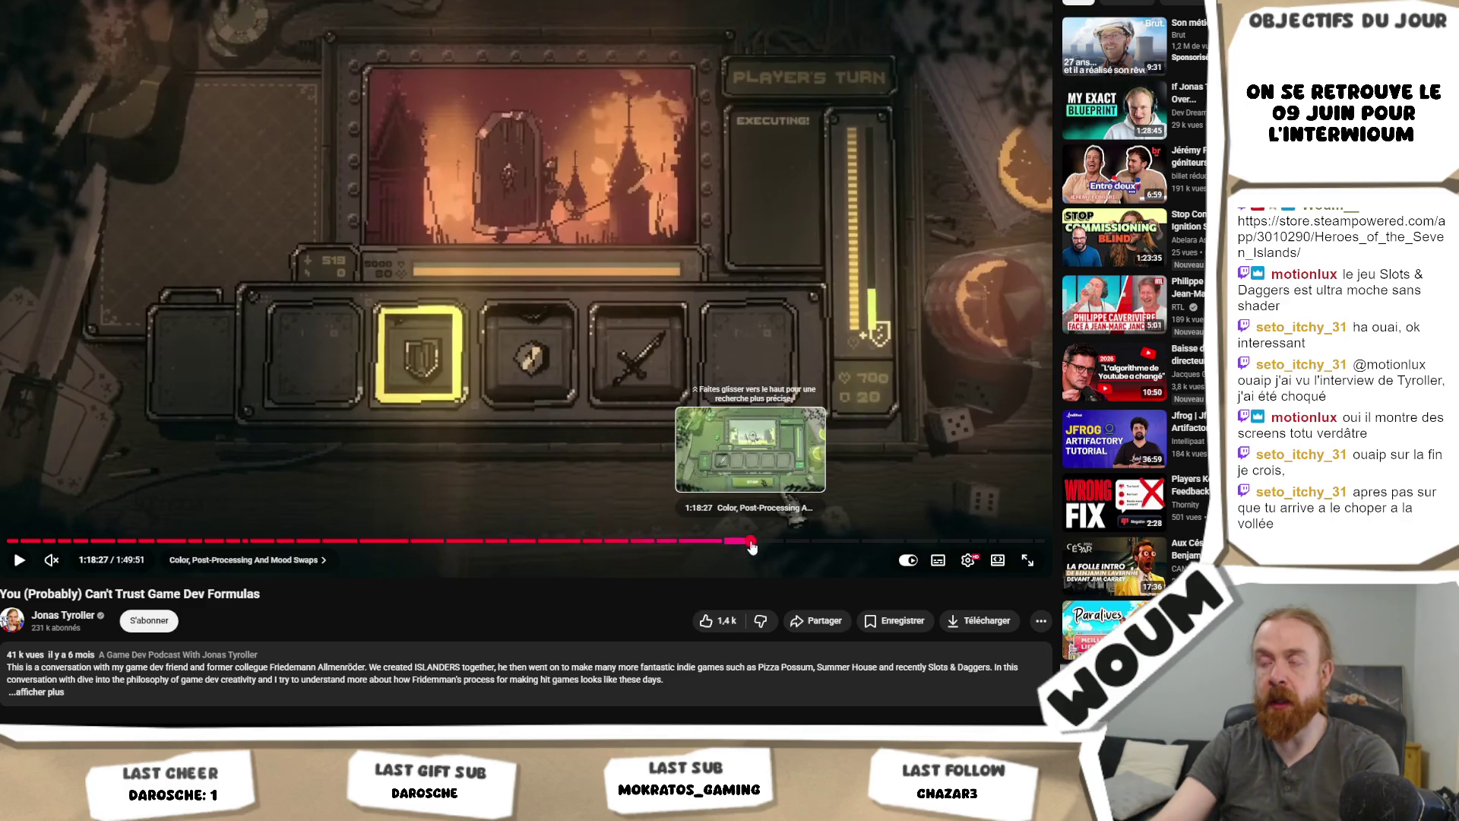
pyautogui.click(751, 542)
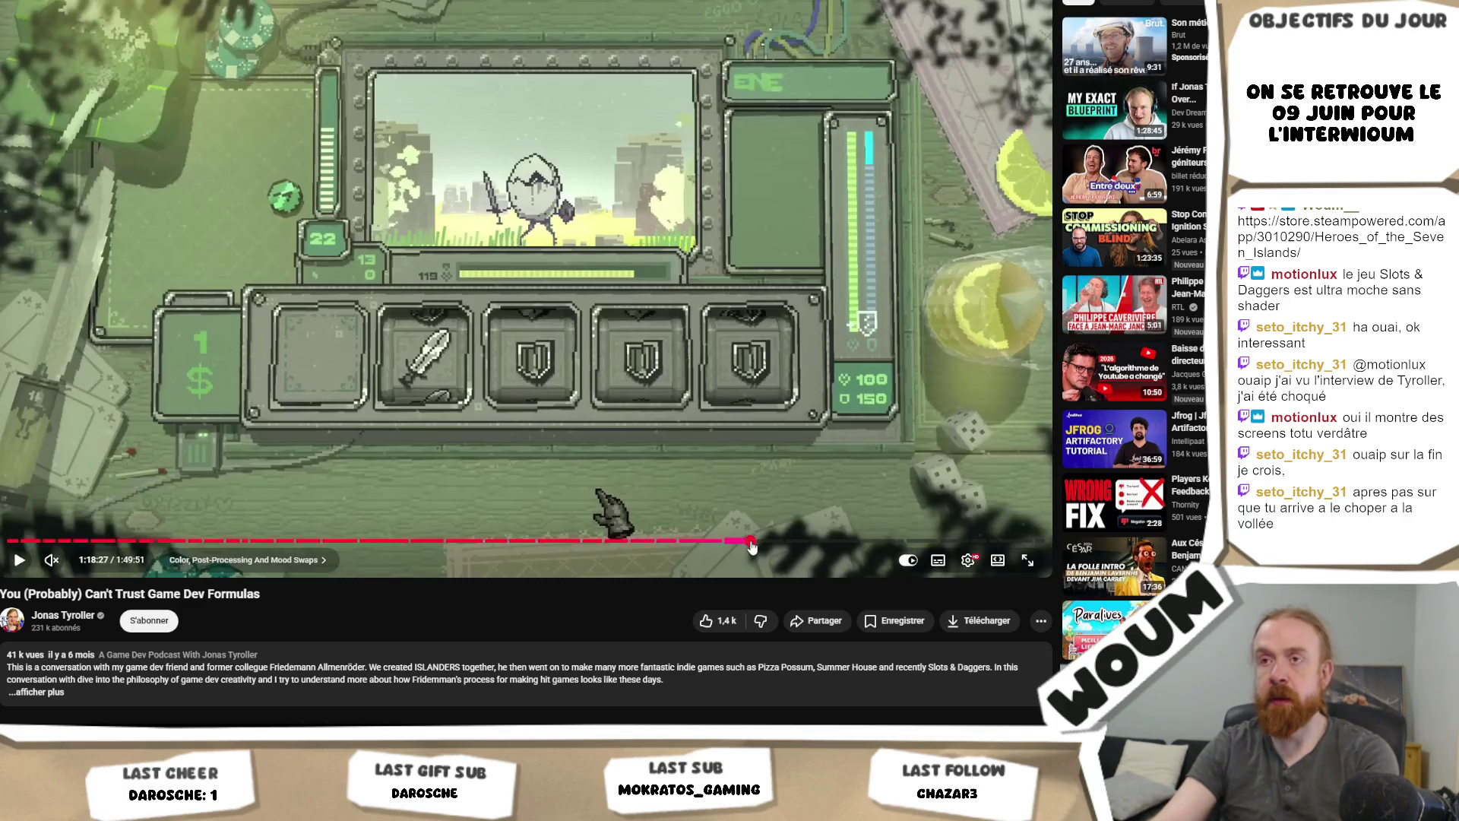
# Step: Play from 1:18:27, rewind about 20 seconds, then pause the podcast
pyautogui.click(836, 359)
pyautogui.press('j')
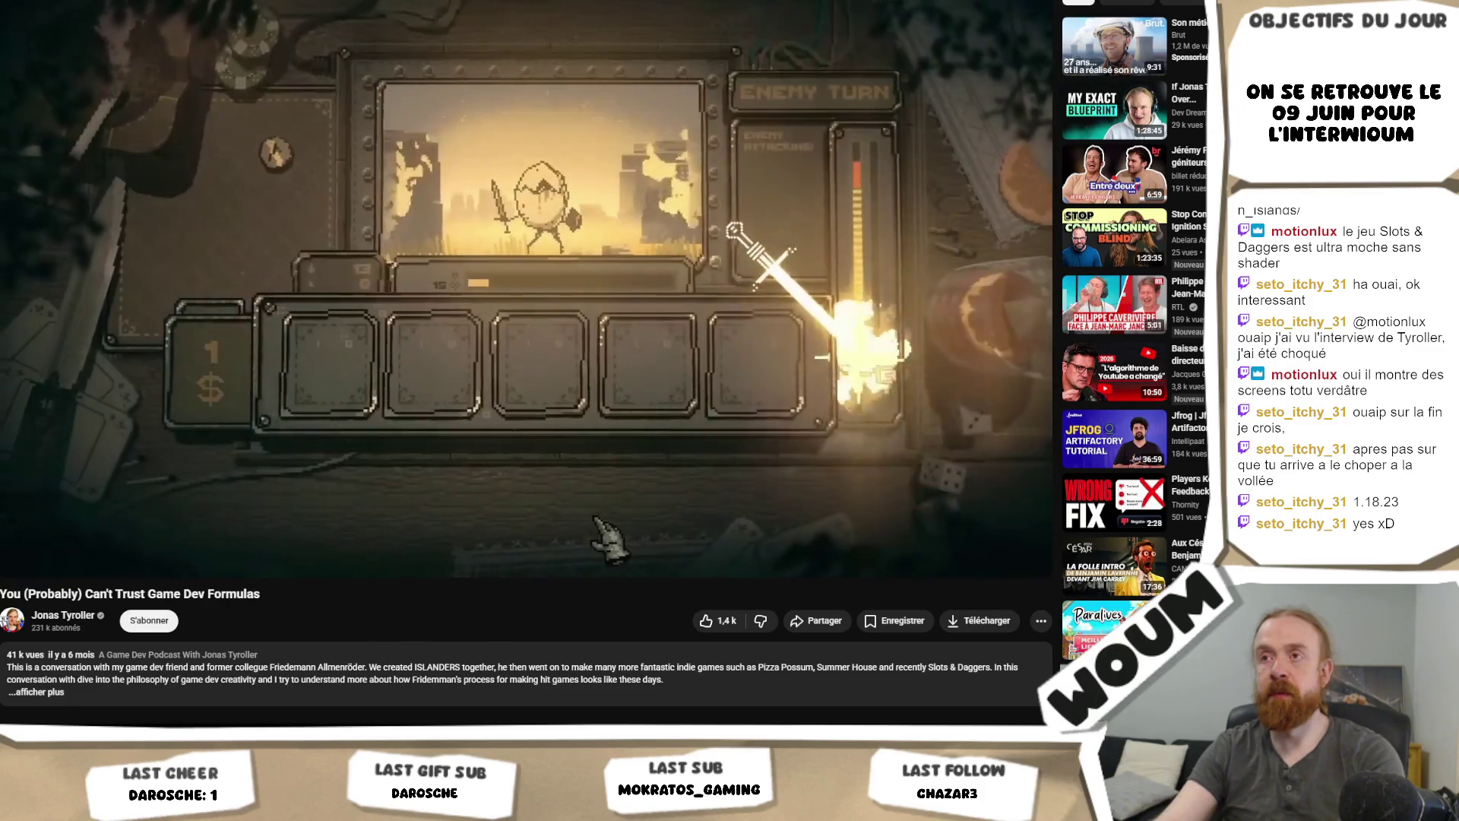
pyautogui.press('Left')
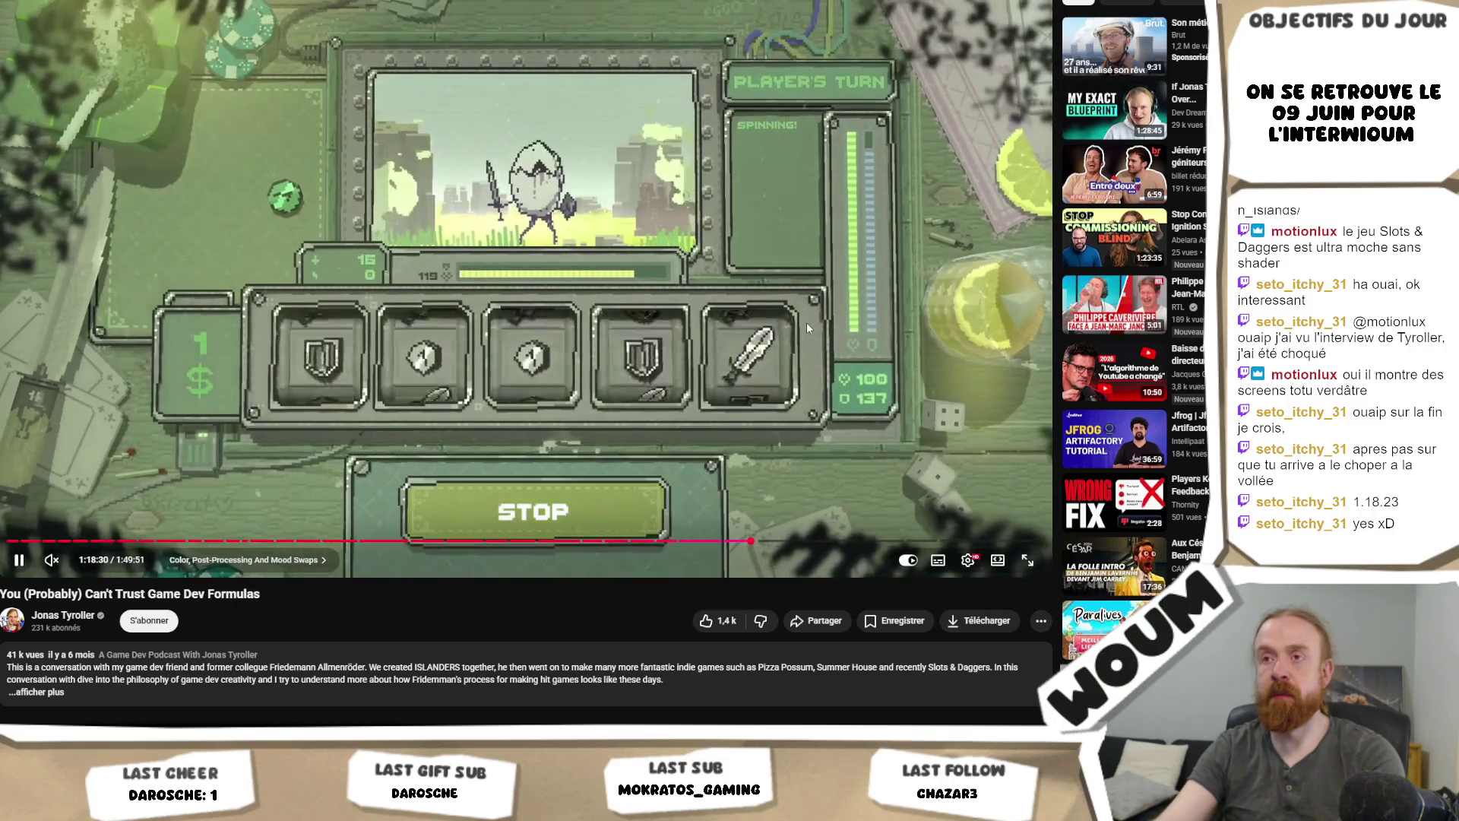
pyautogui.press('Left')
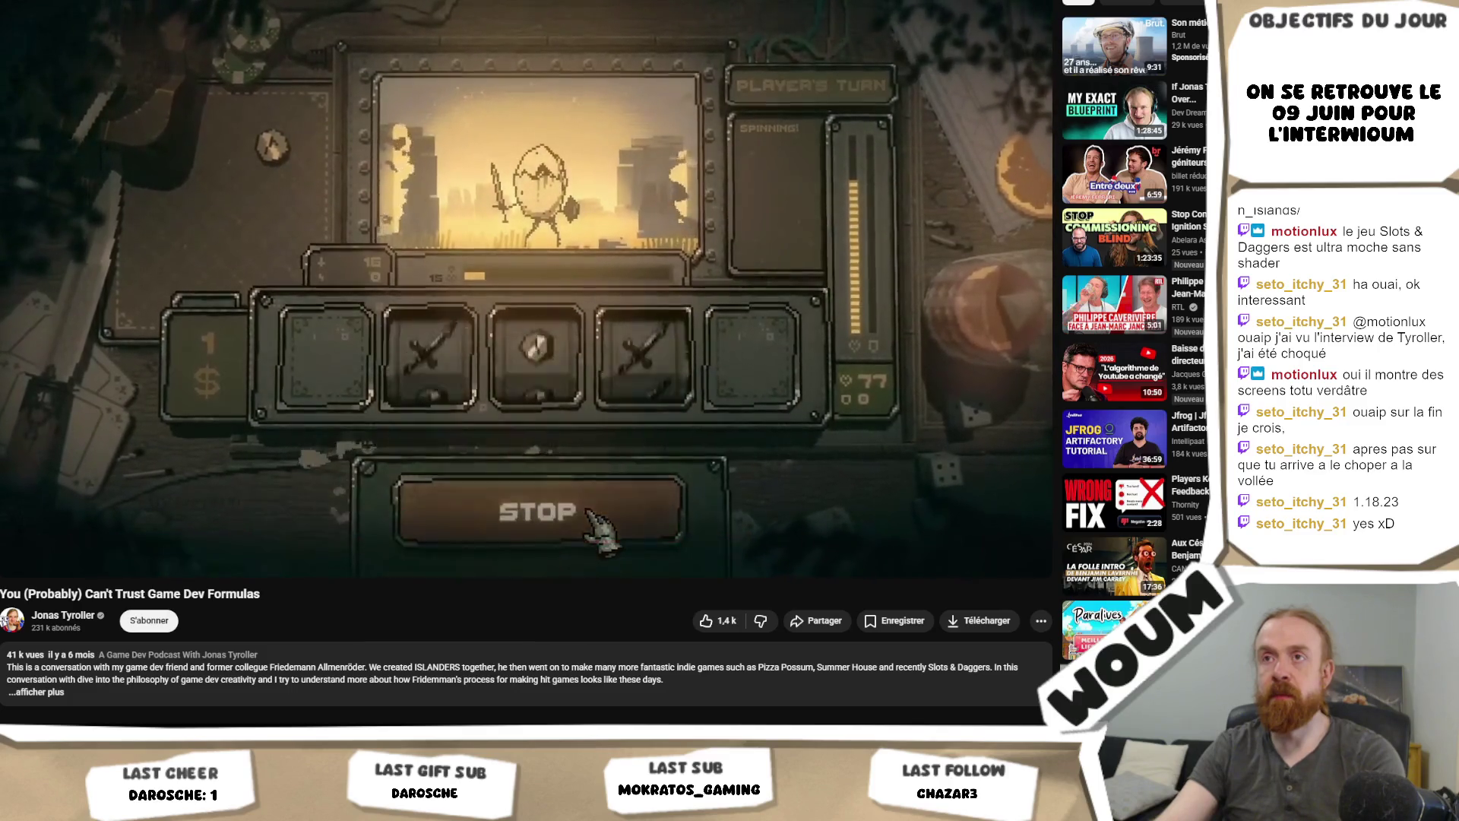
pyautogui.click(699, 355)
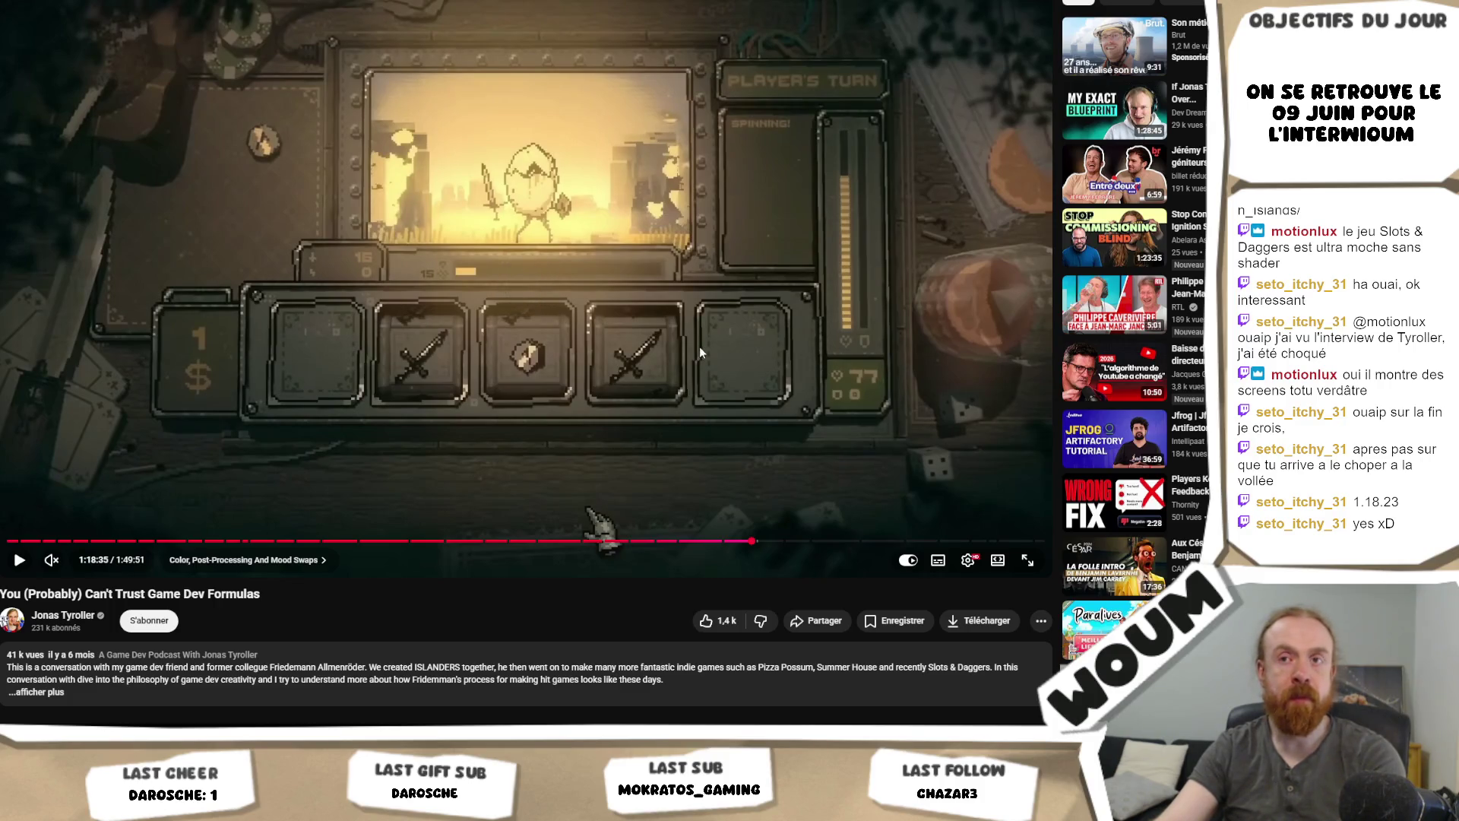
# Step: Check the r/IndieDev 7,000-wishlists post, then return to the running Unity game
pyautogui.scroll(-4, 709, 334)
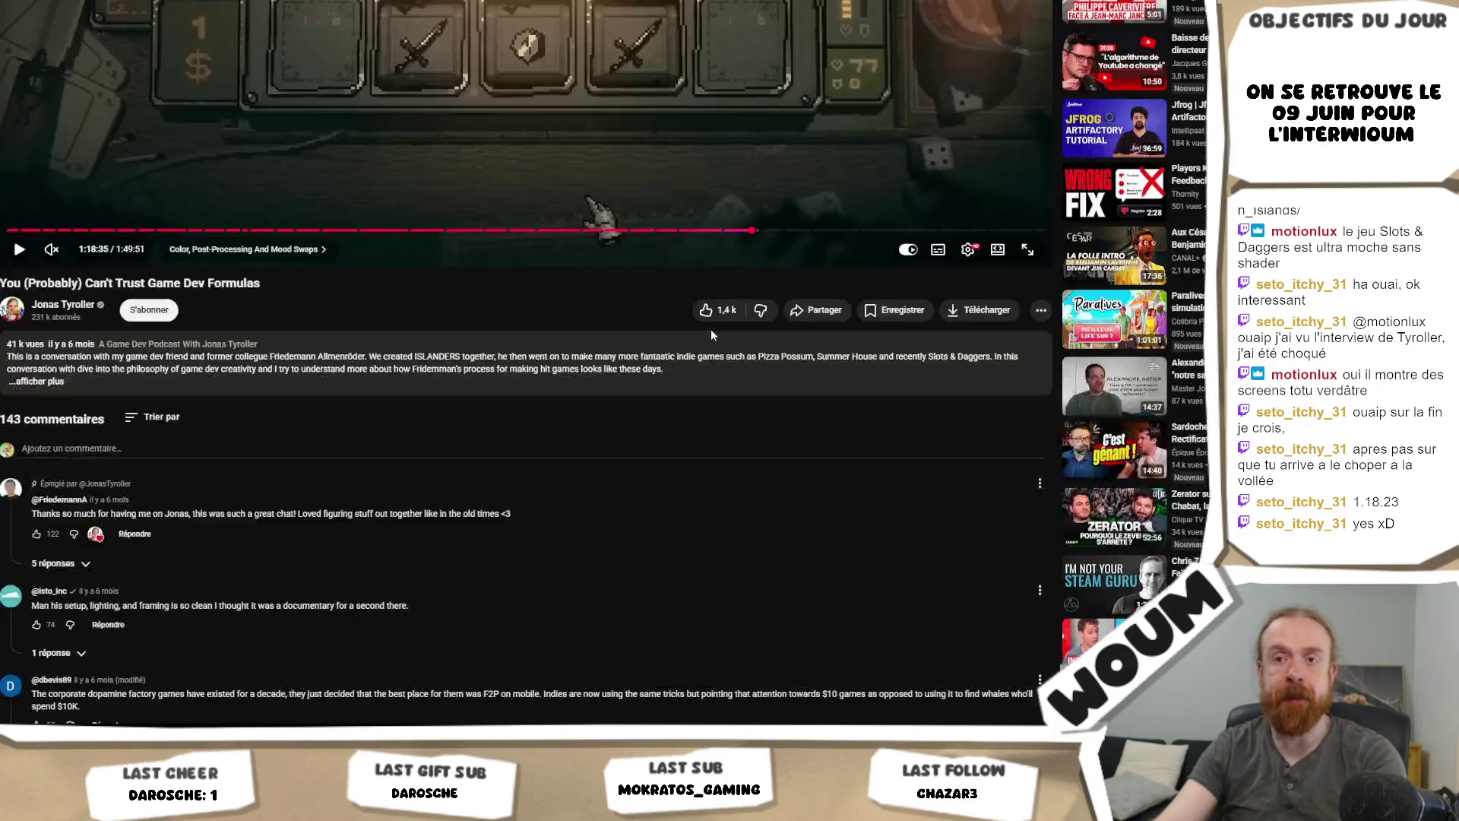
pyautogui.scroll(4, 712, 328)
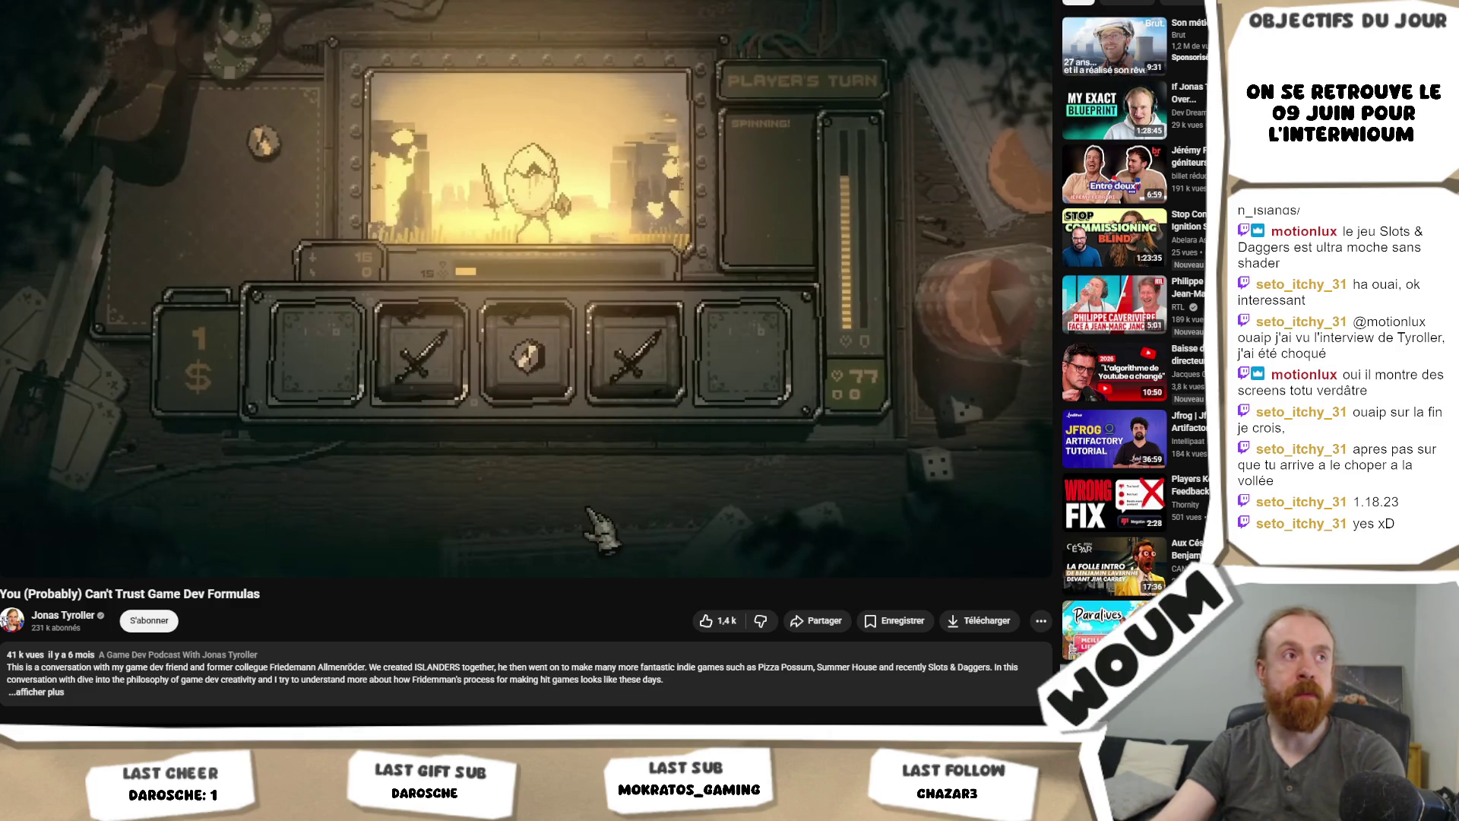
pyautogui.hotkey('ctrl', 'Tab')
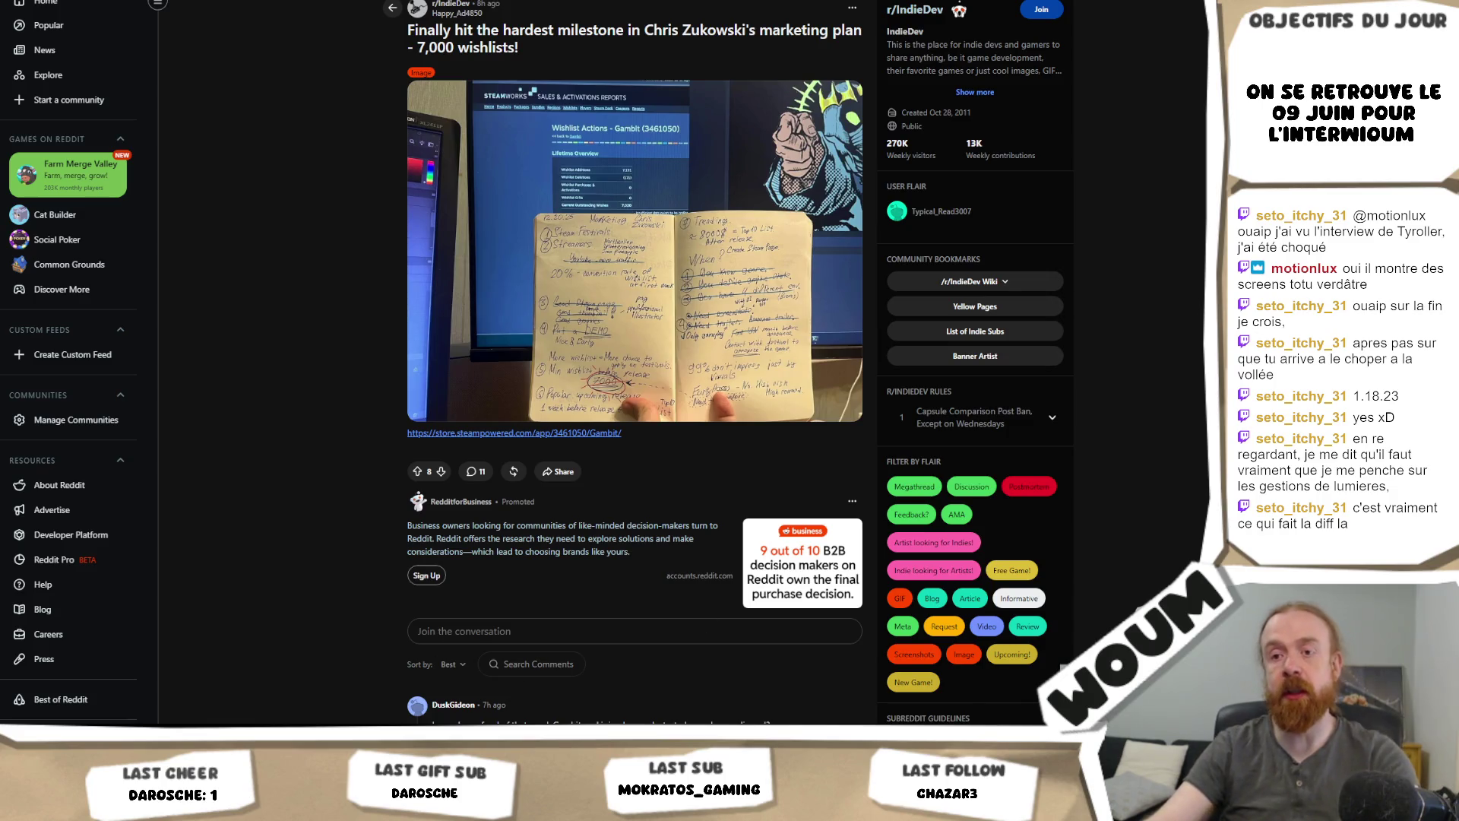
pyautogui.hotkey('alt', 'Tab')
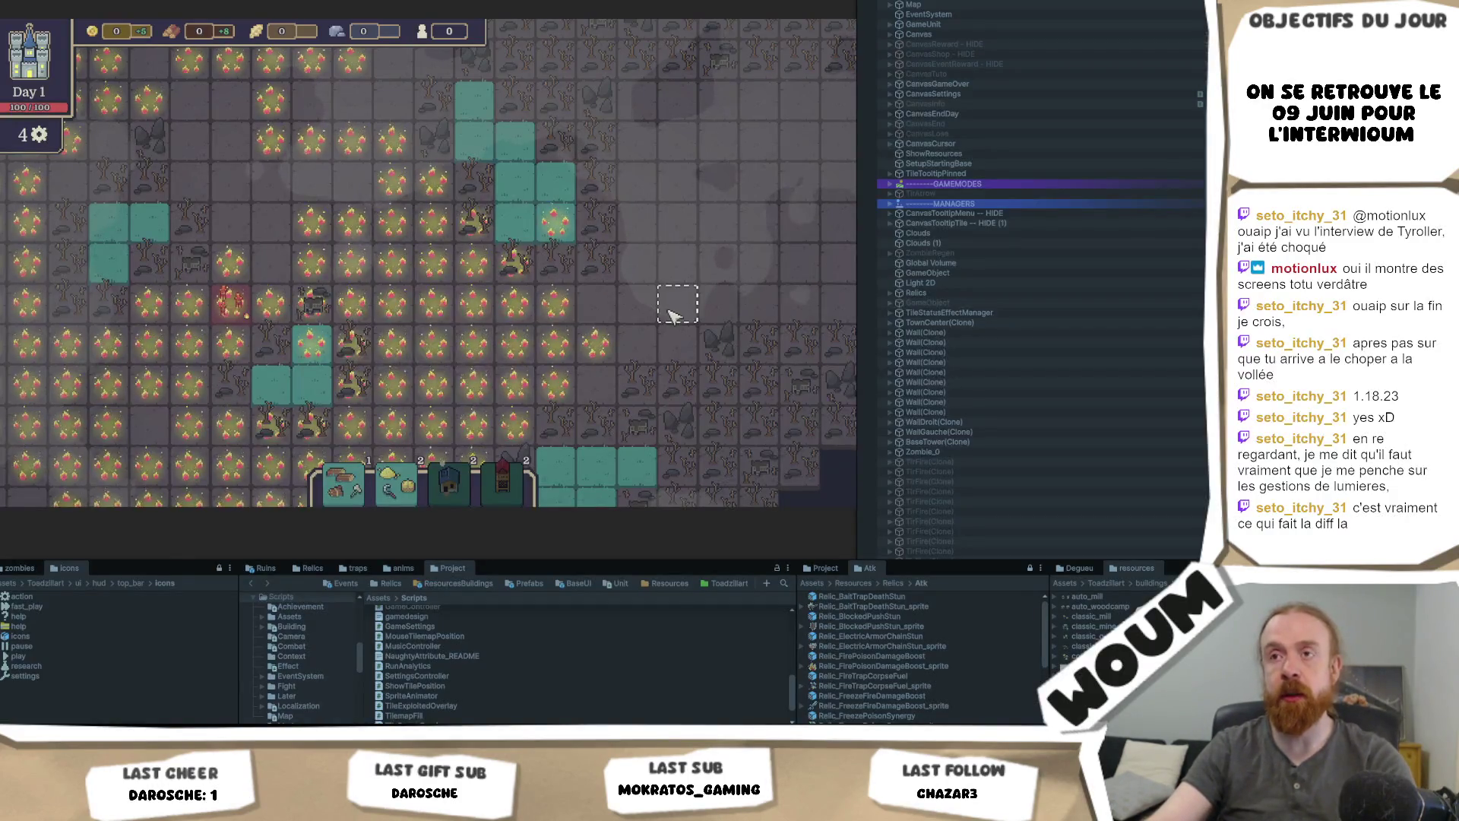
pyautogui.moveTo(668, 316); pyautogui.dragTo(736, 358)
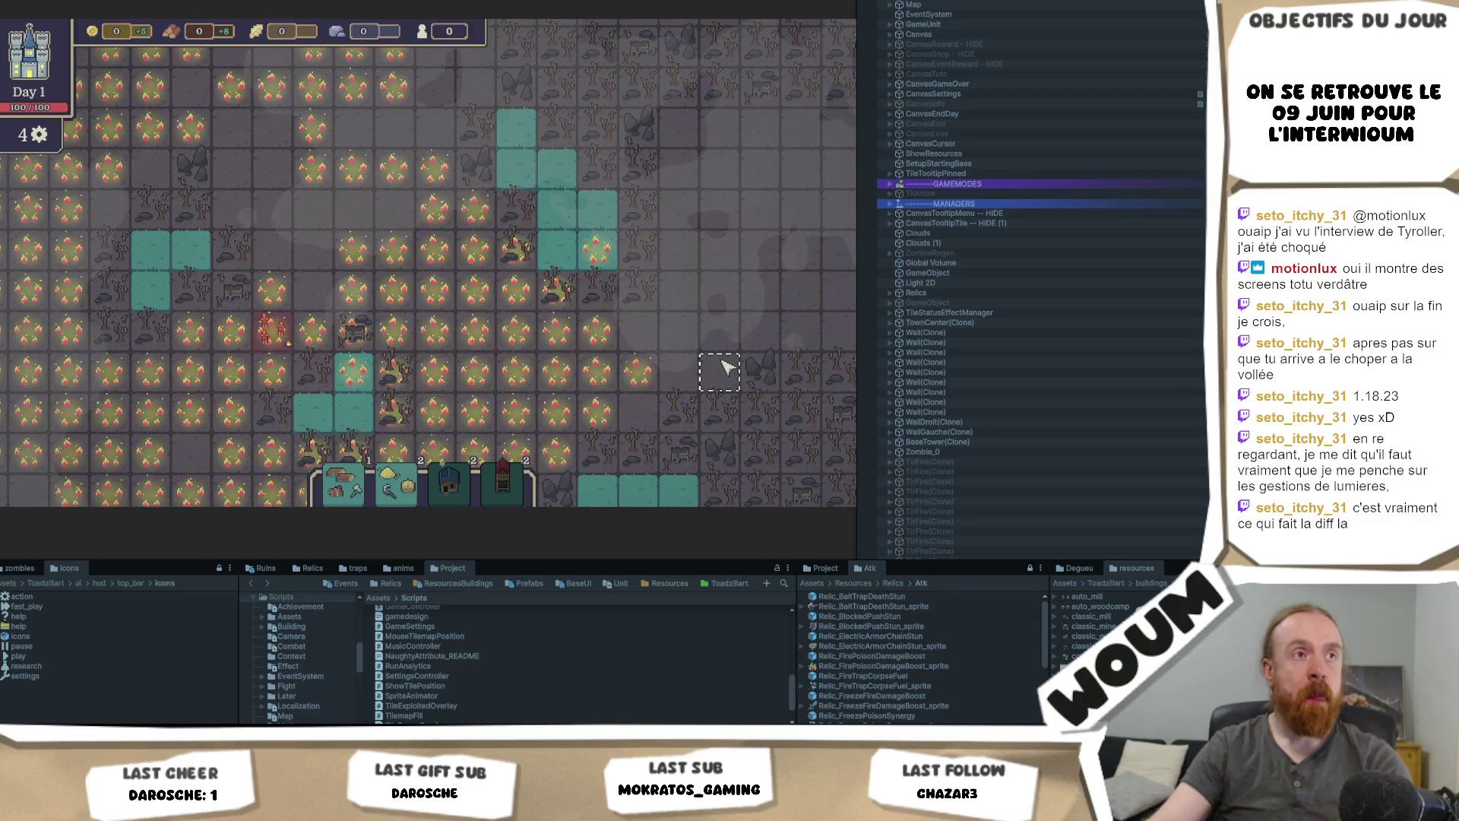
pyautogui.press('a')
pyautogui.press('d')
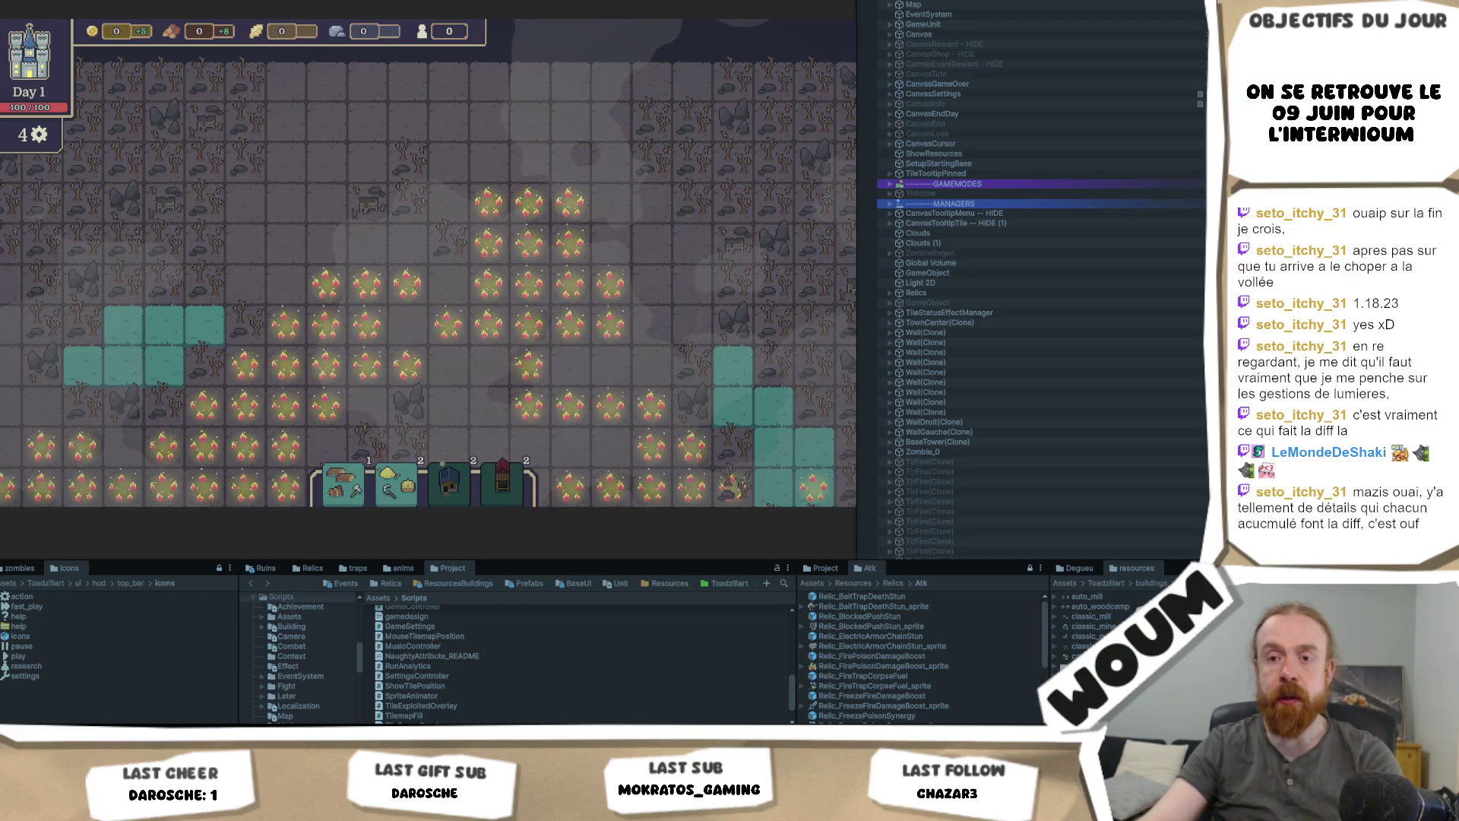
pyautogui.click(92, 718)
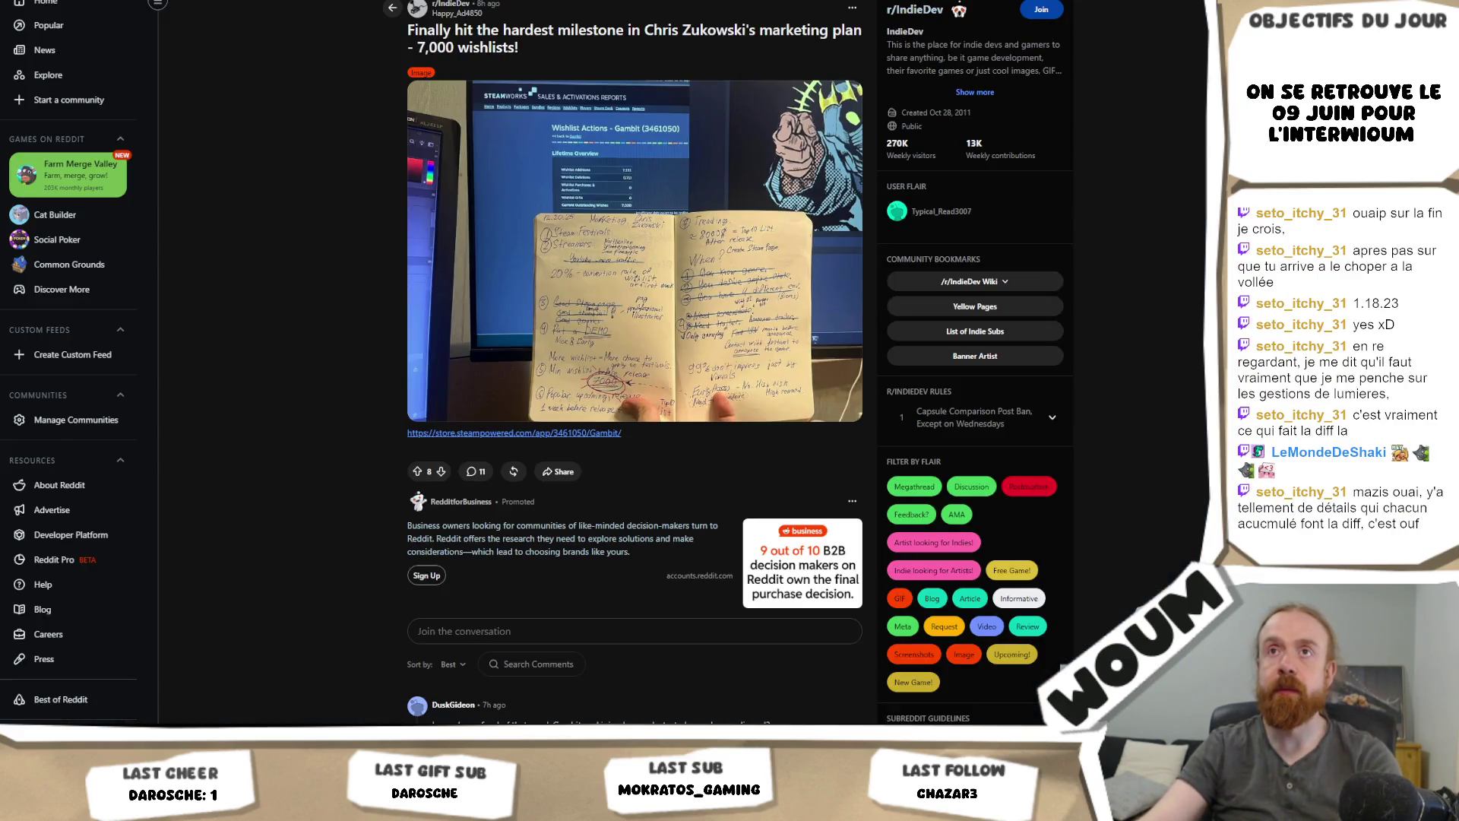
# Step: Switch past the mind map and Ko-fi to Codecks and open the Retours deck
pyautogui.hotkey('alt', 'Tab')
pyautogui.hotkey('alt', 'Tab')
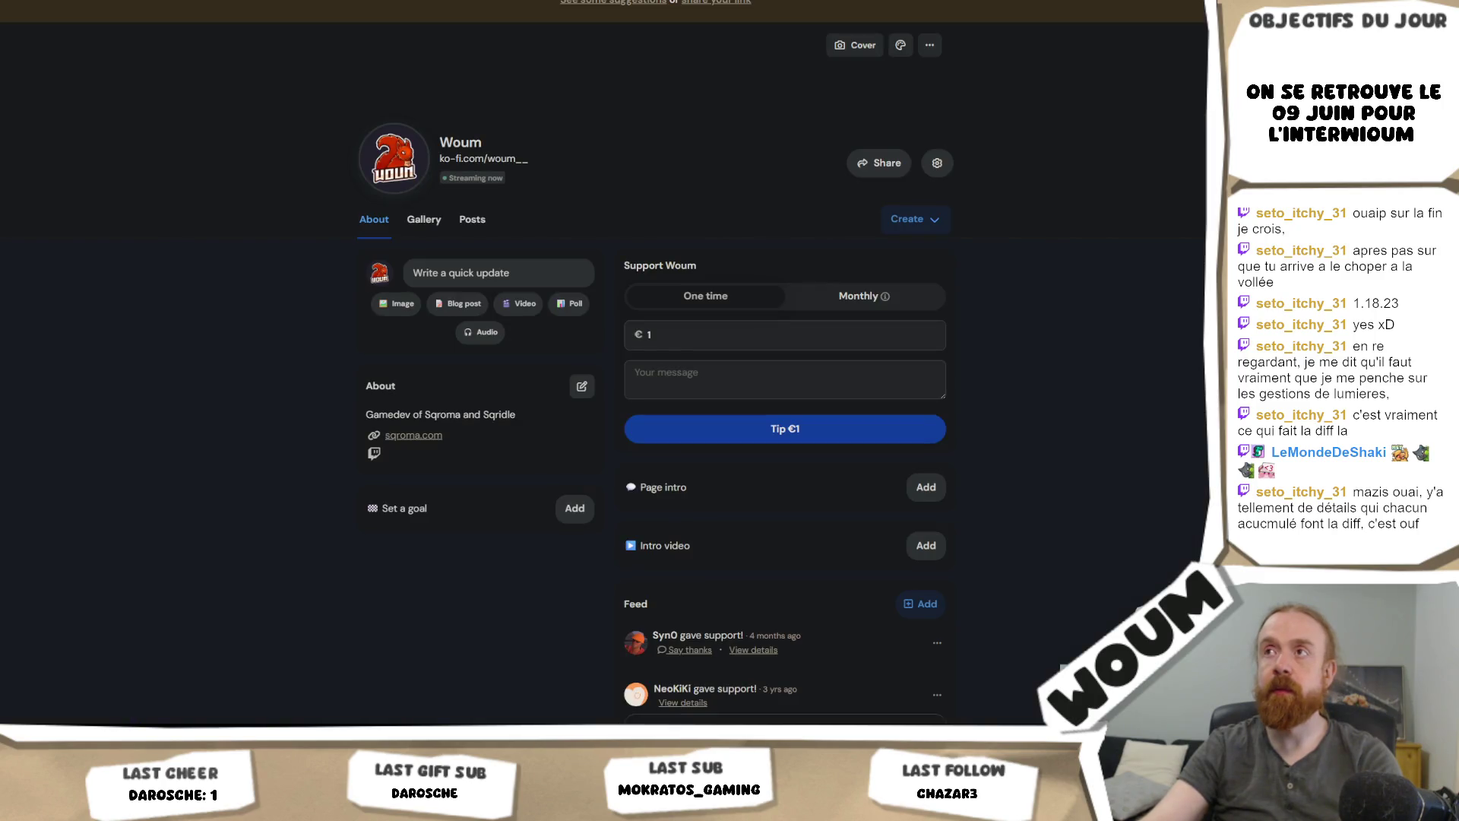
pyautogui.hotkey('alt', 'Tab')
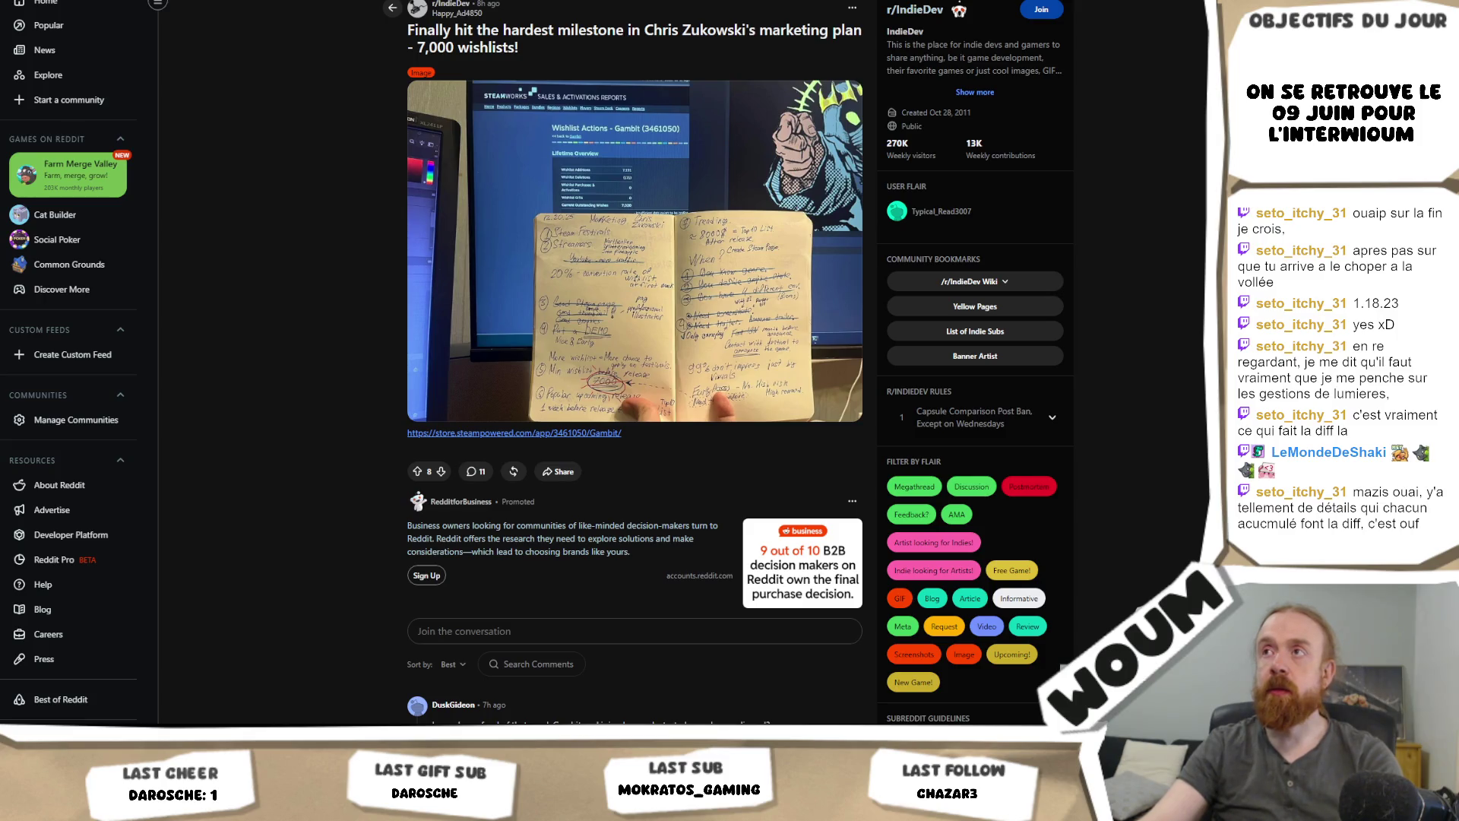
pyautogui.hotkey('alt', 'Tab')
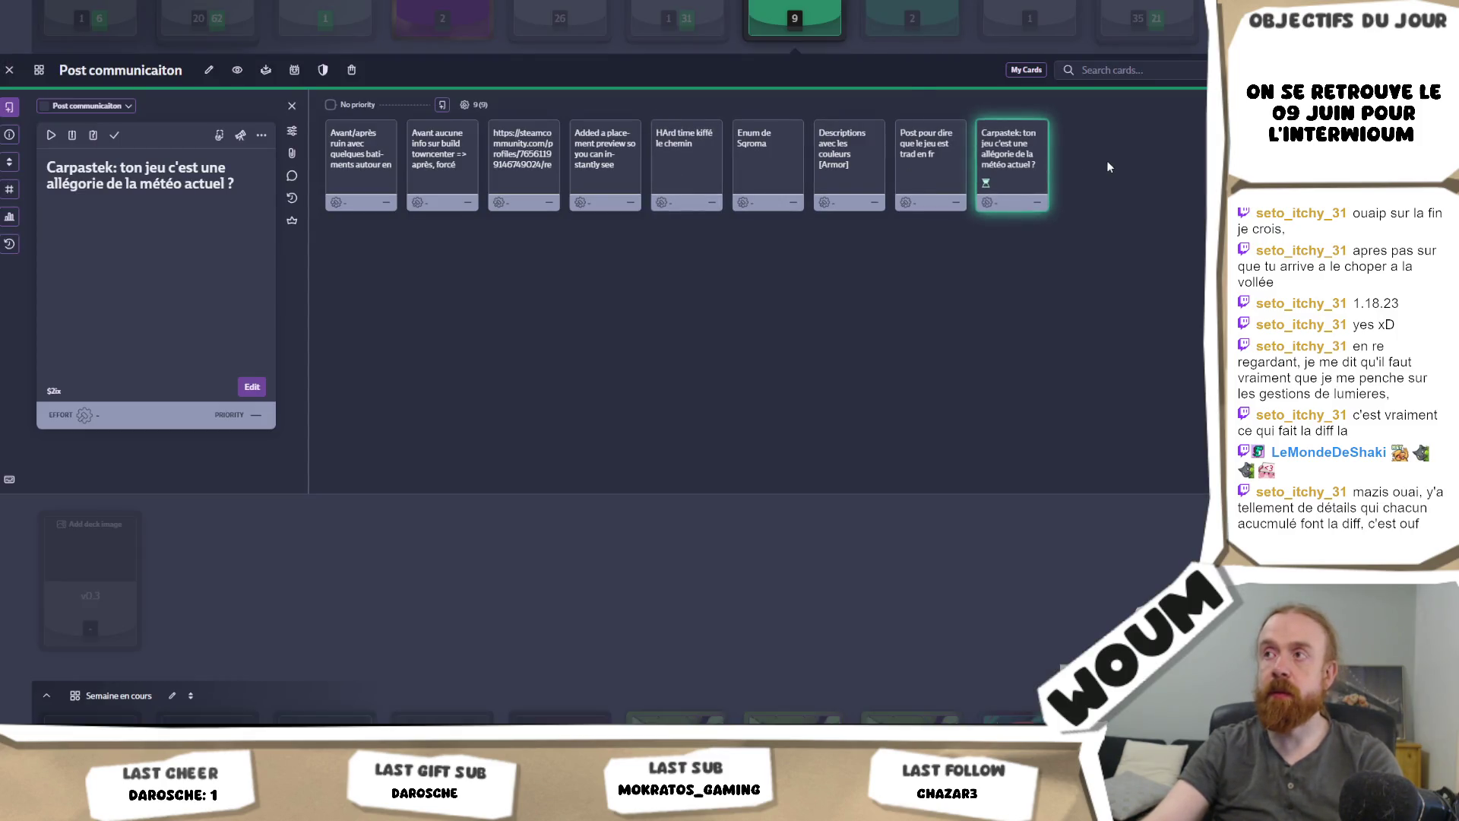
pyautogui.scroll(3, 1107, 161)
pyautogui.click(1144, 133)
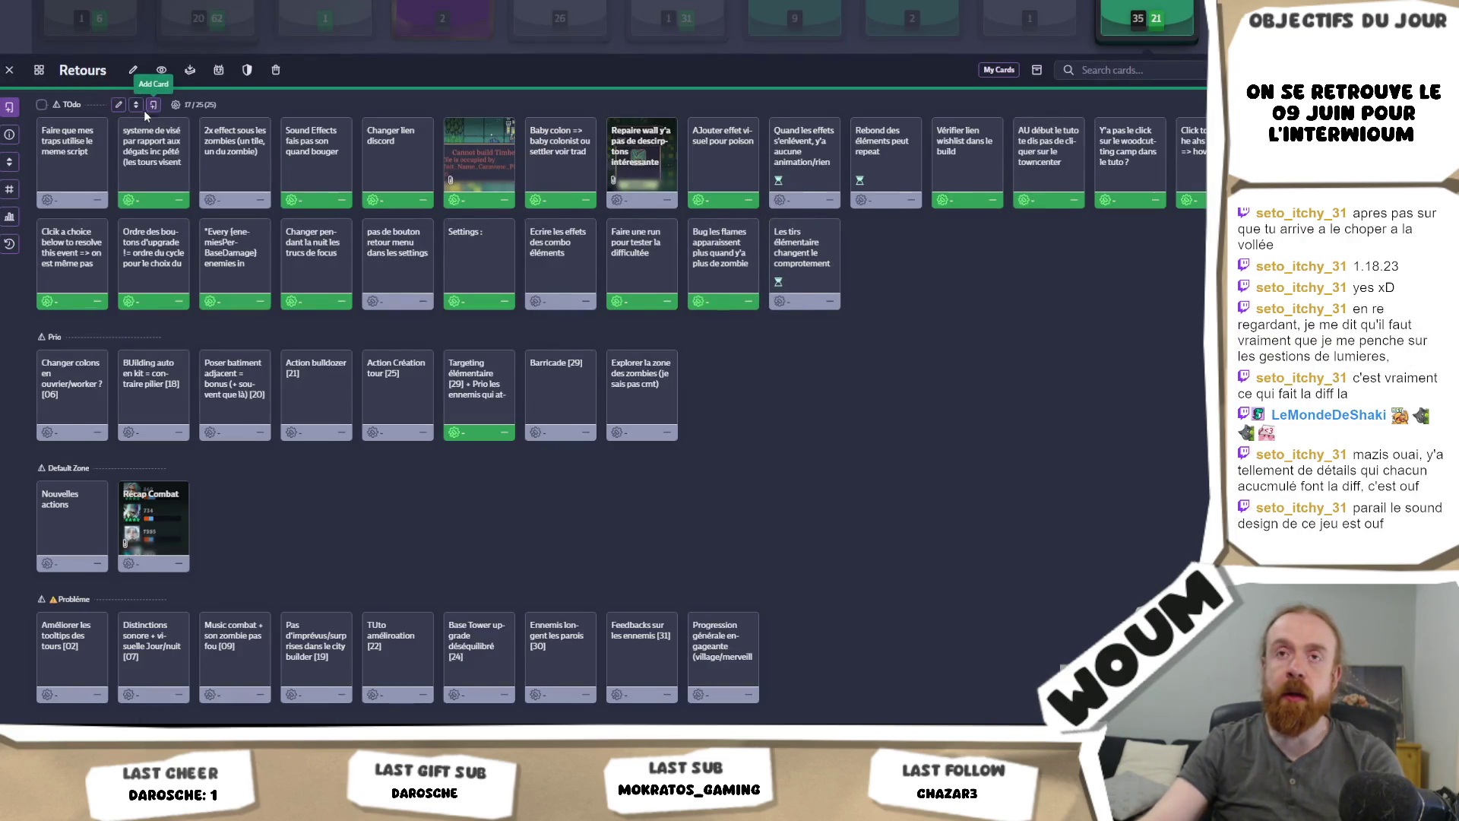
# Step: Add a card 'Effets quand les éléments finissent sur une case sans continuer' with the pasted totalCharges snippet
pyautogui.click(133, 70)
pyautogui.write('Effets qu')
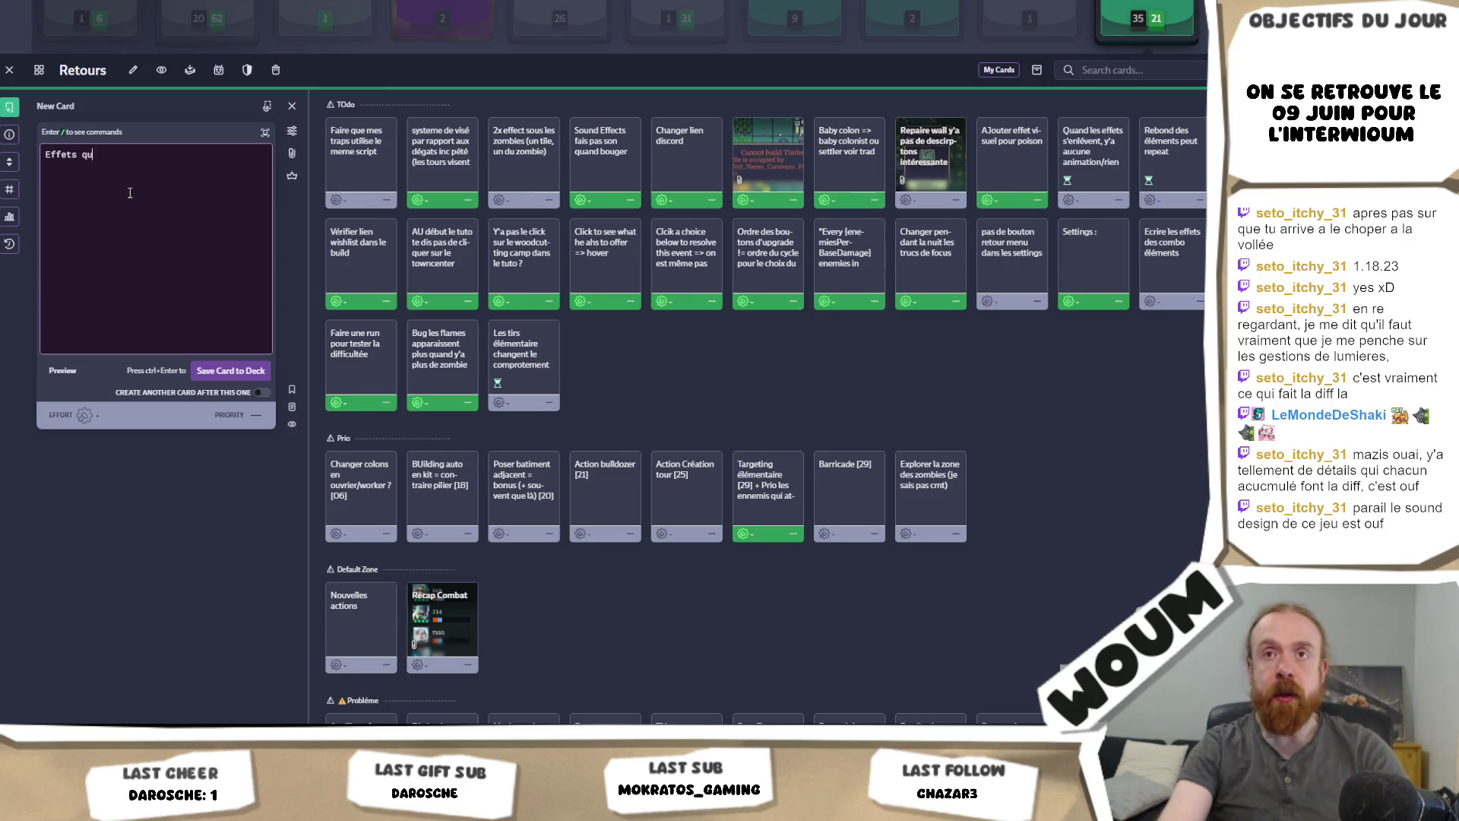
pyautogui.write('and les él')
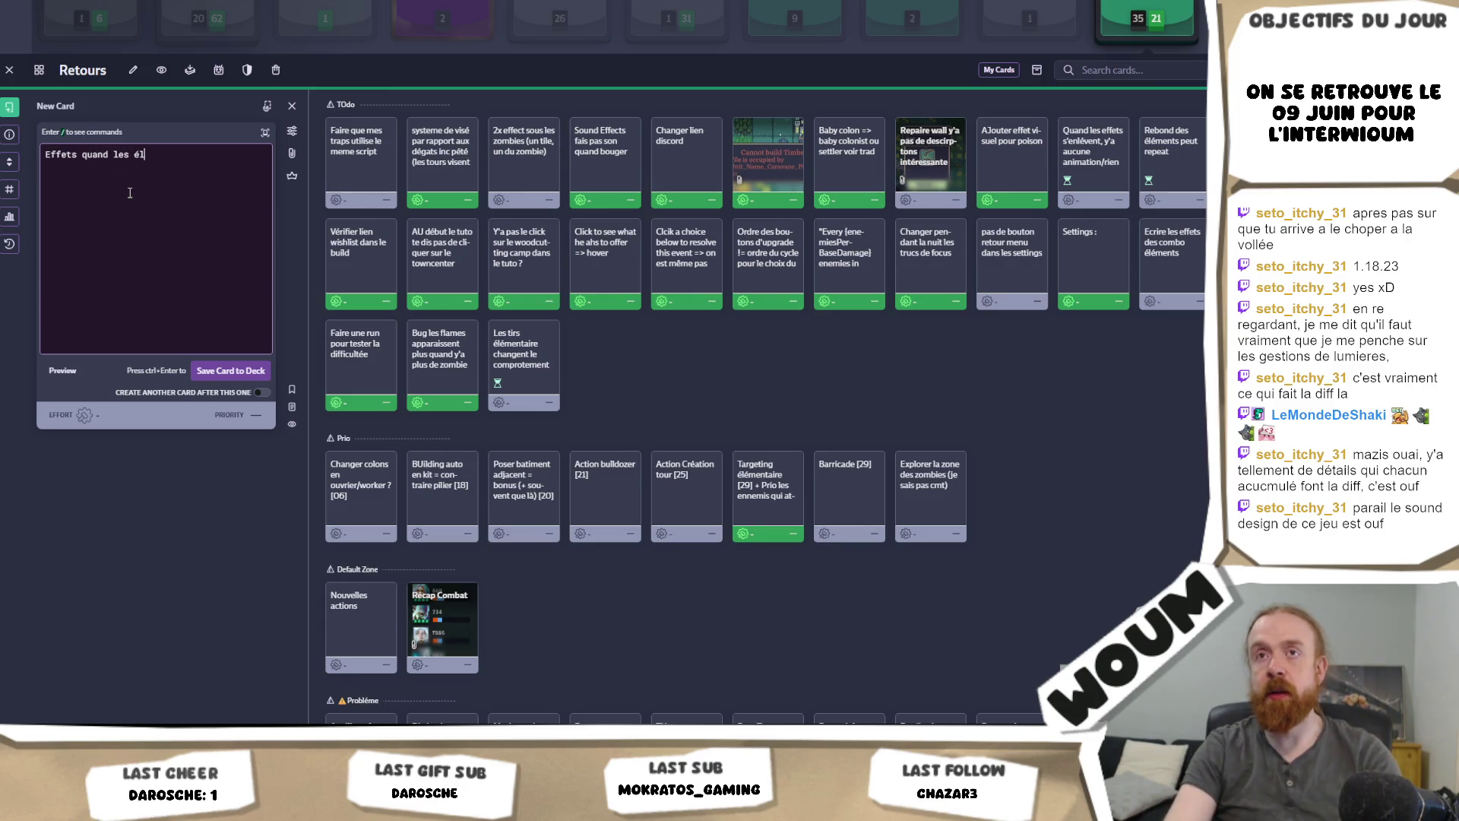
pyautogui.write('éments fi')
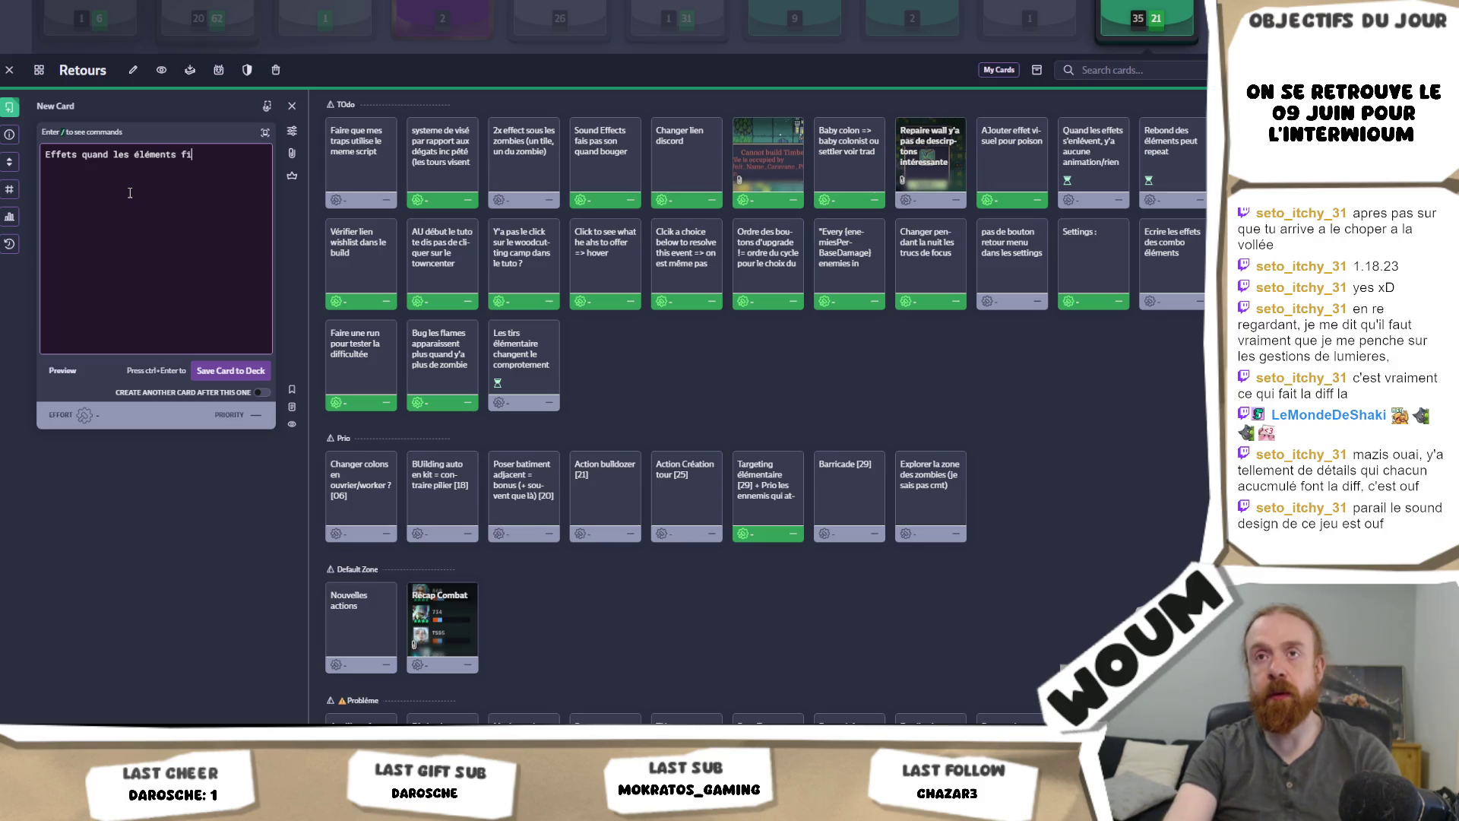
pyautogui.write('nissent sur une')
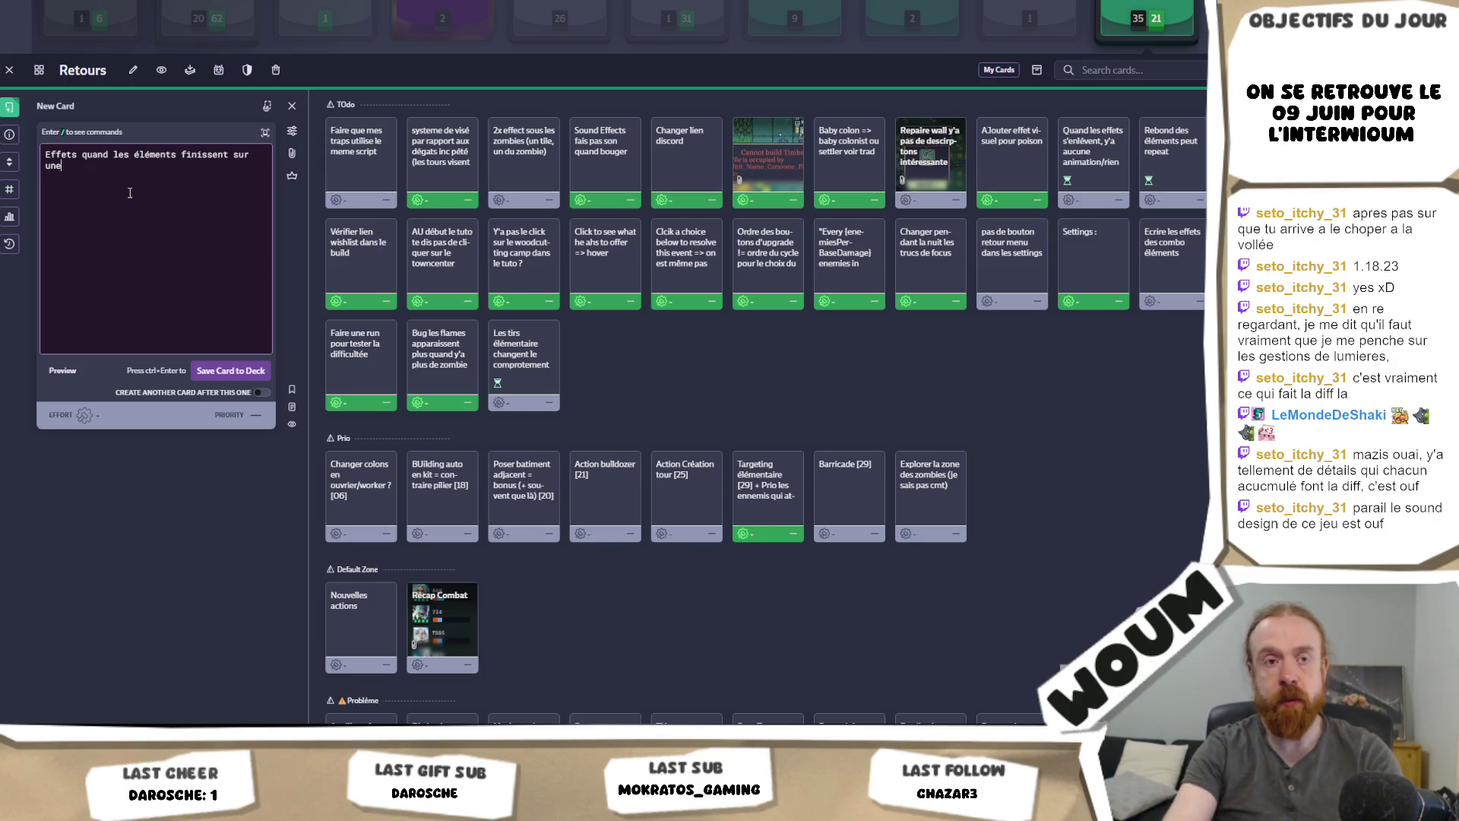
pyautogui.write(' case sans continuer')
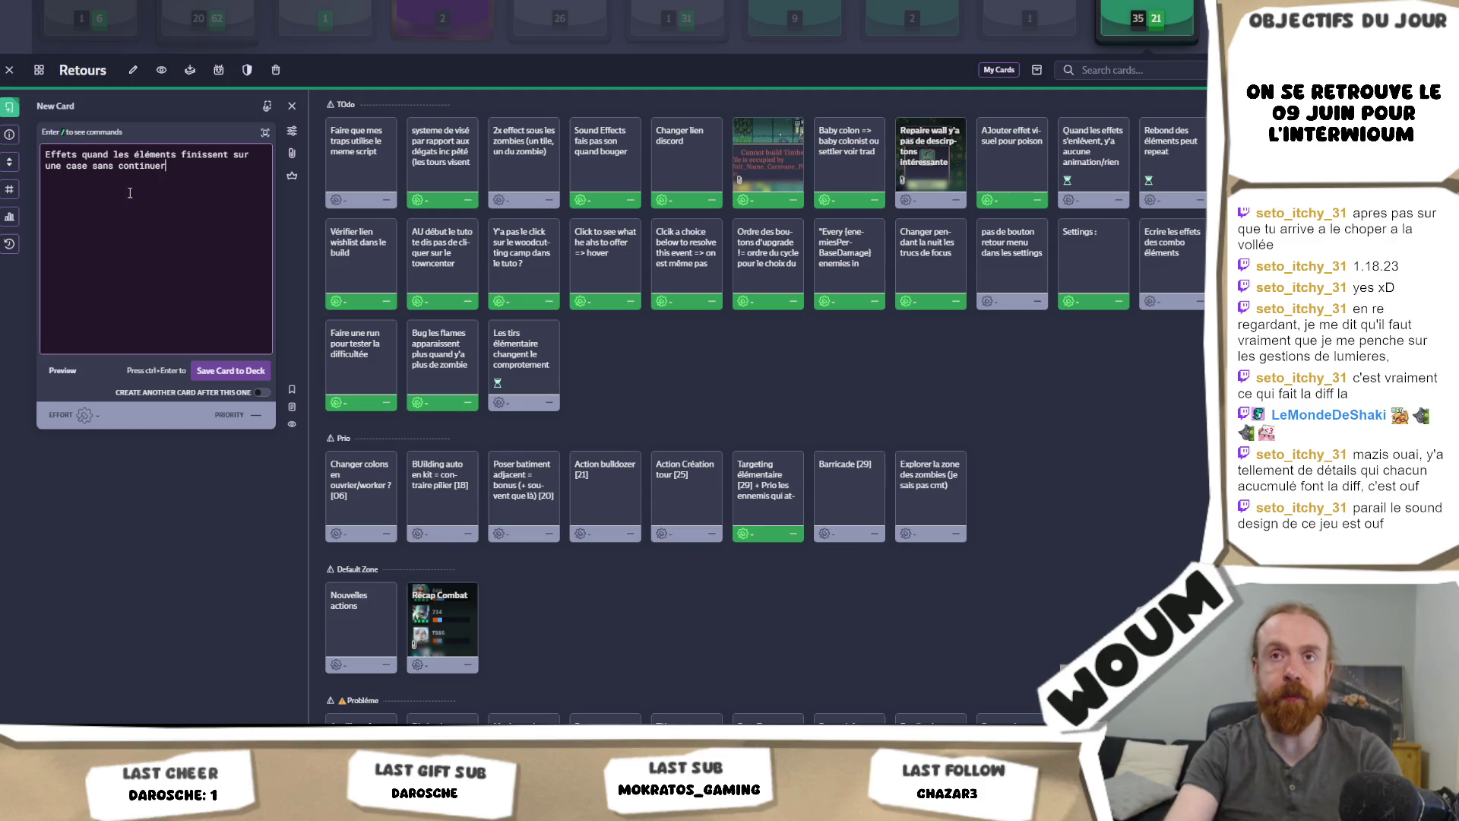
pyautogui.press('Return')
pyautogui.press('Return')
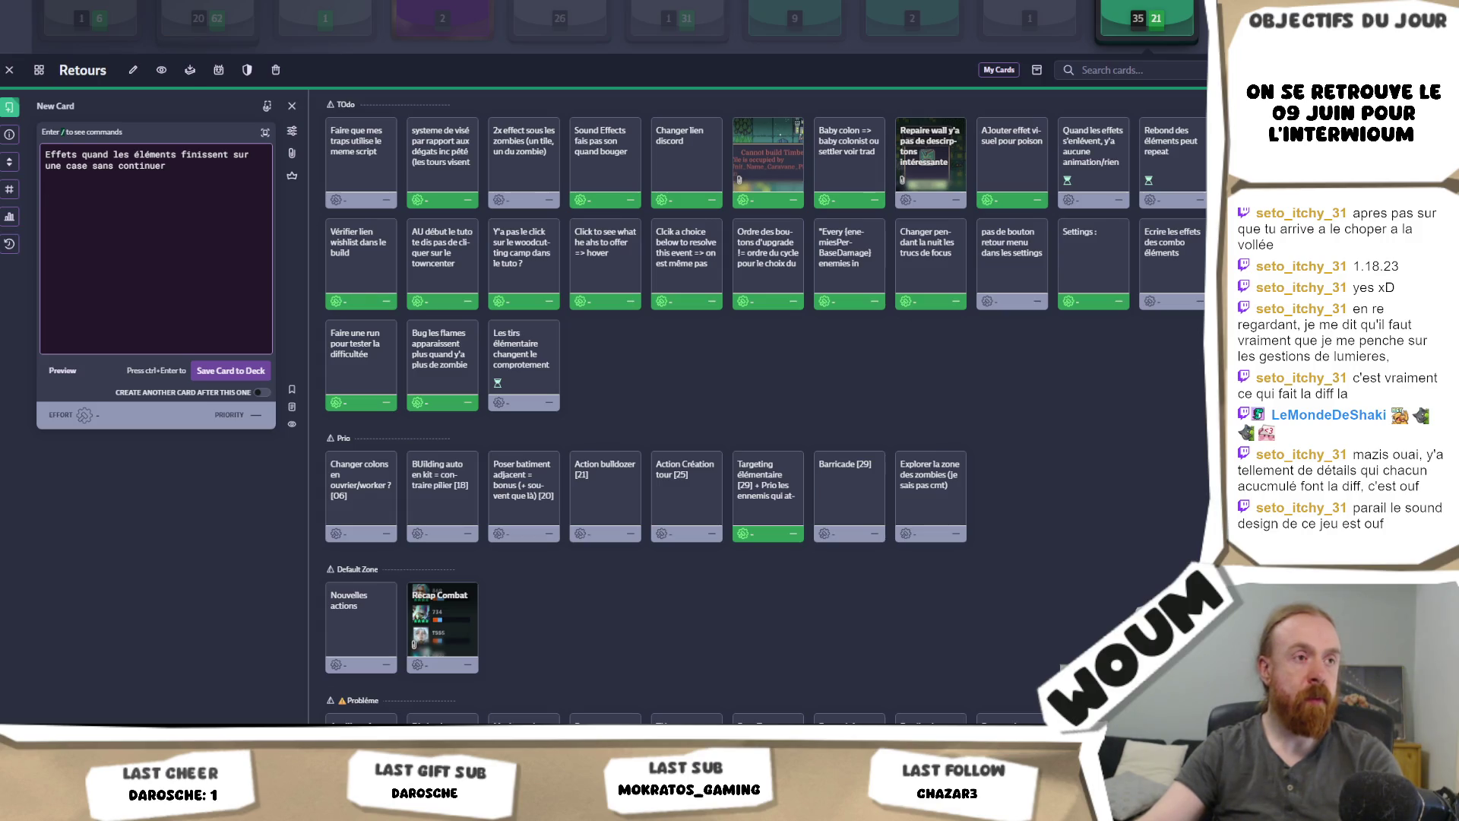
pyautogui.write('int totalCharges = context.Charges - 1;         if (totalCharges <= 0)             return;')
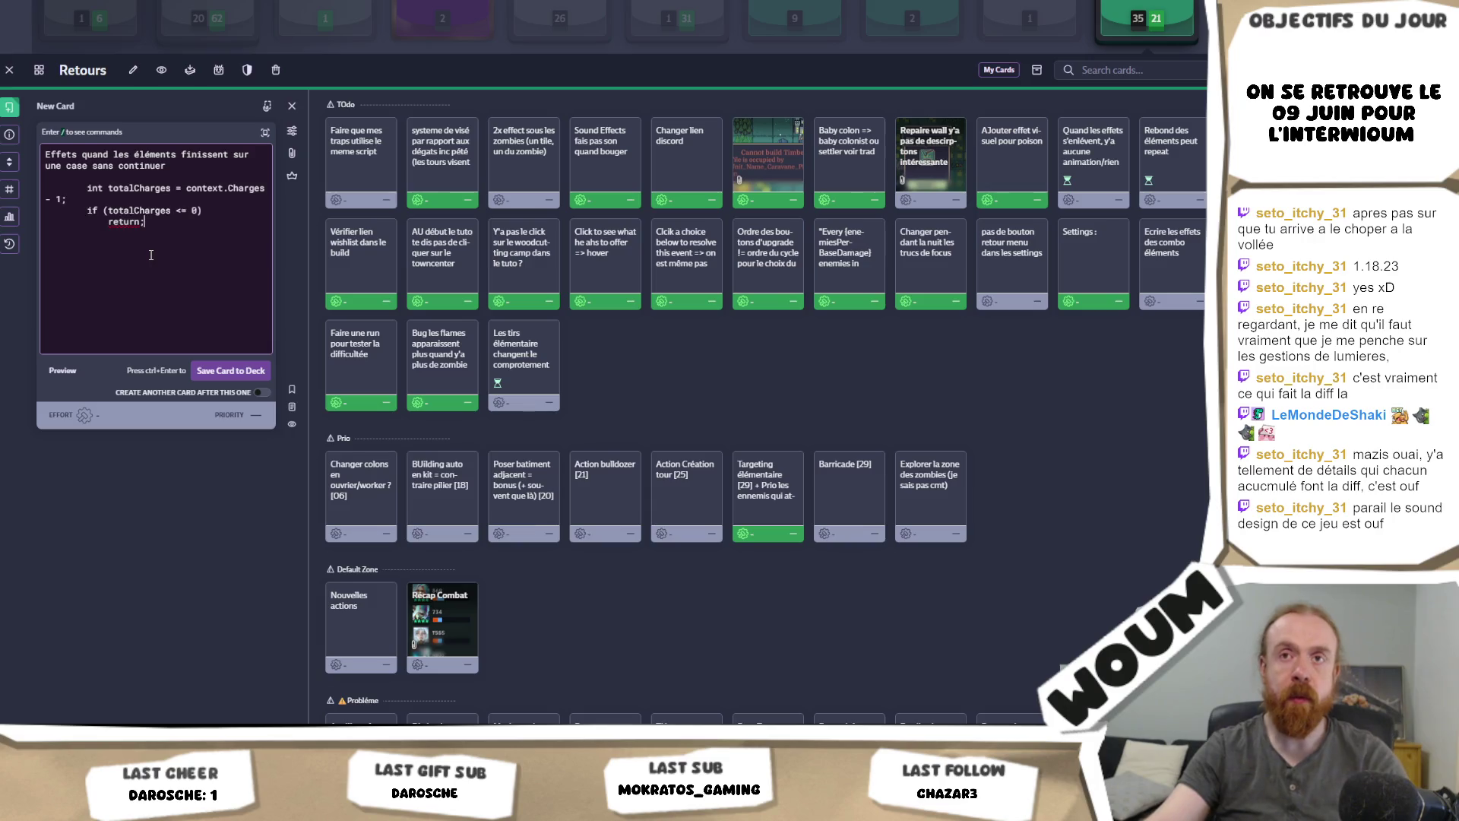
pyautogui.click(230, 371)
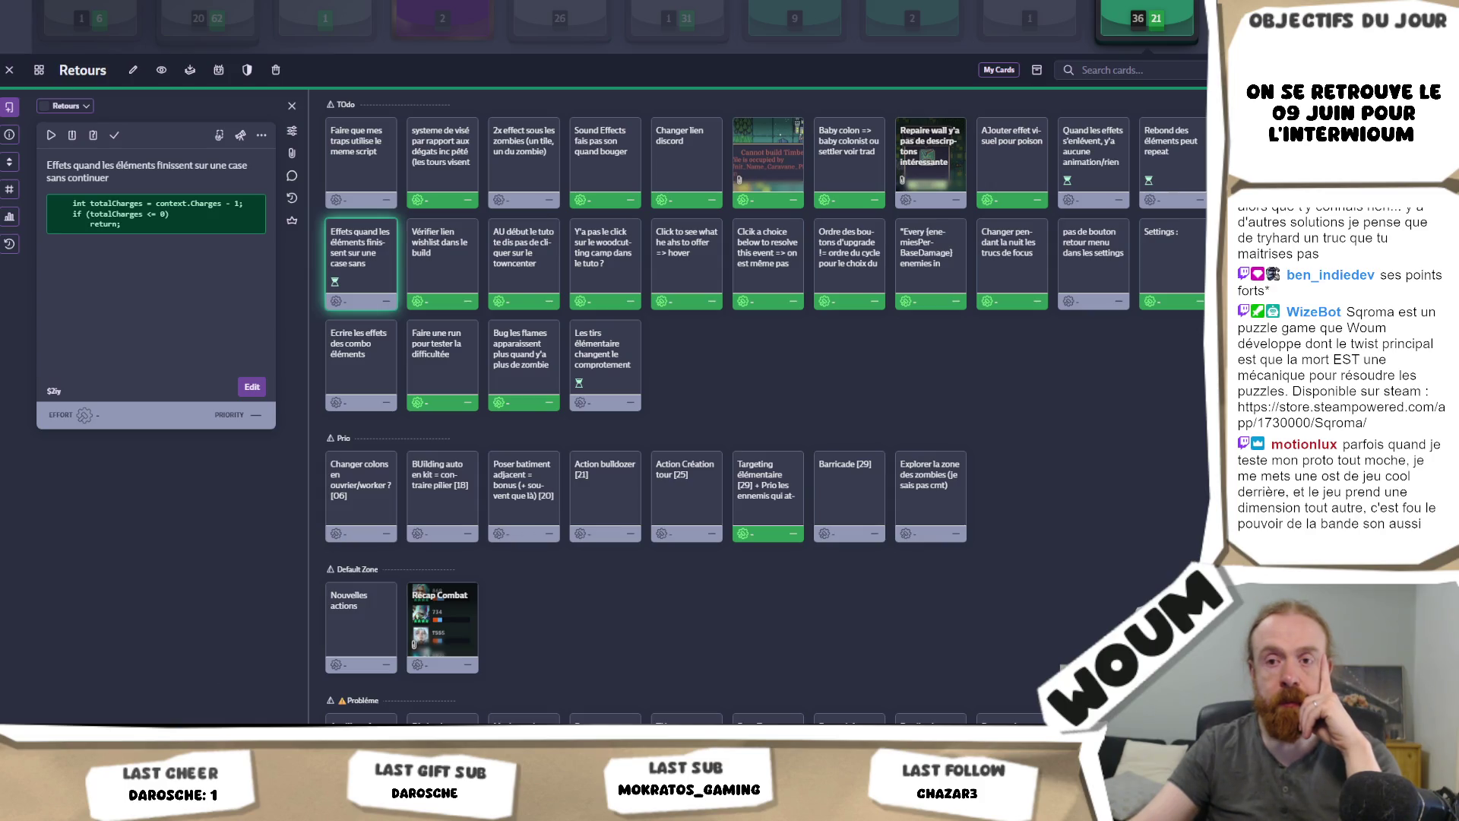
# Step: Return to the DreadHaven Unity window from the taskbar
pyautogui.moveTo(147, 810)
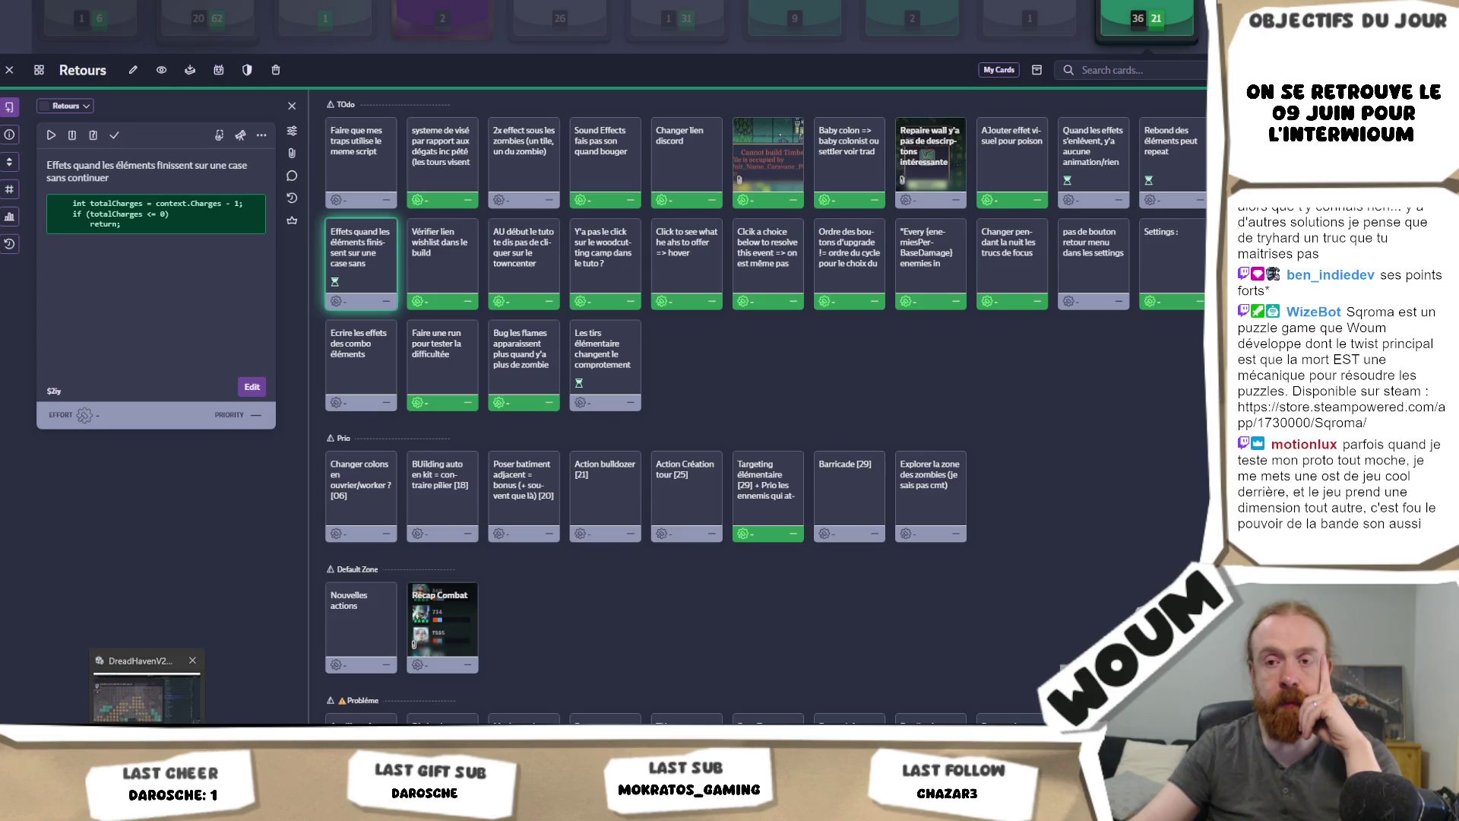
pyautogui.click(147, 810)
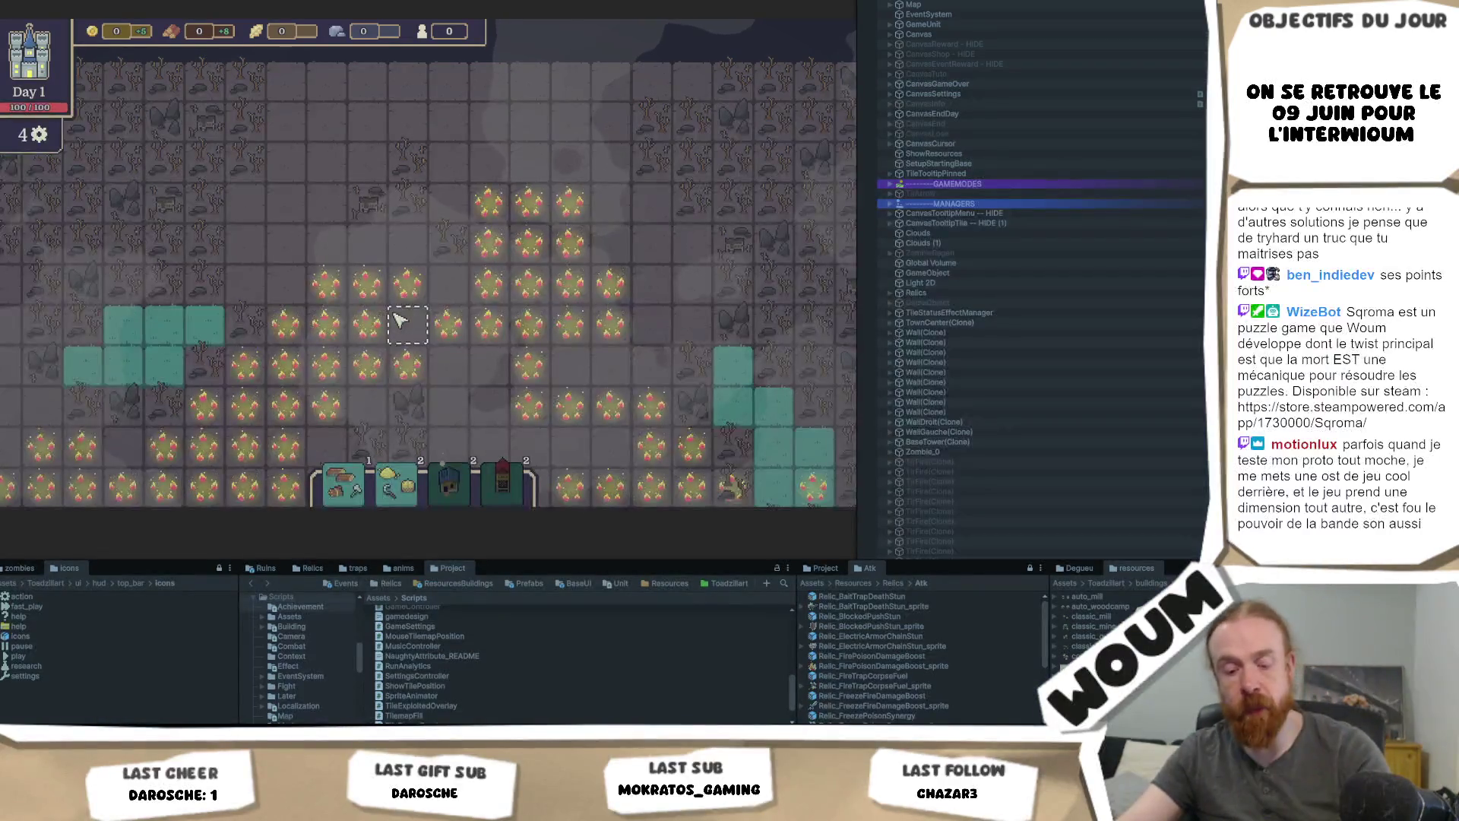
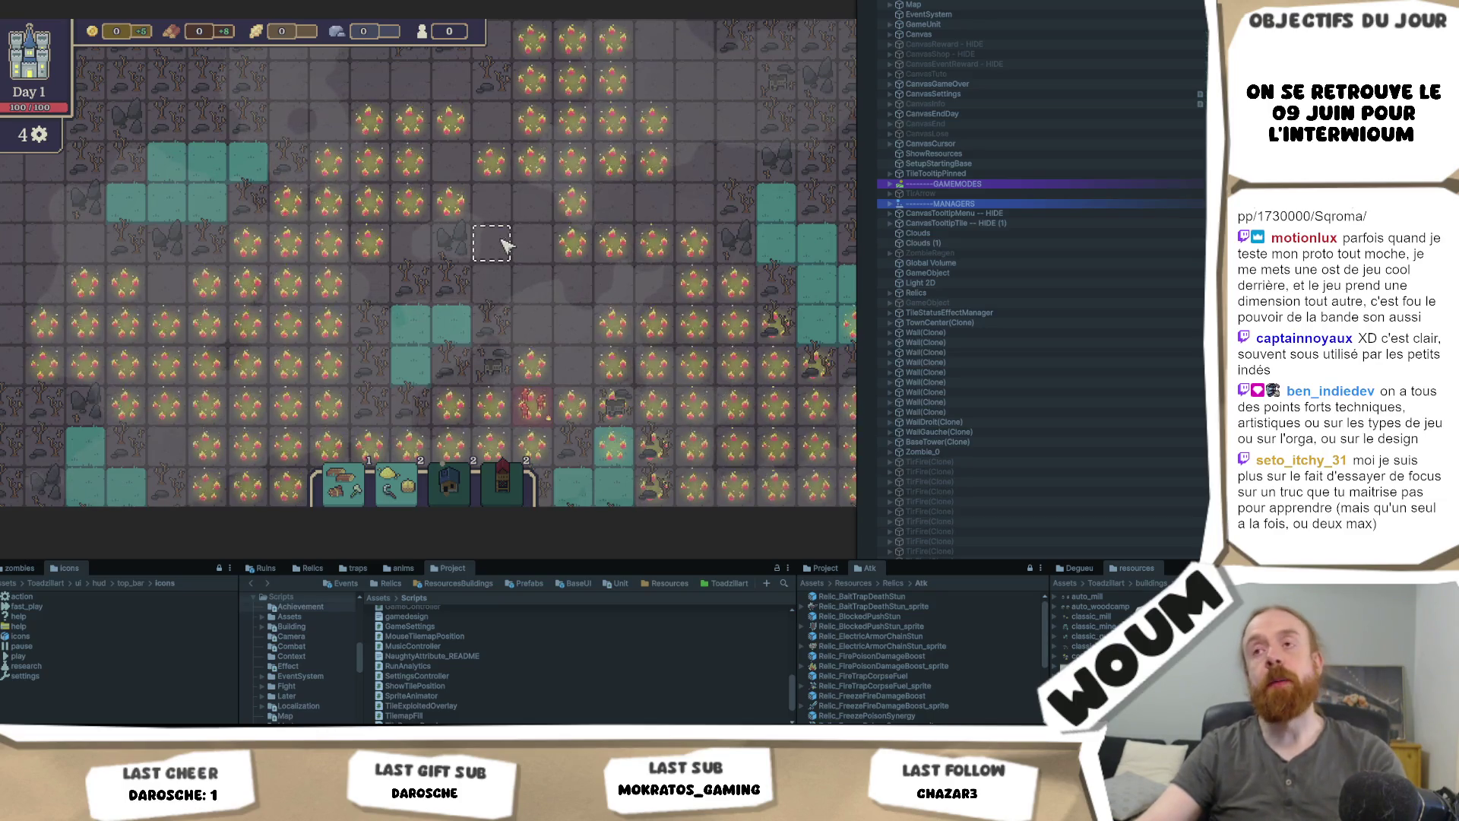
# Step: Pan the zombie tile map in the Game view slightly left and down
pyautogui.moveTo(506, 244); pyautogui.dragTo(498, 287)
pyautogui.hotkey('alt', 'Tab')
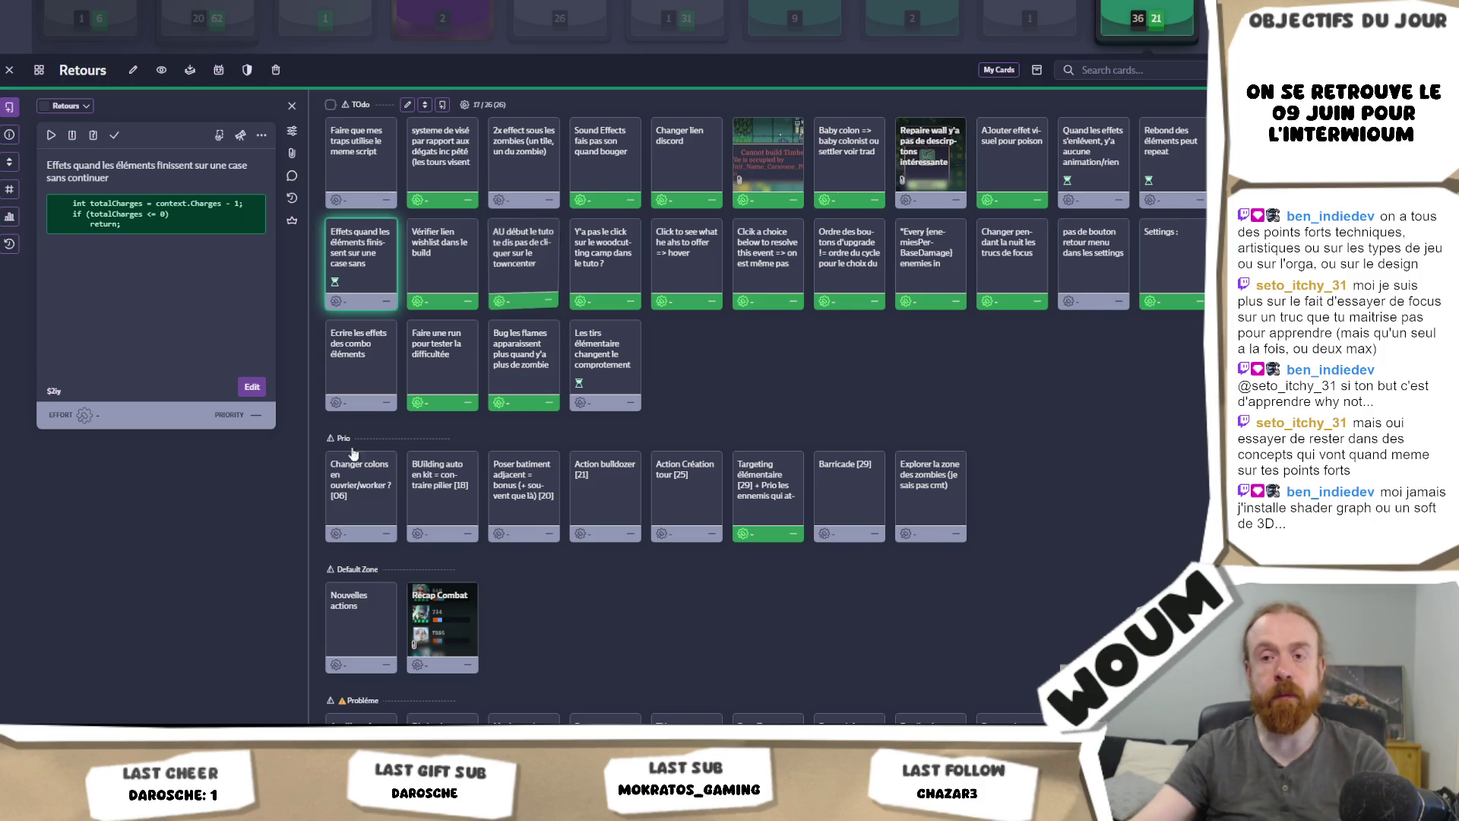
# Step: Read the Retours card on element effects ending on an empty tile, then return to Unity
pyautogui.hotkey('alt', 'Tab')
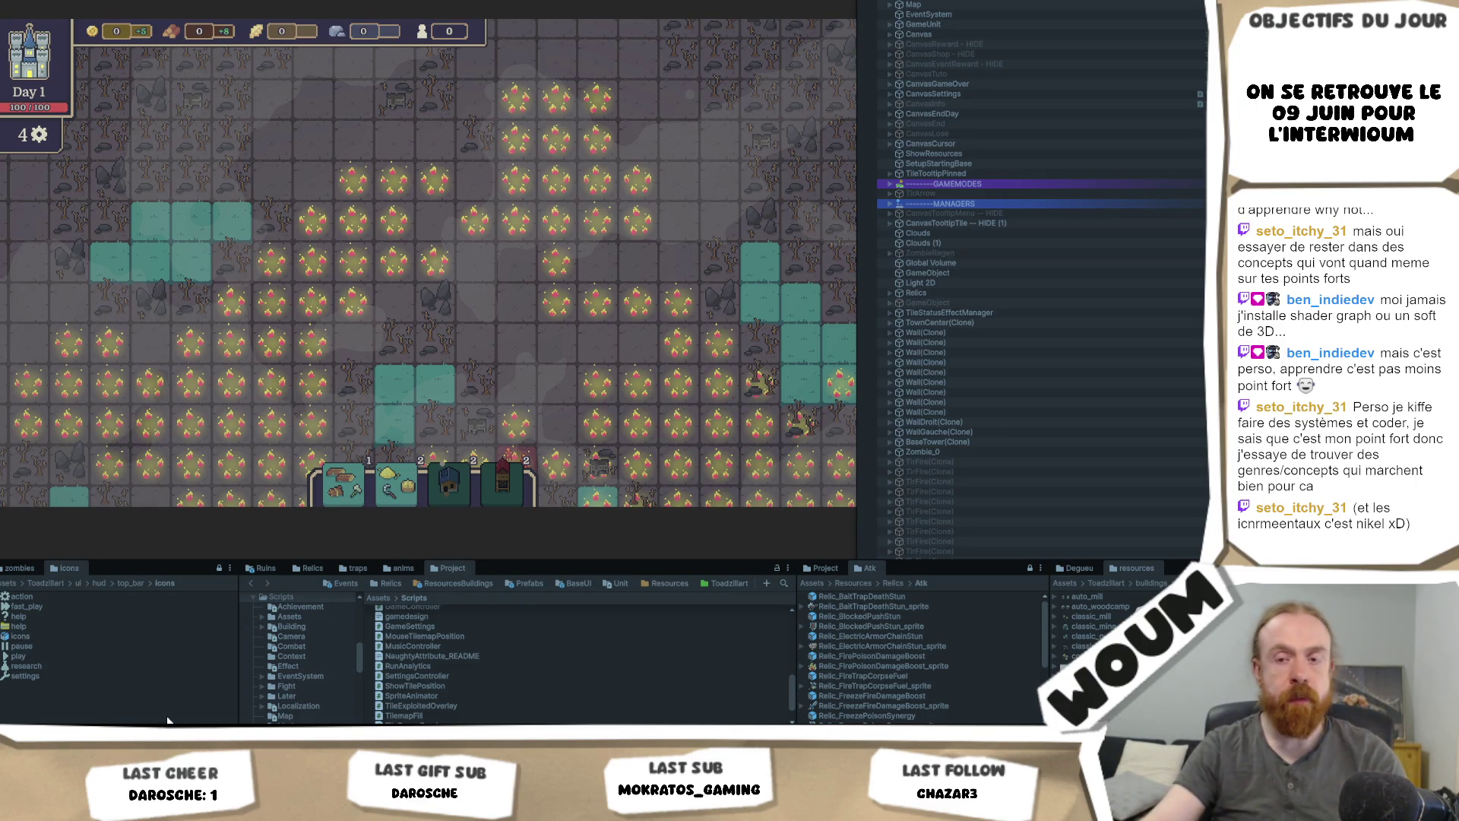
# Step: Check the Day 1 map in the Unity editor, then go to the Codecks Retours board
pyautogui.hotkey('alt', 'Tab')
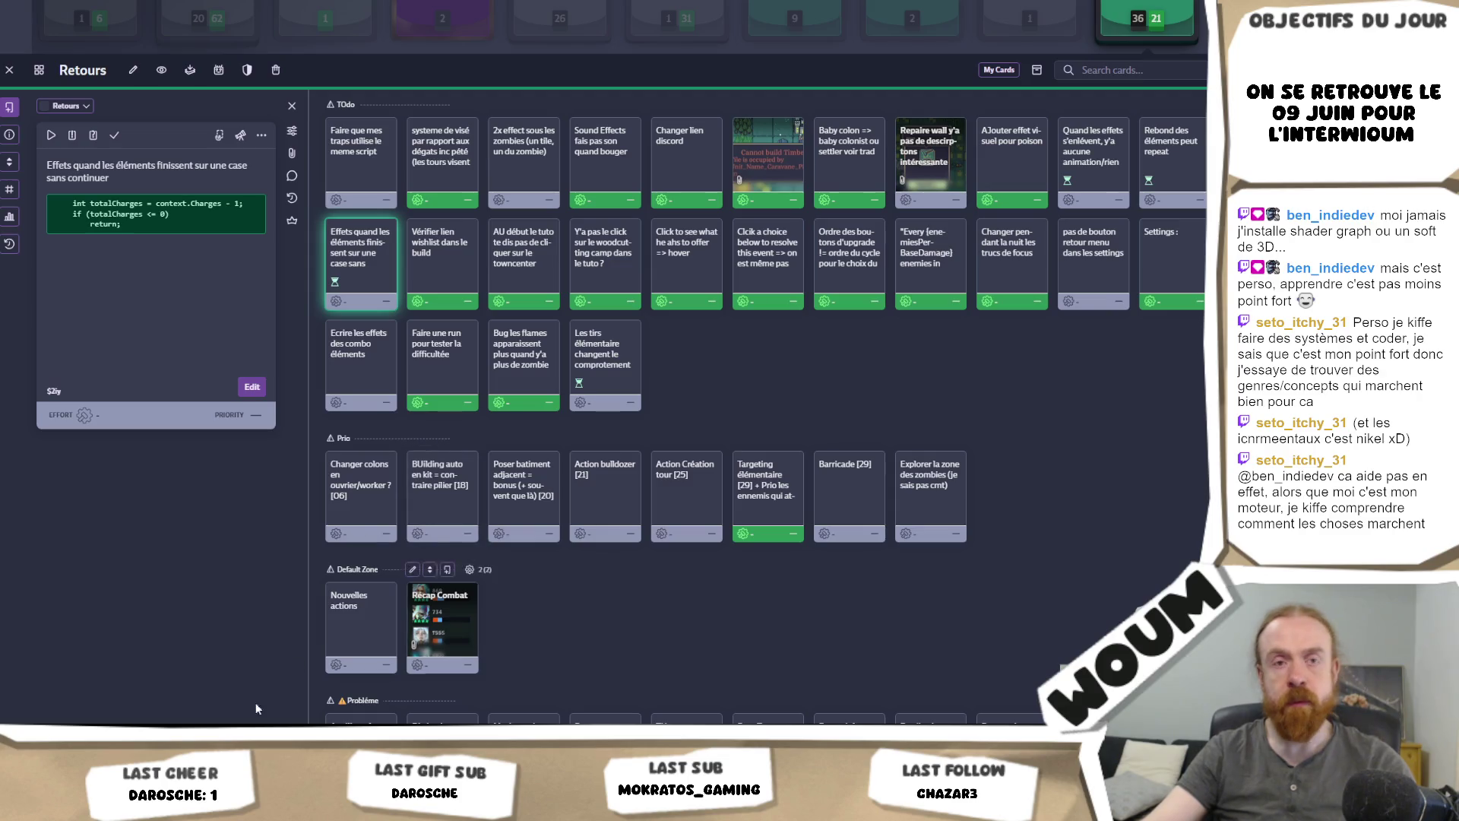
# Step: Review the Retours deck's task cards in Codecks, then go back to the Unity game
pyautogui.hotkey('alt', 'Tab')
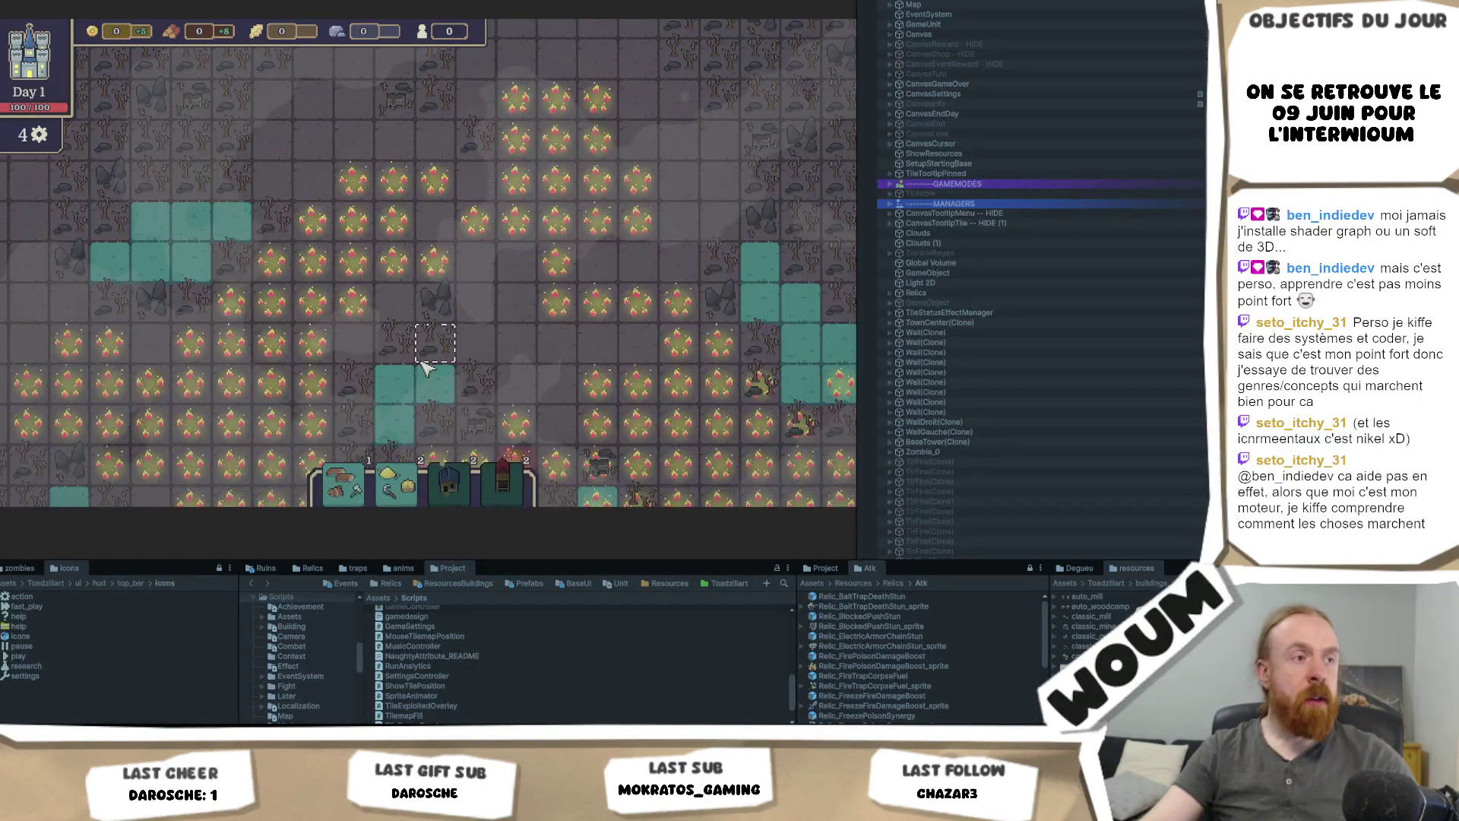
# Step: Pan the map over to the frozen tiles and check a tile's Freeze effect at 3 charges
pyautogui.moveTo(475, 292); pyautogui.dragTo(486, 346)
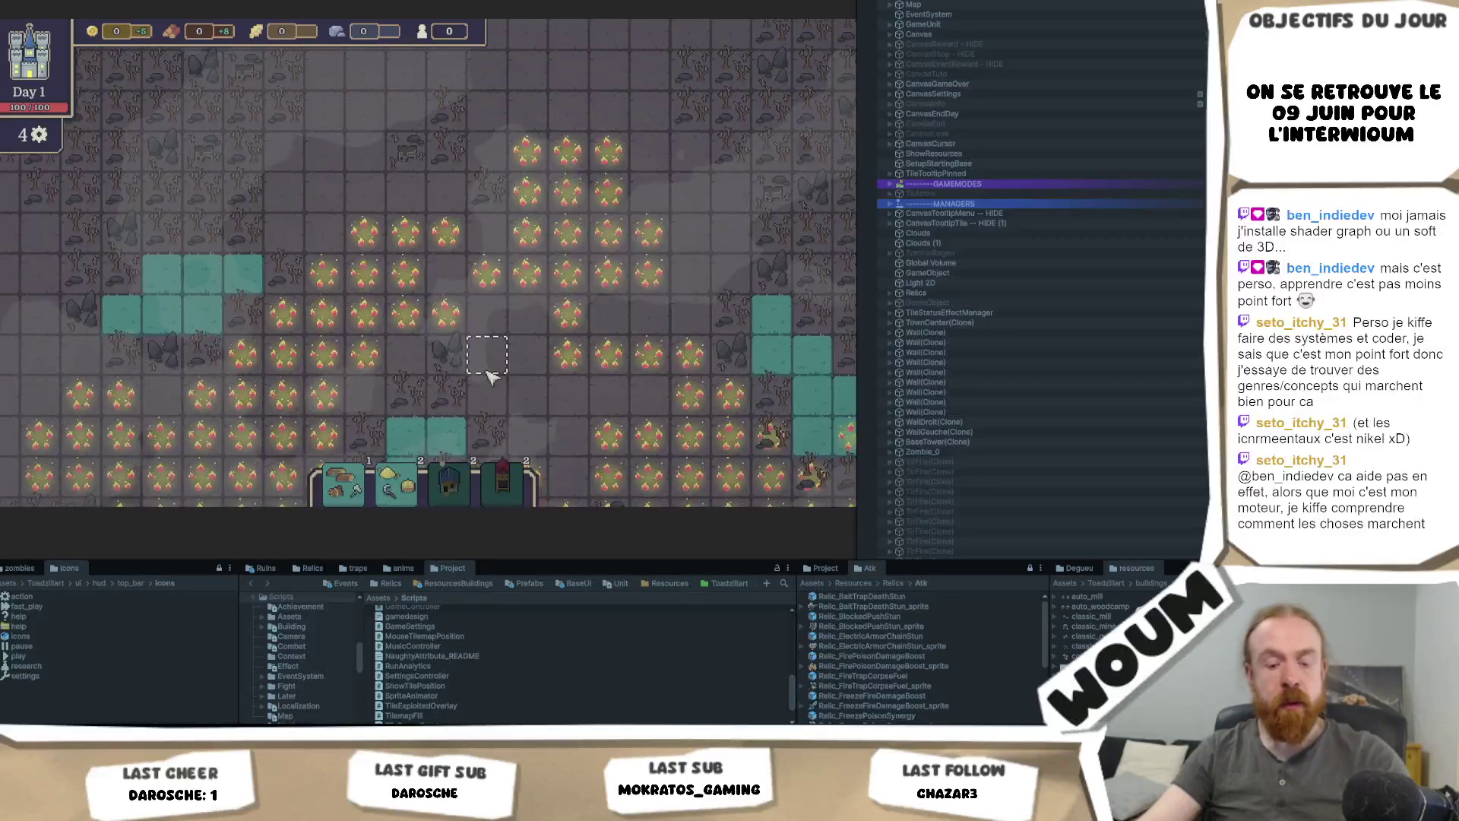
pyautogui.moveTo(356, 155); pyautogui.dragTo(348, 287)
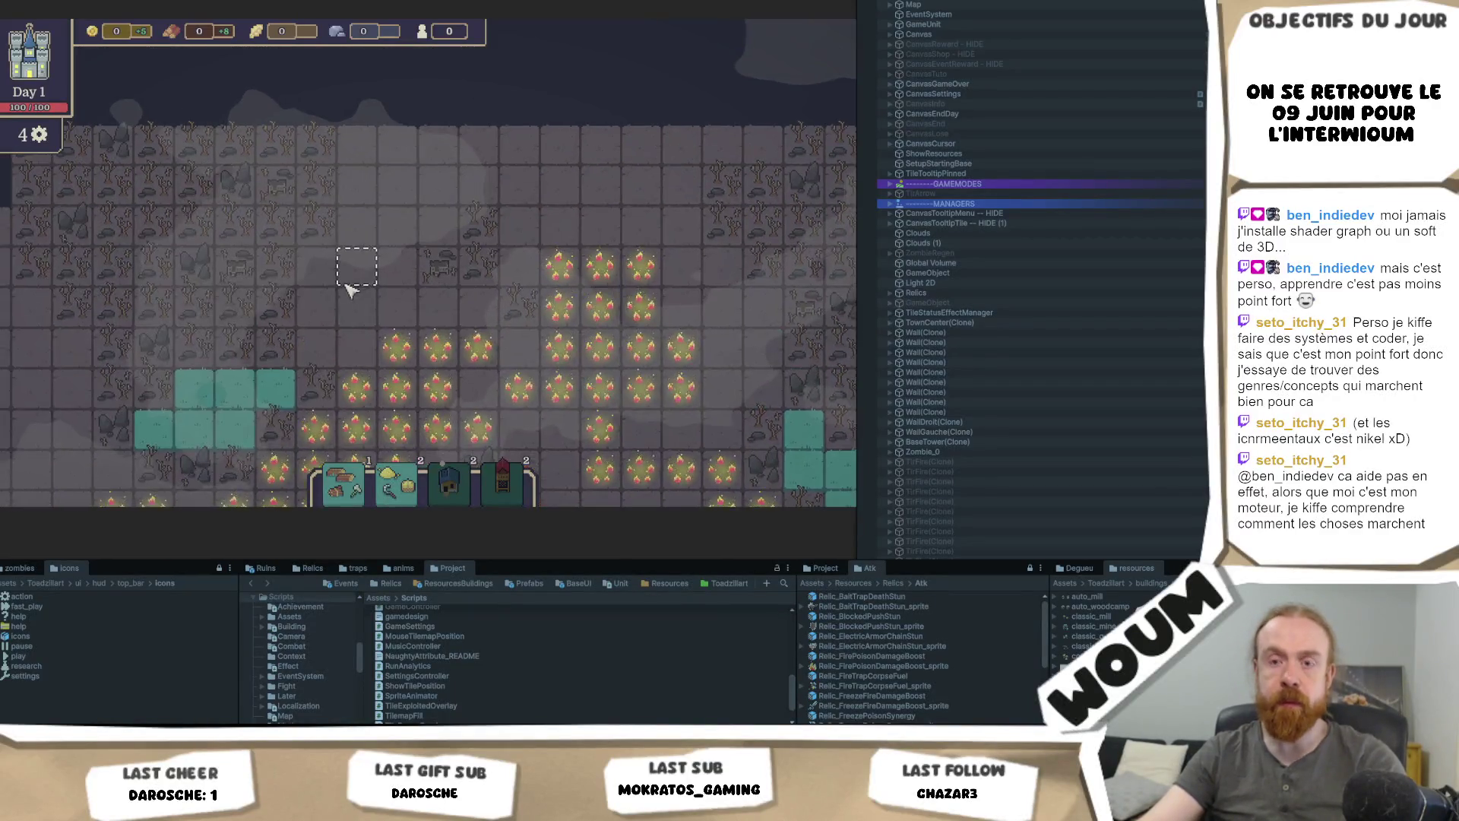
pyautogui.moveTo(361, 272)
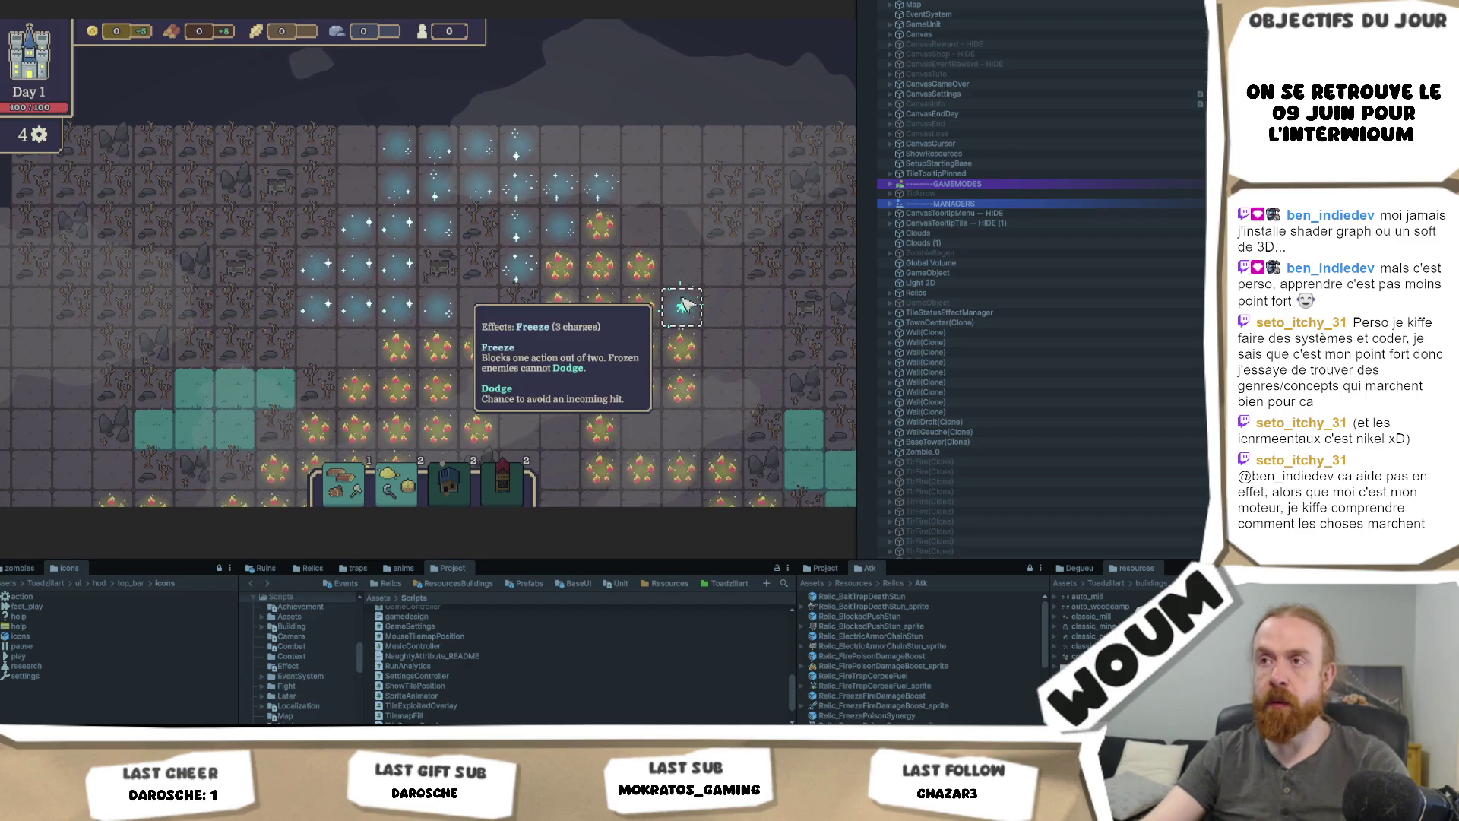
# Step: Pan the map up-right and inspect tiles' Burn (1 charge) and Freeze effect tooltips
pyautogui.moveTo(726, 334); pyautogui.dragTo(769, 301)
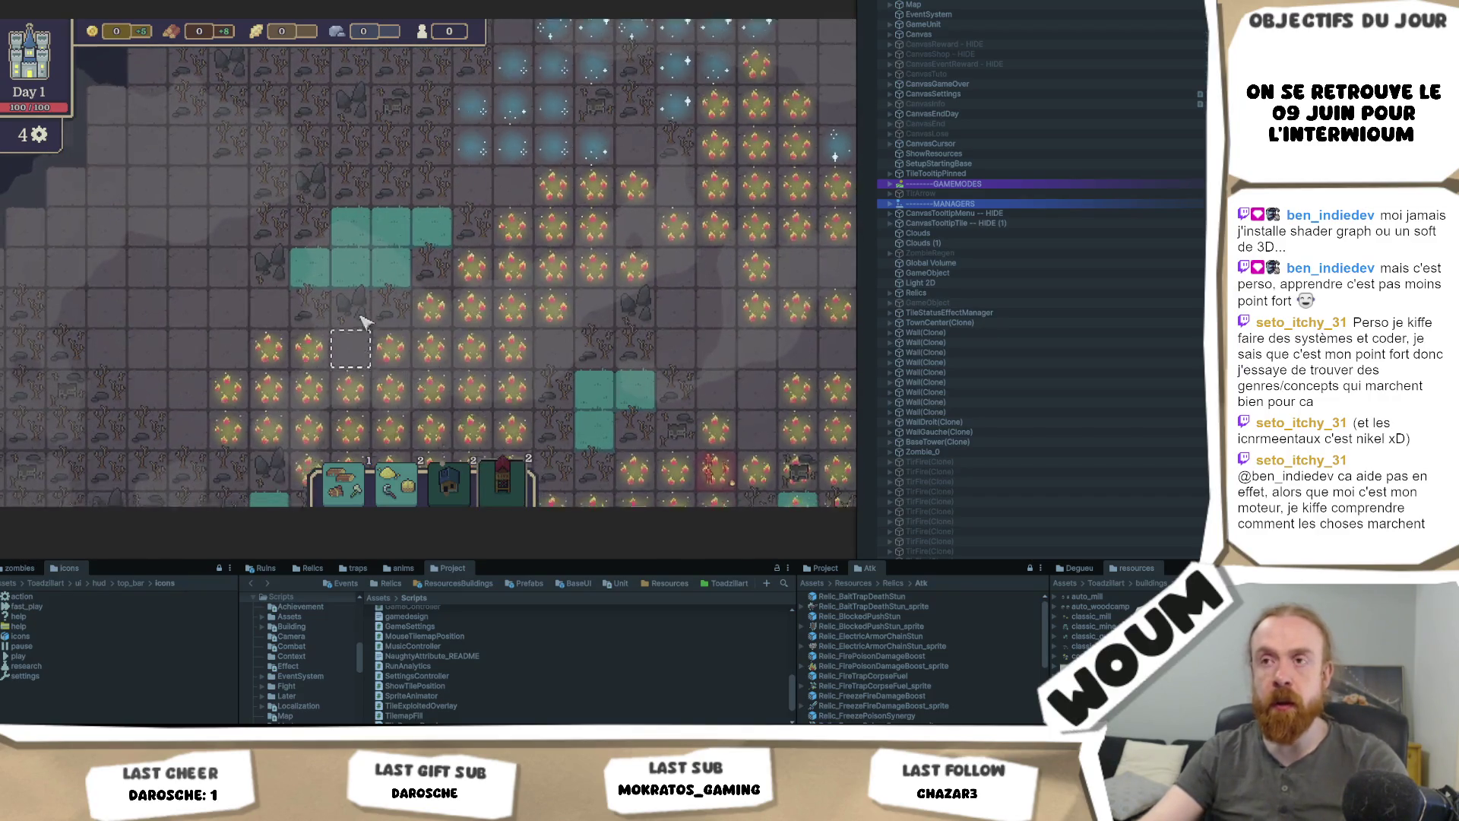
pyautogui.moveTo(532, 285)
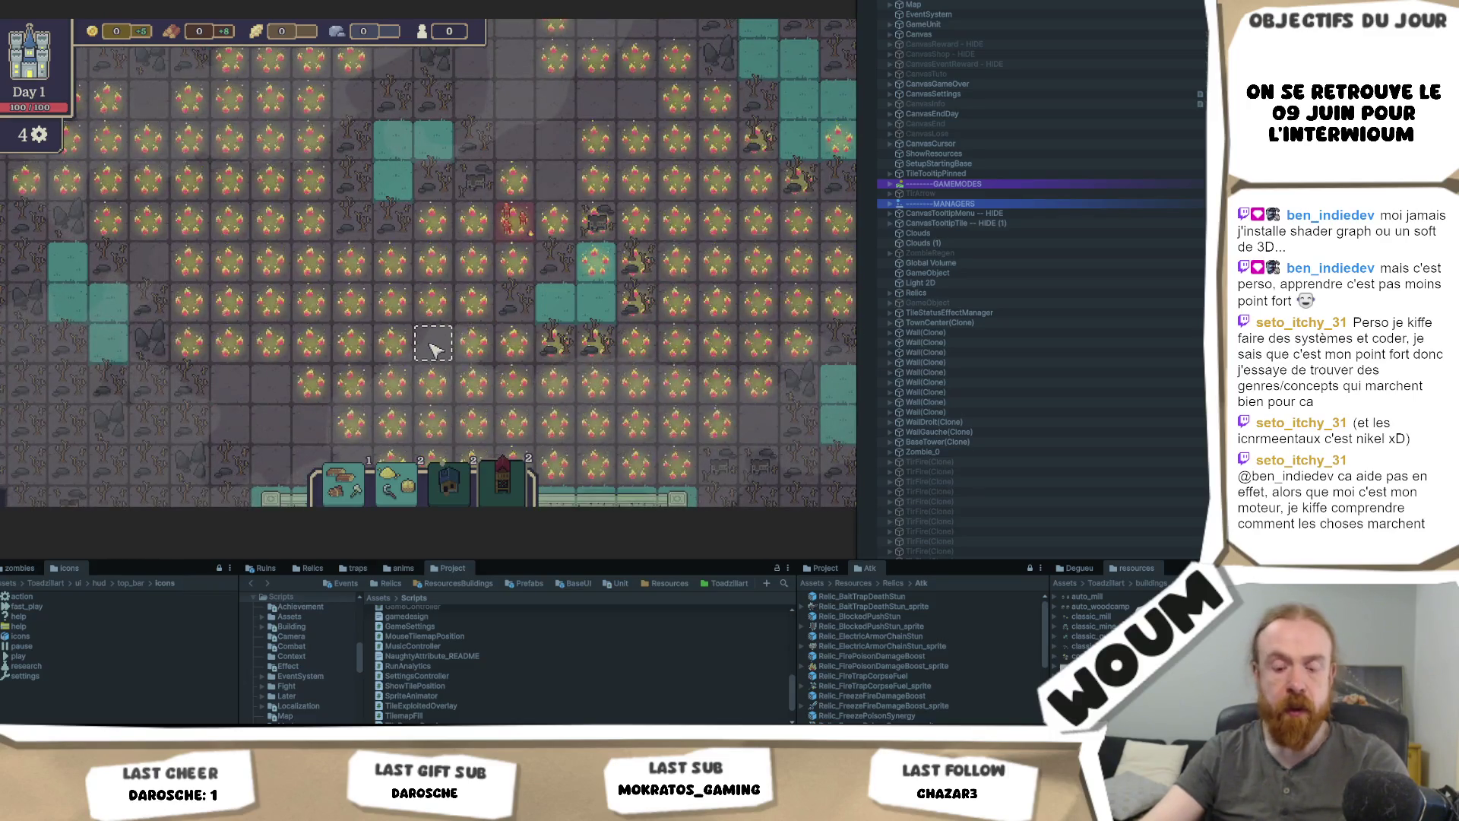
pyautogui.moveTo(437, 354)
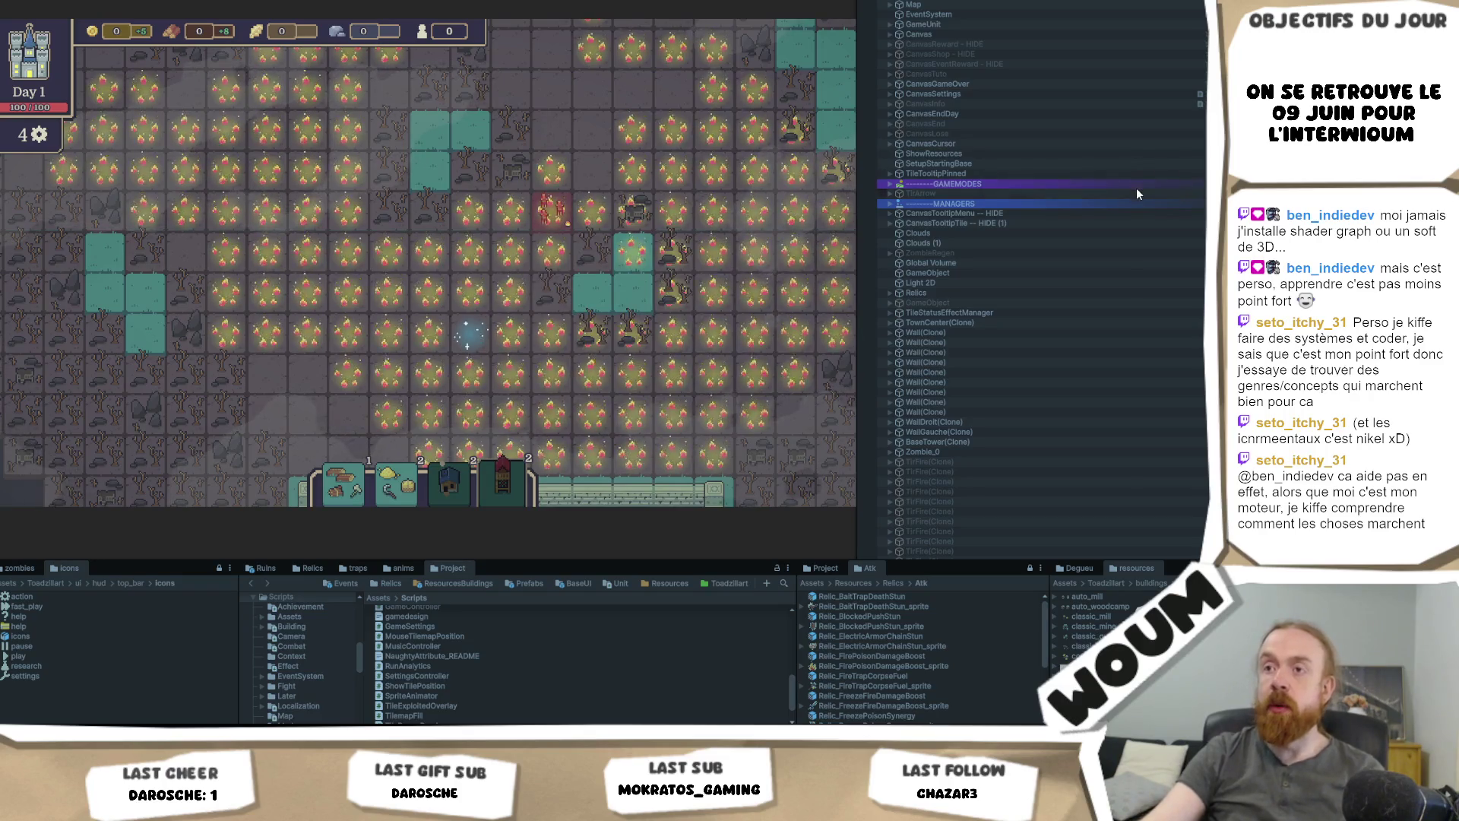
pyautogui.scroll(-3, 1137, 188)
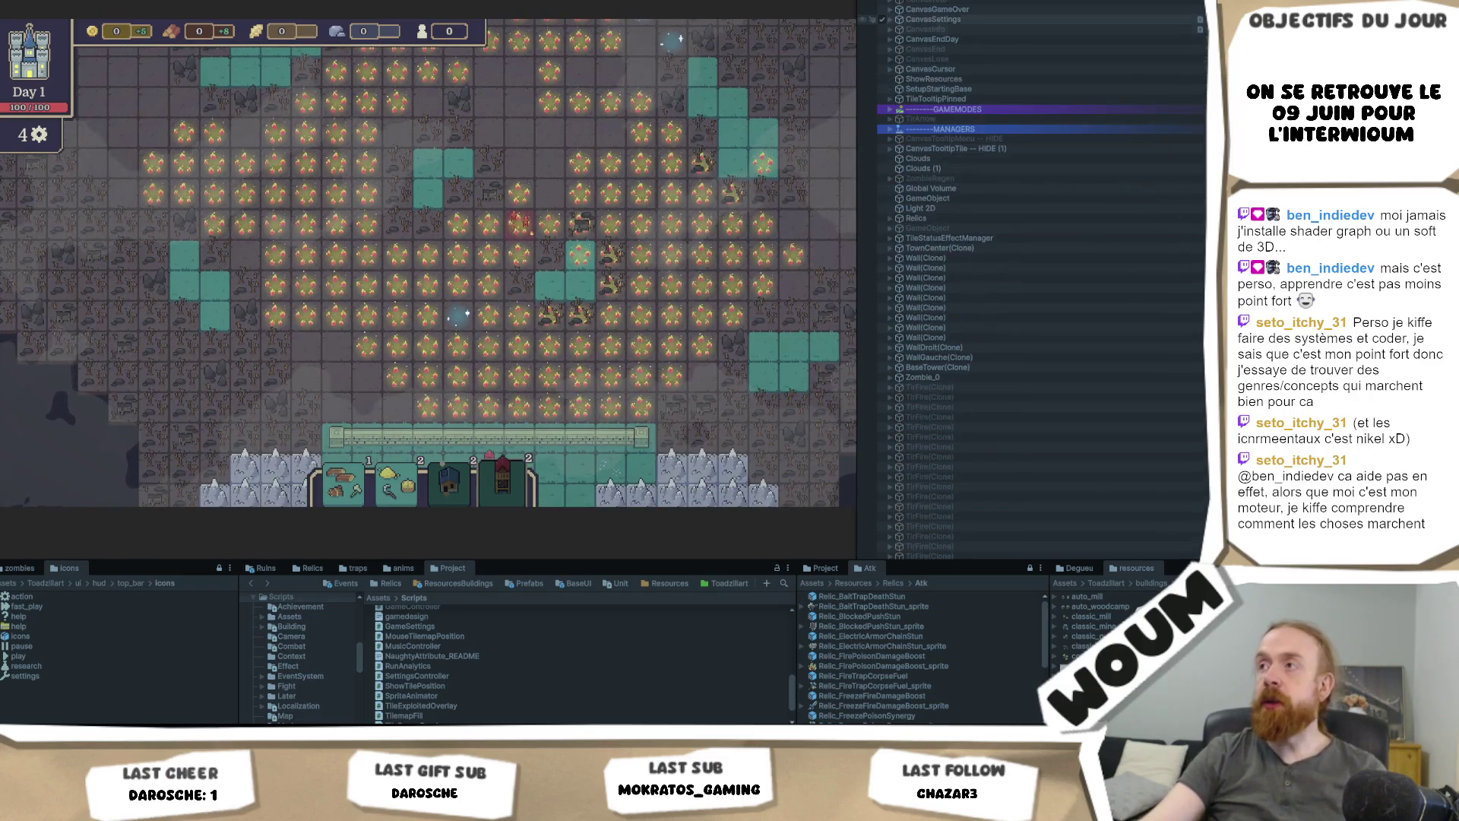
pyautogui.scroll(-10, 1042, 281)
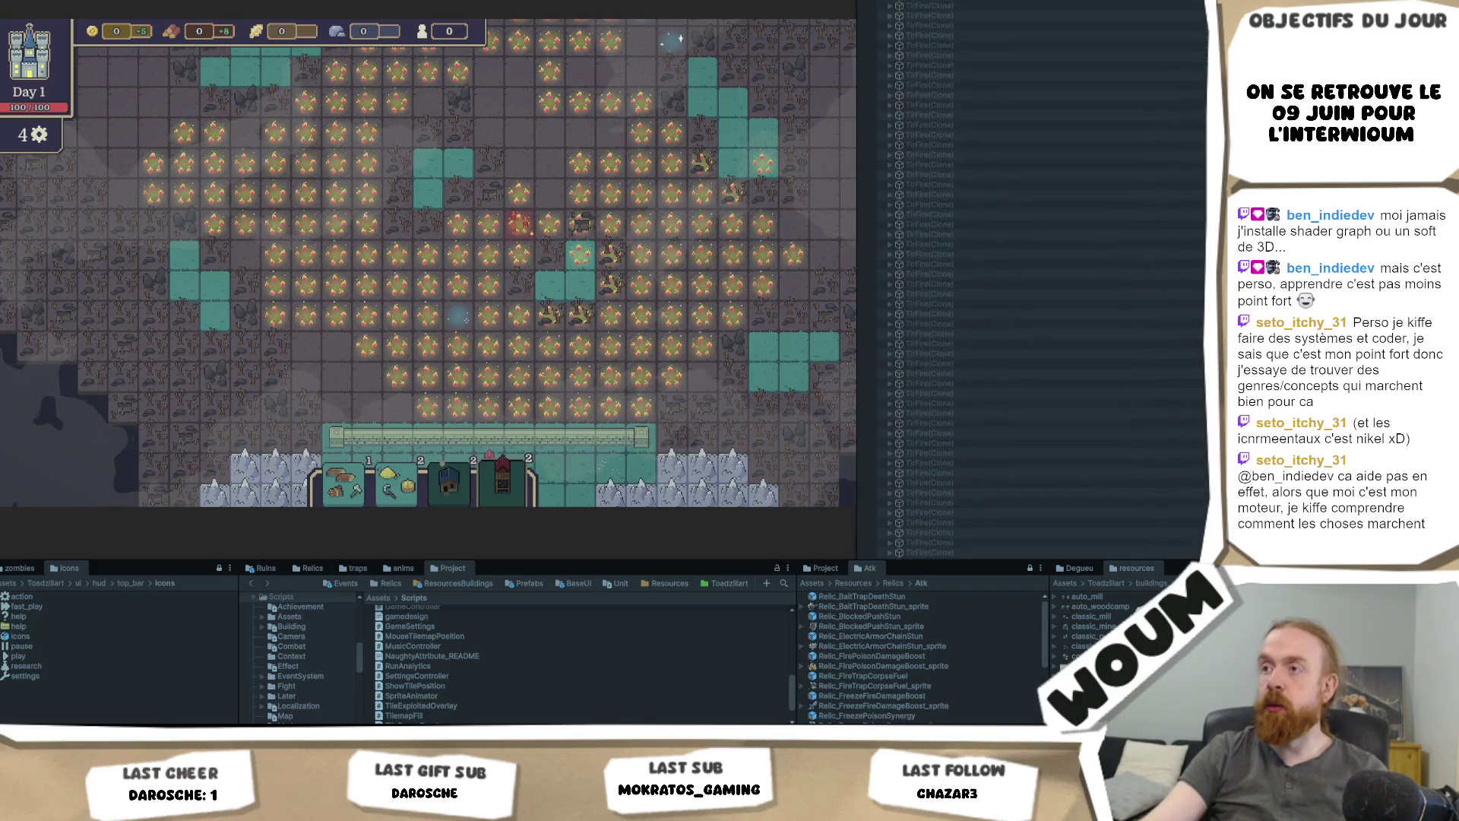
pyautogui.scroll(-5, 1042, 282)
pyautogui.scroll(10, 1042, 281)
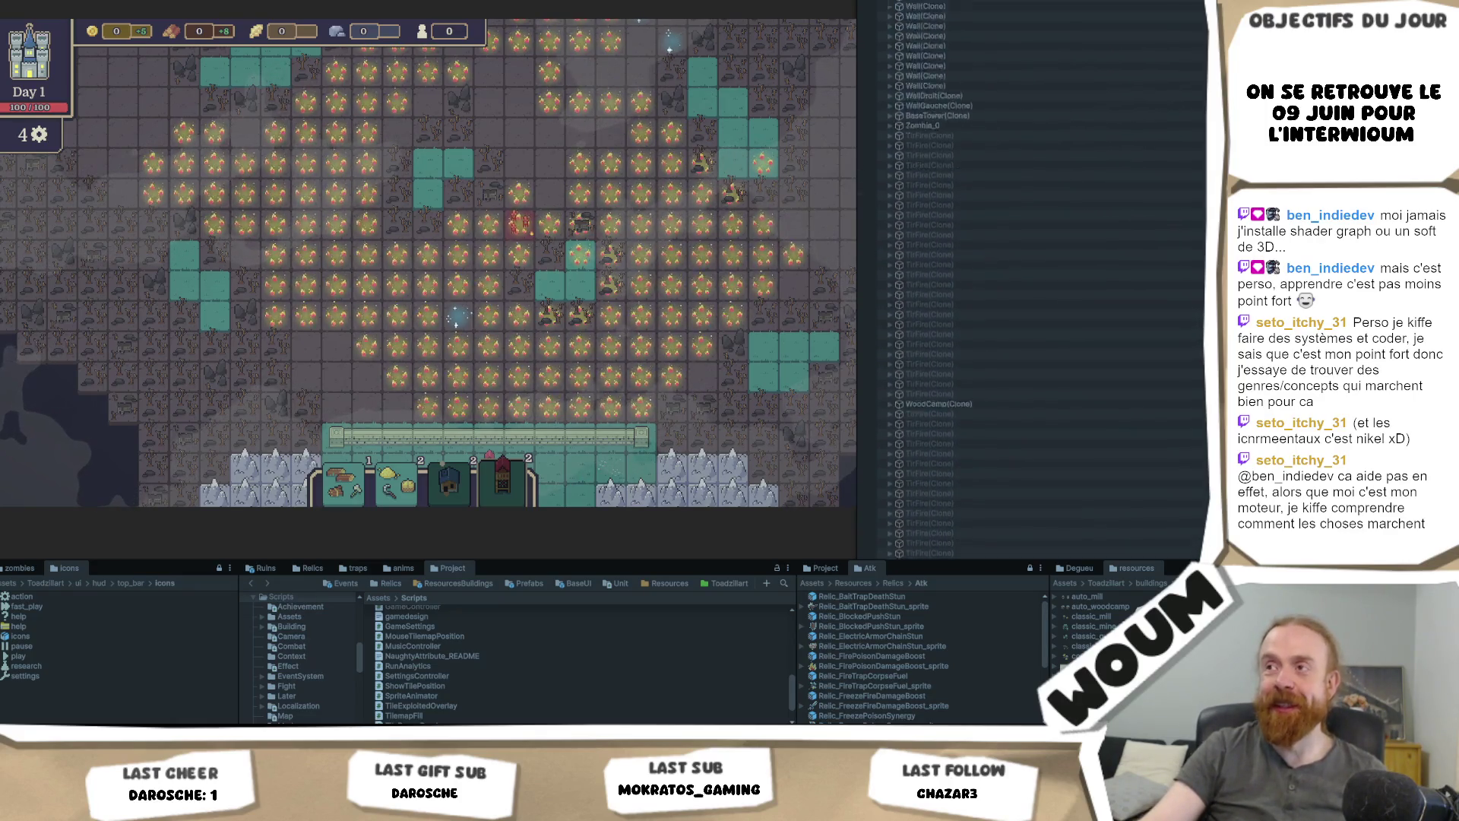
pyautogui.scroll(10, 1041, 282)
pyautogui.scroll(2, 536, 291)
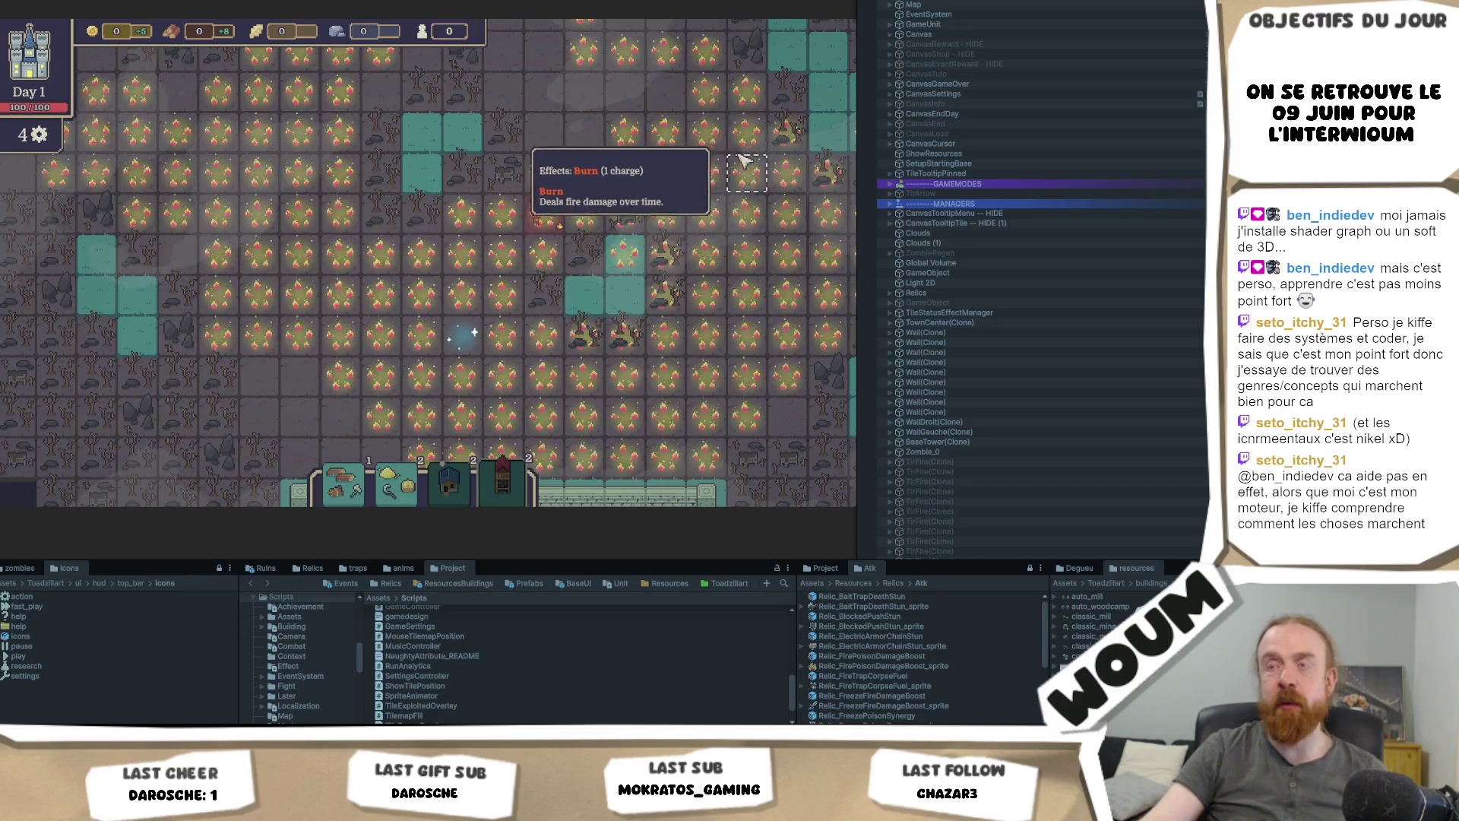
# Step: Pan the camera across the map to a stretch of burning tiles showing Burn at 1 charge
pyautogui.press('w')
pyautogui.press('d')
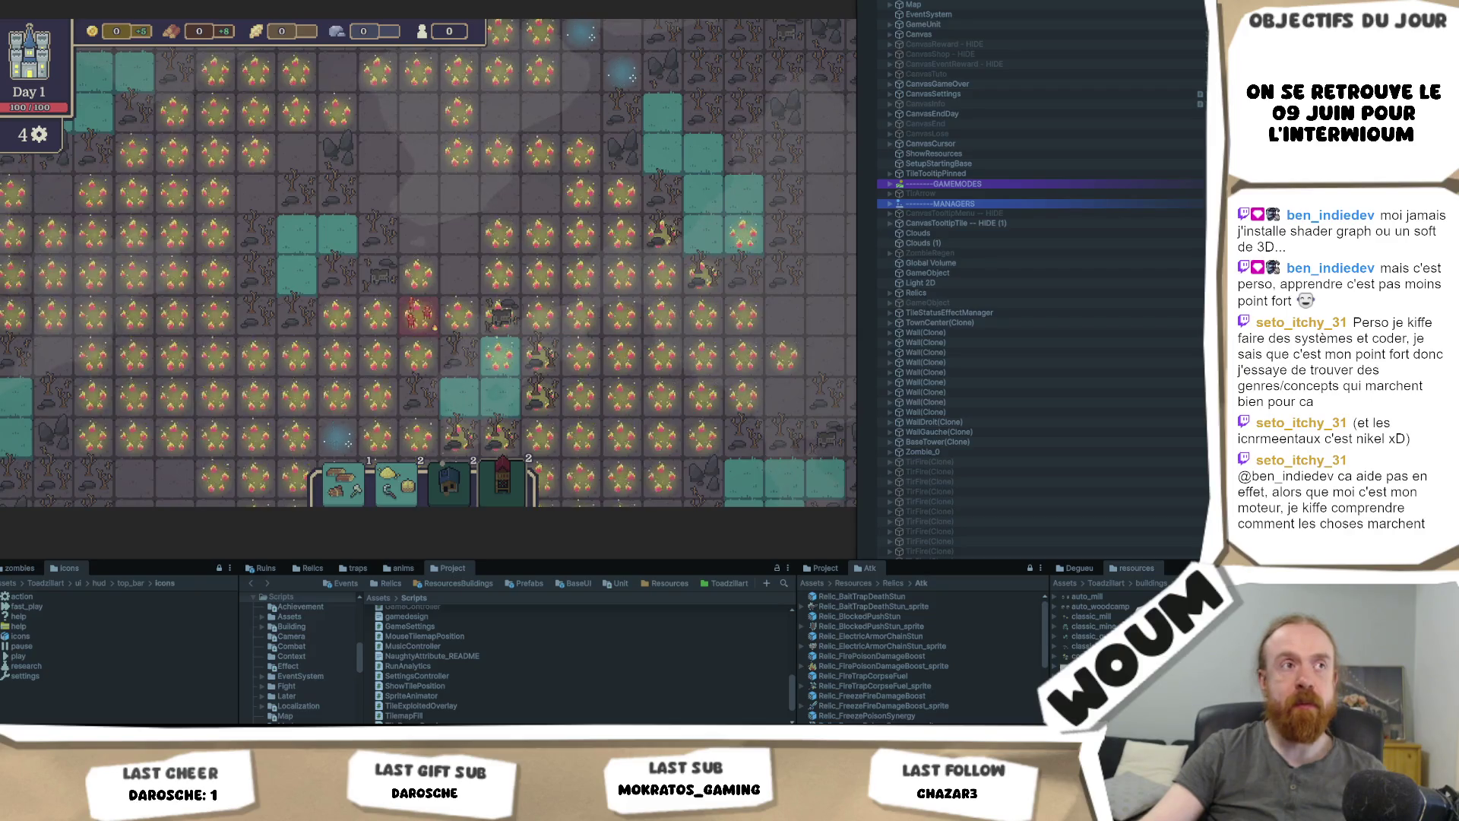
pyautogui.rightClick(193, 308)
pyautogui.click(641, 295)
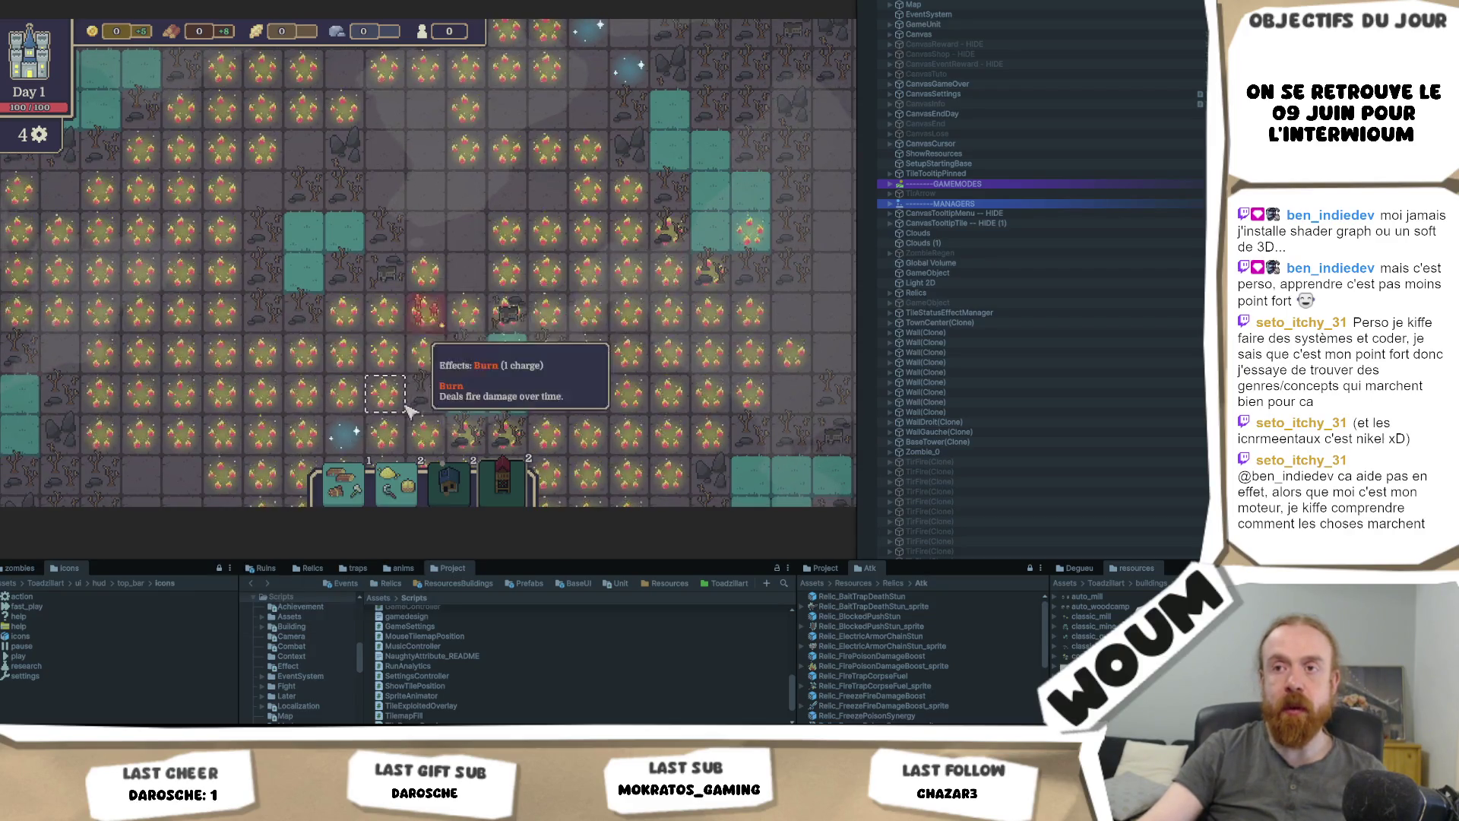
pyautogui.moveTo(361, 429); pyautogui.dragTo(408, 319)
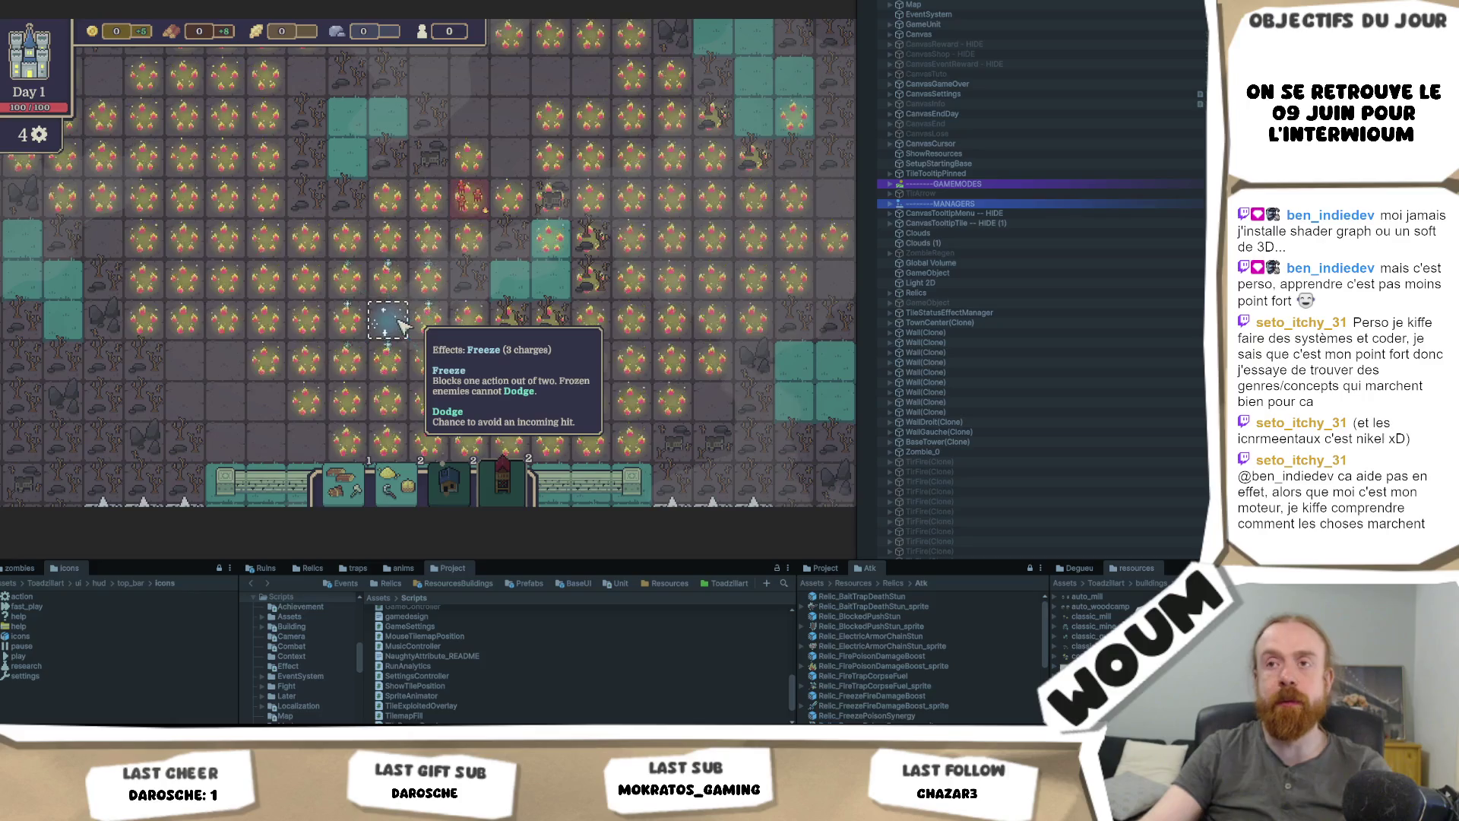
pyautogui.moveTo(344, 331)
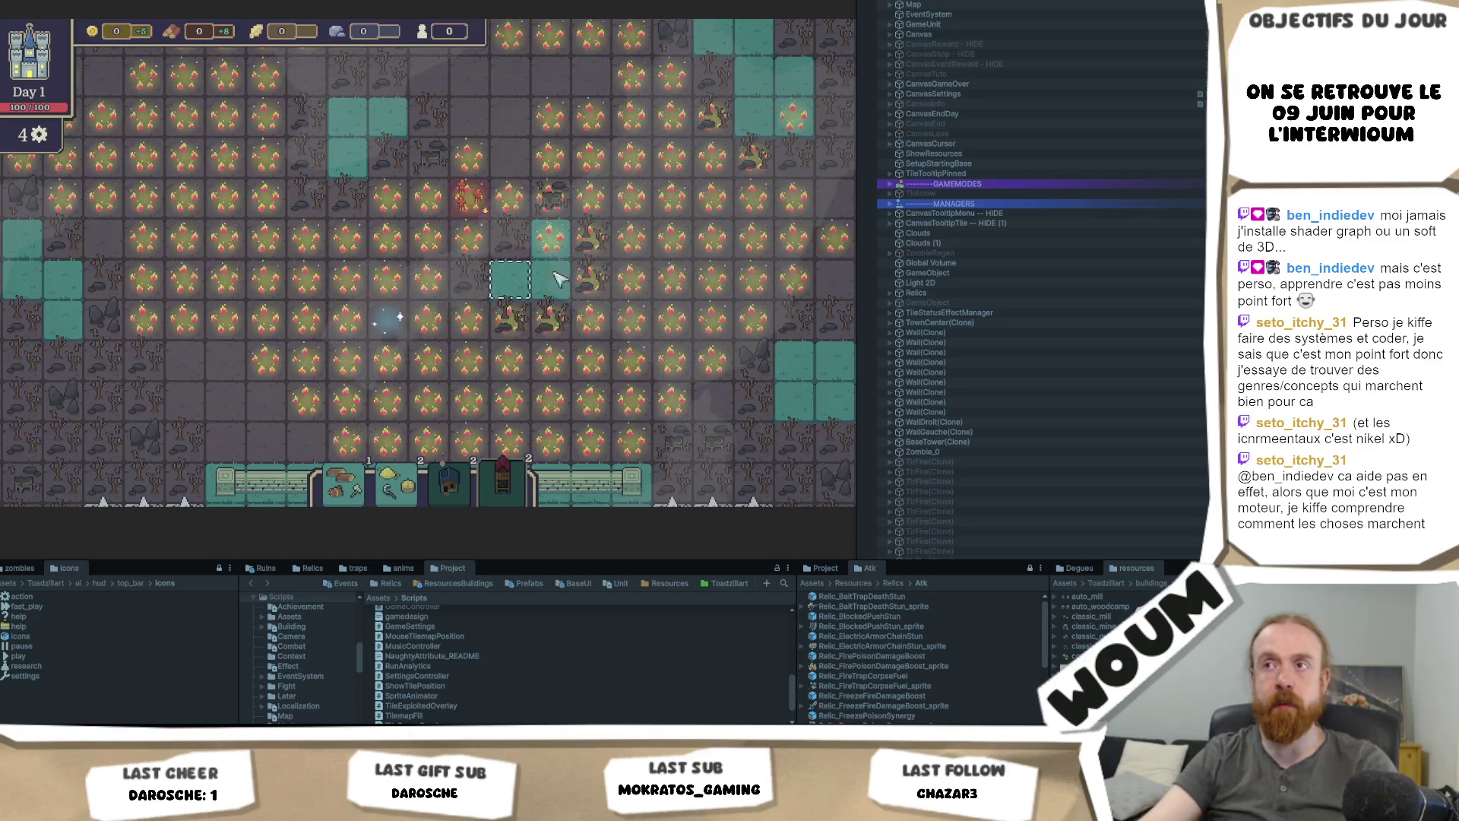
pyautogui.moveTo(777, 303); pyautogui.dragTo(652, 334)
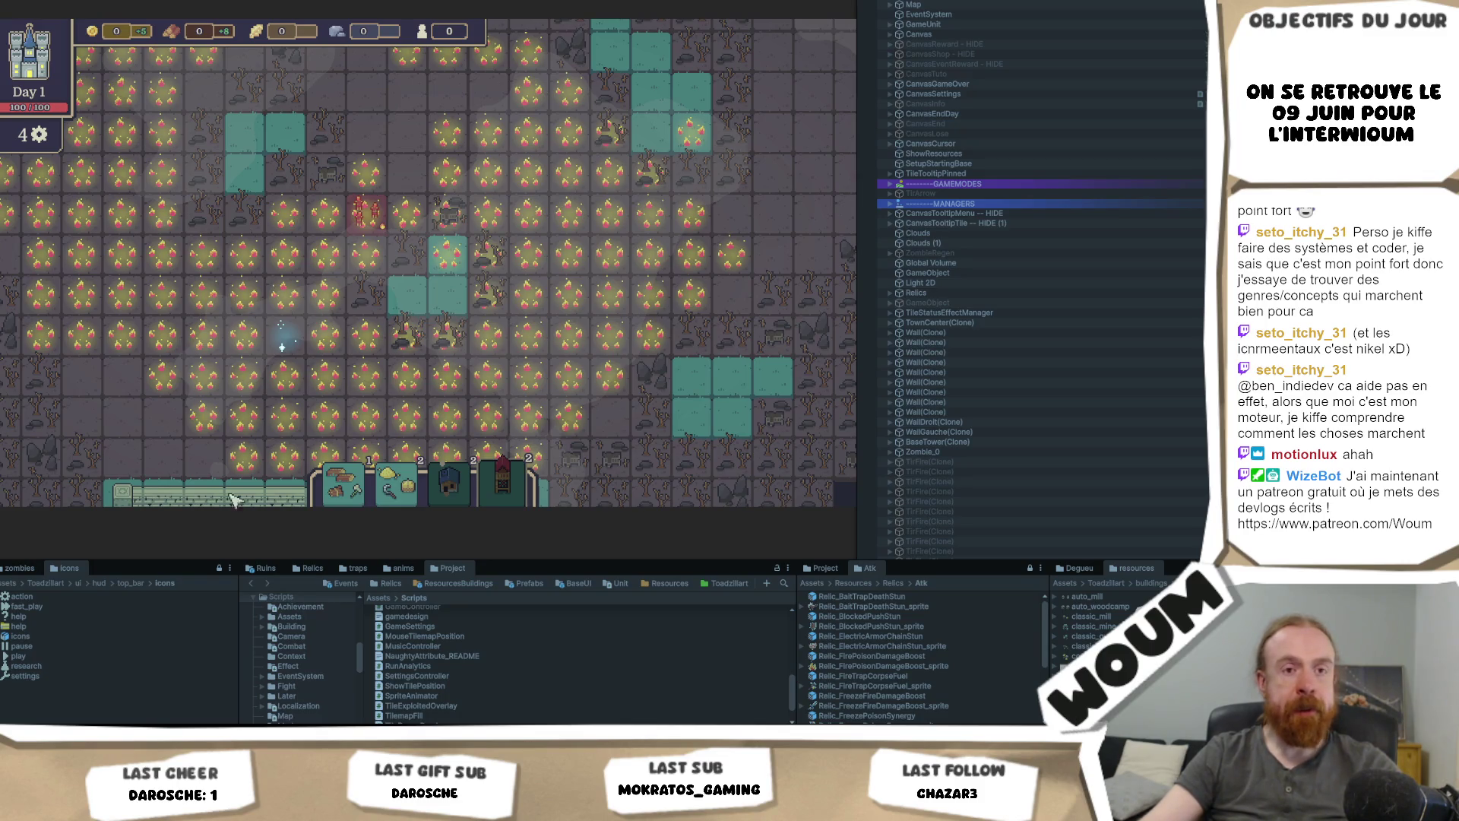
pyautogui.moveTo(578, 251)
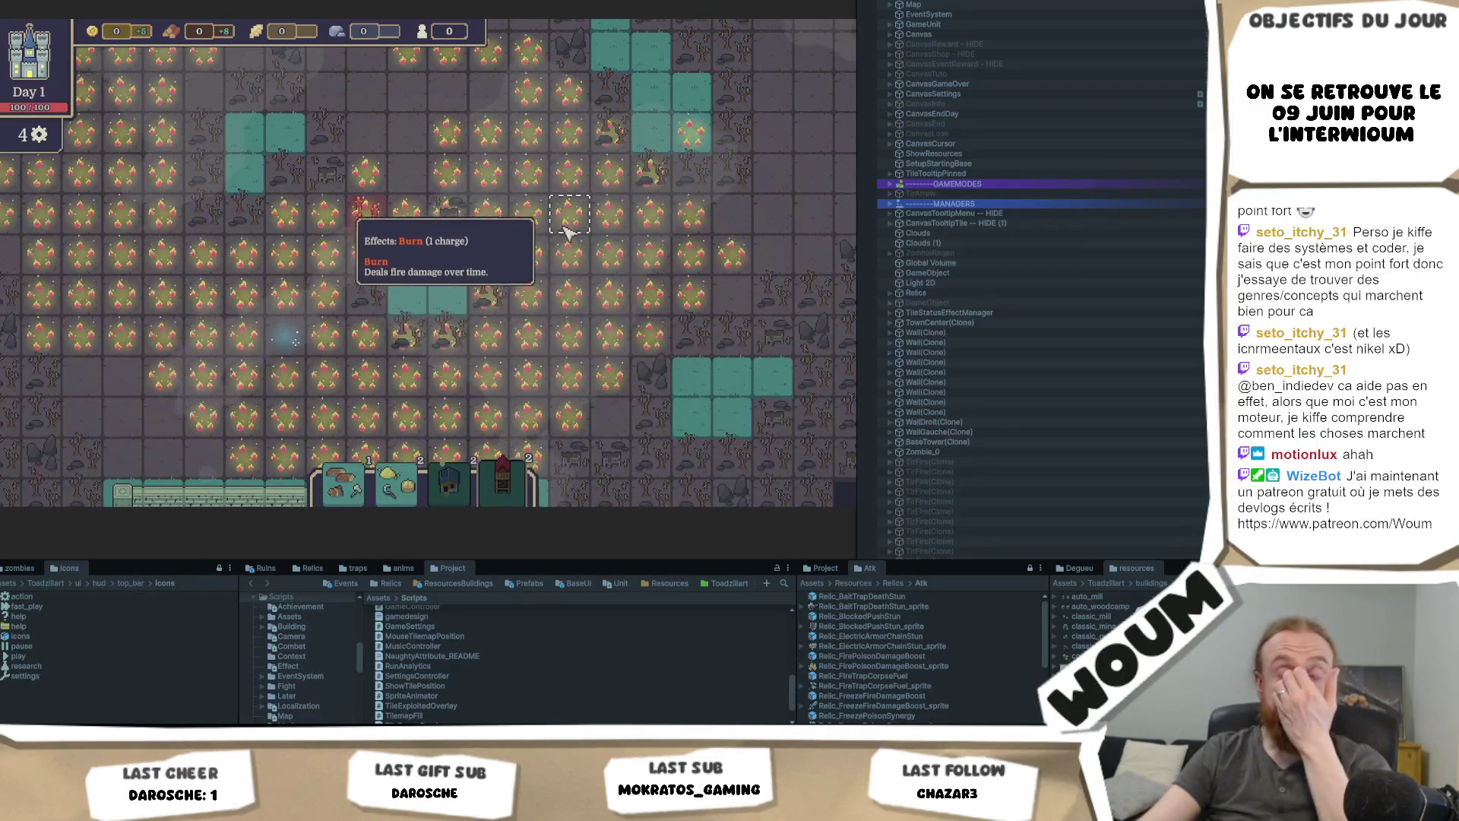
pyautogui.press('w')
pyautogui.press('d')
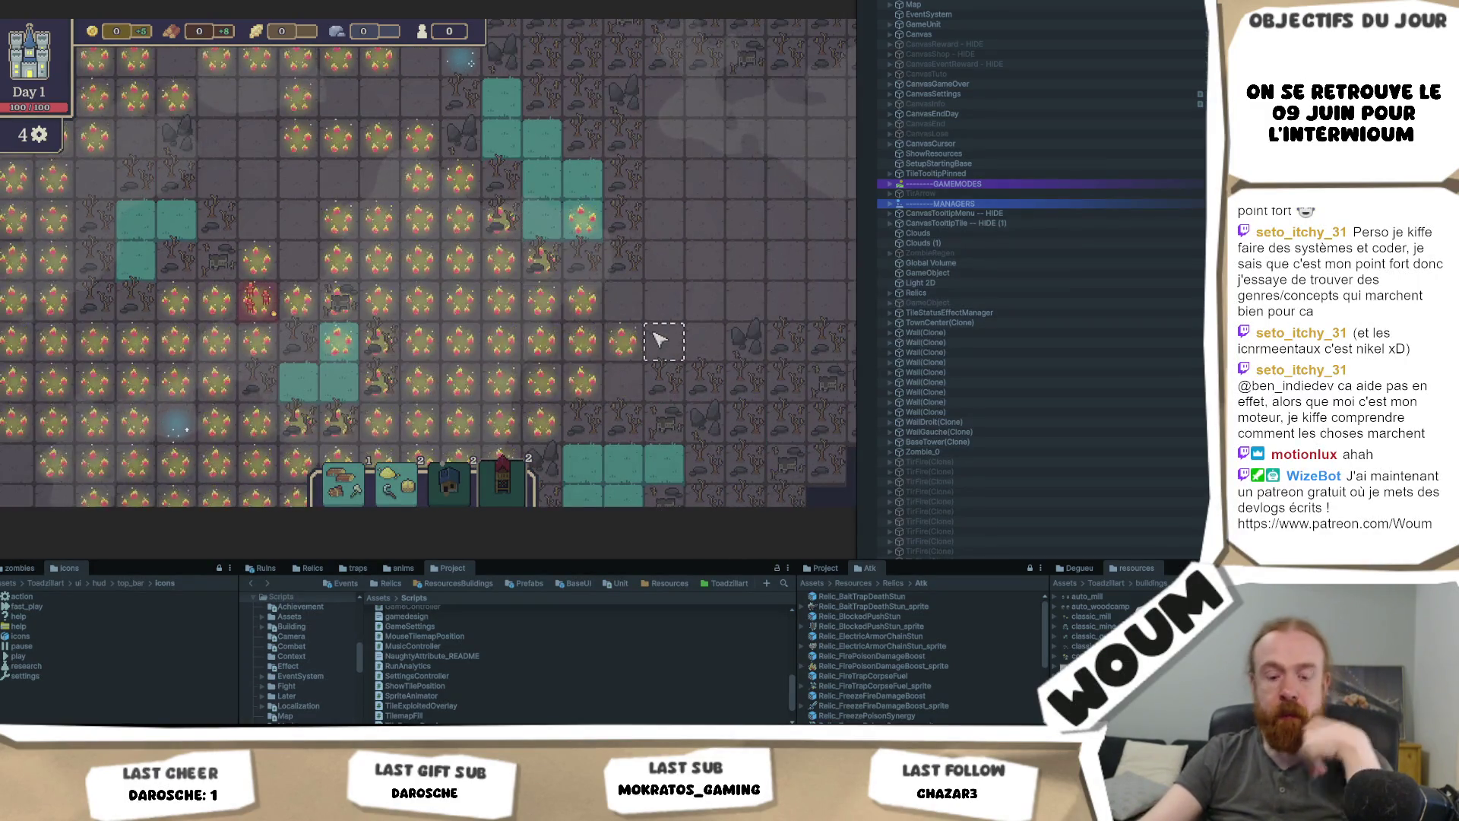
pyautogui.moveTo(628, 333)
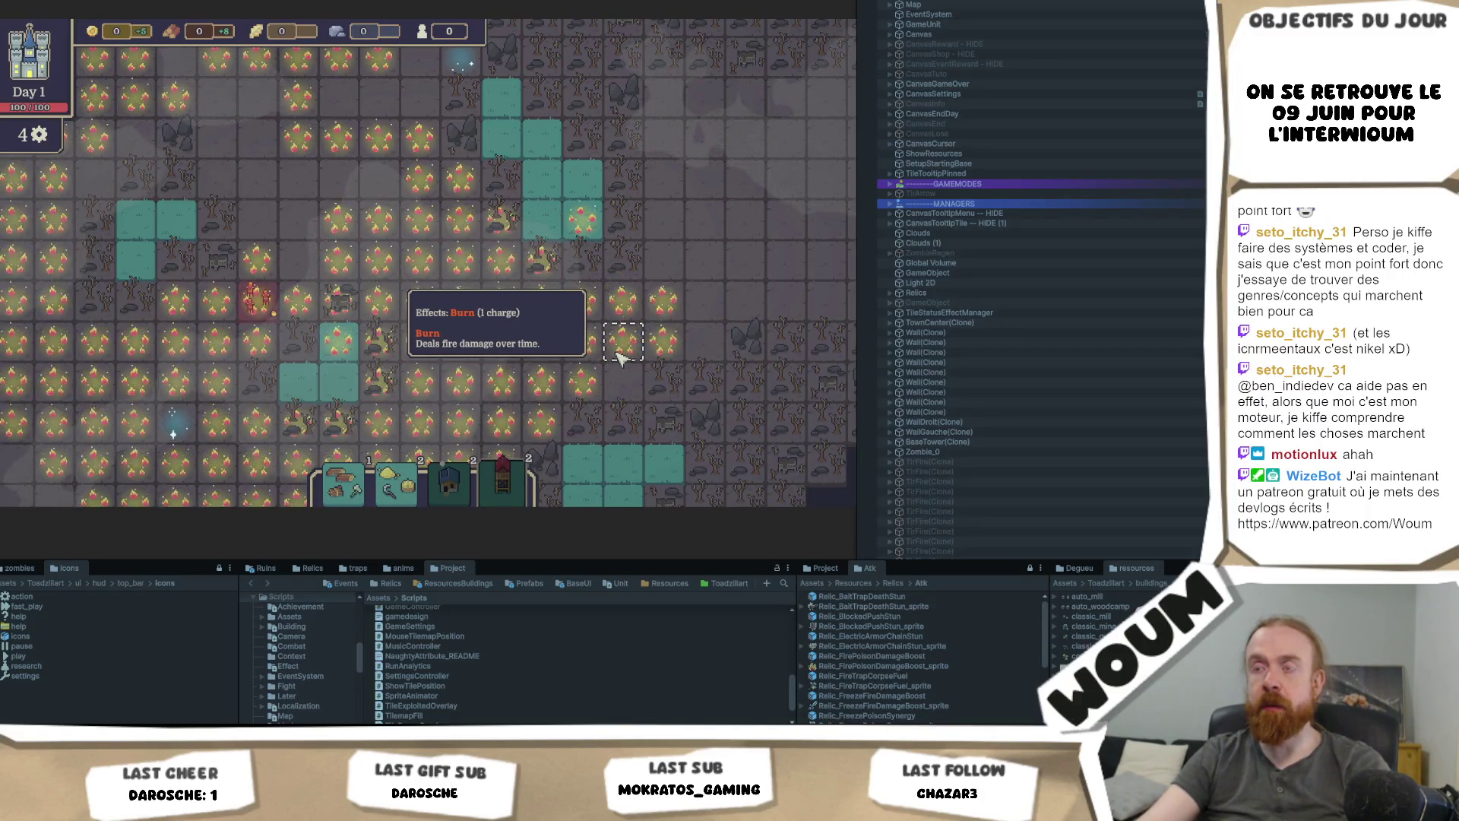
pyautogui.scroll(2, 665, 308)
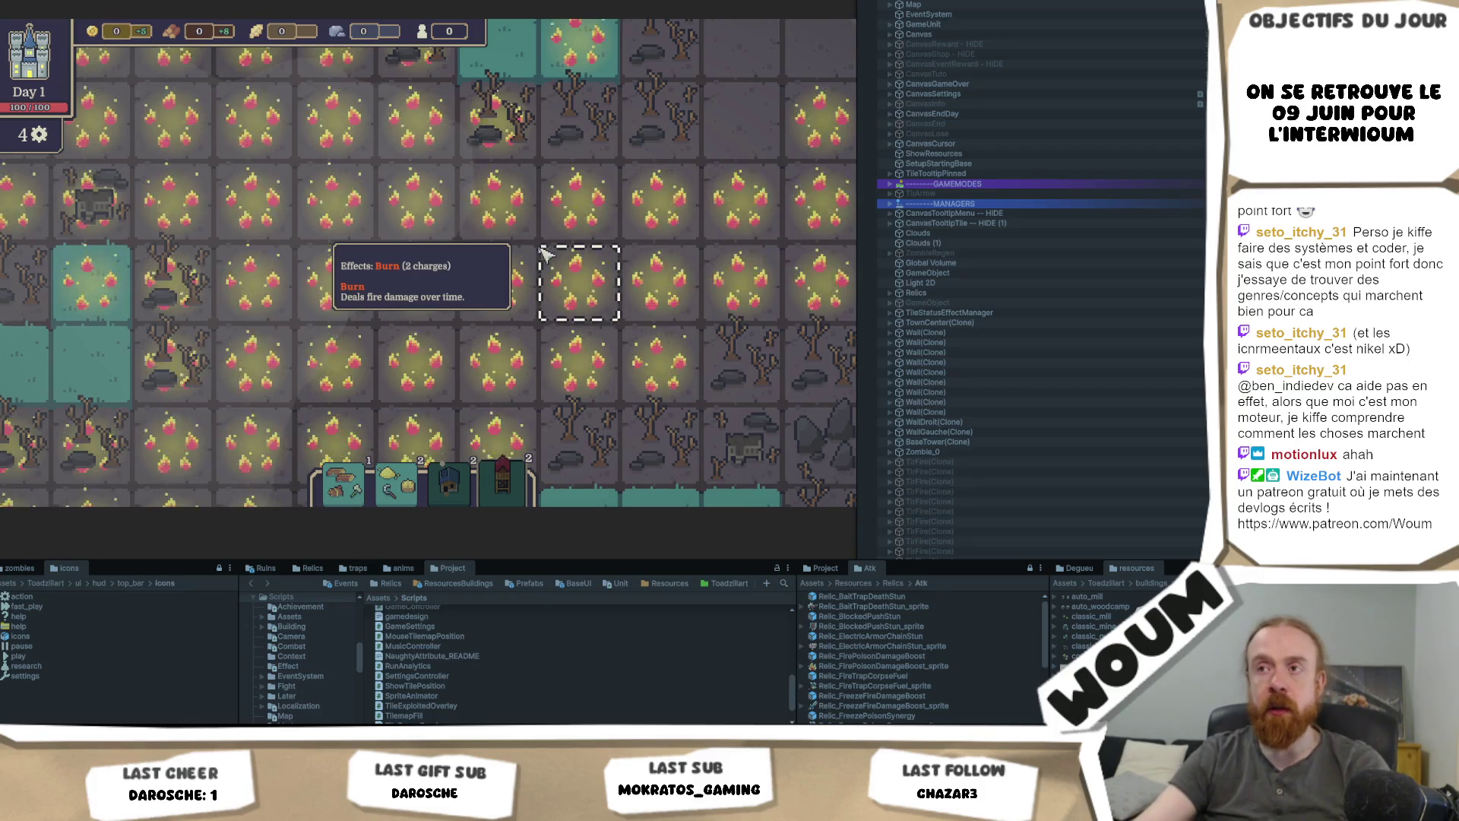
pyautogui.scroll(-2, 549, 295)
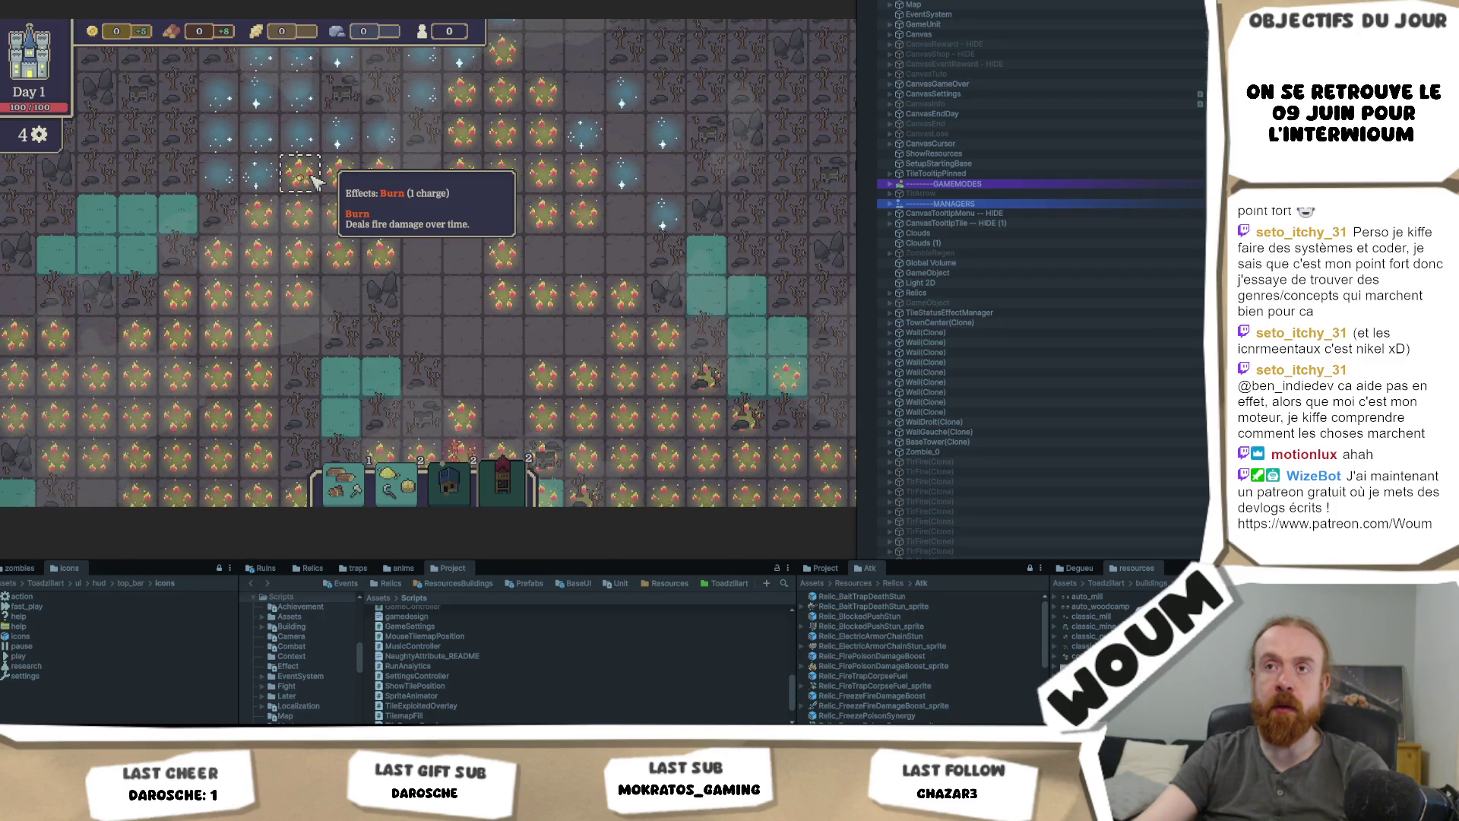
pyautogui.moveTo(315, 180); pyautogui.dragTo(336, 241)
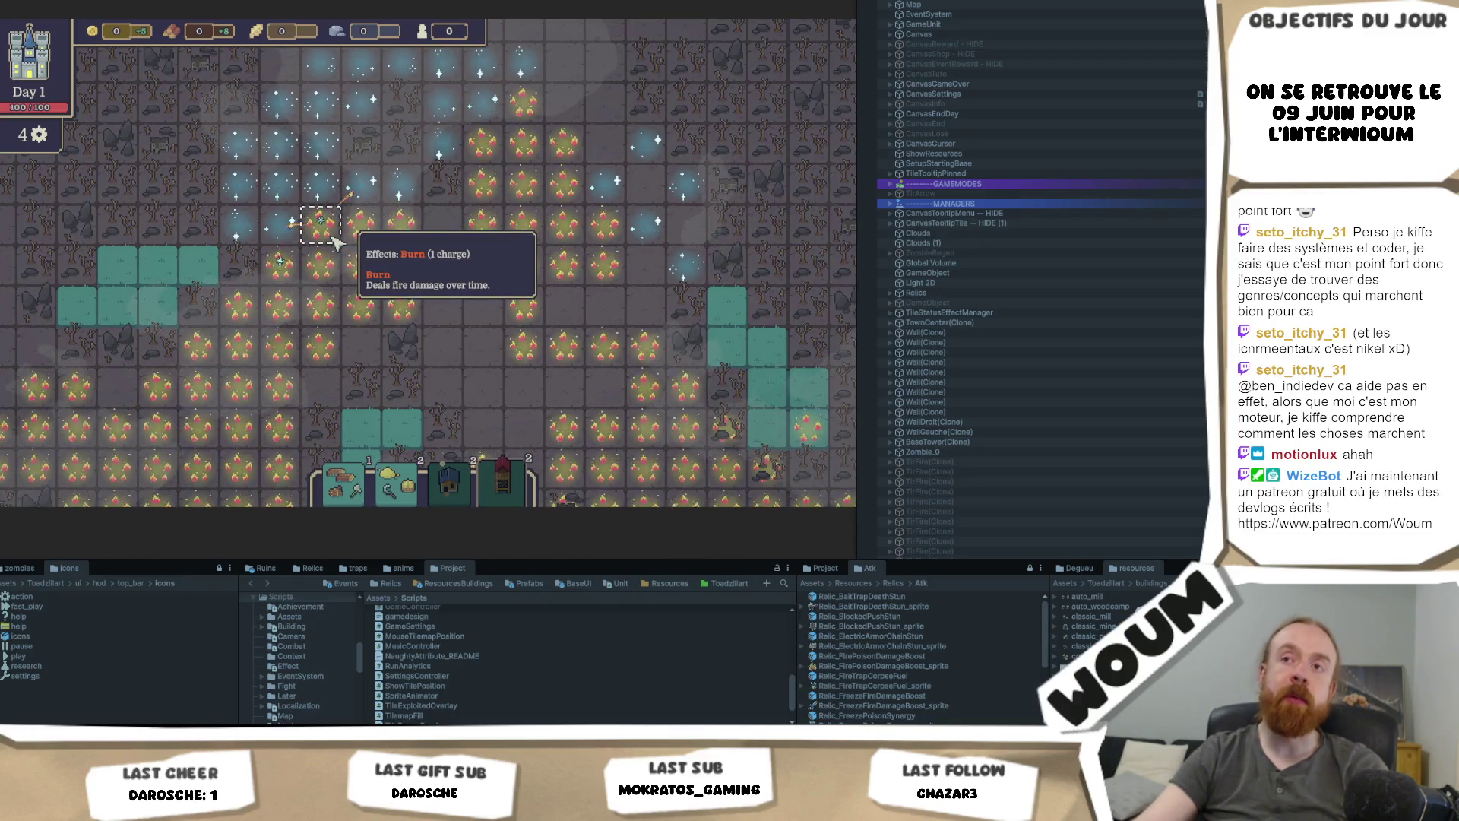
pyautogui.scroll(2, 336, 241)
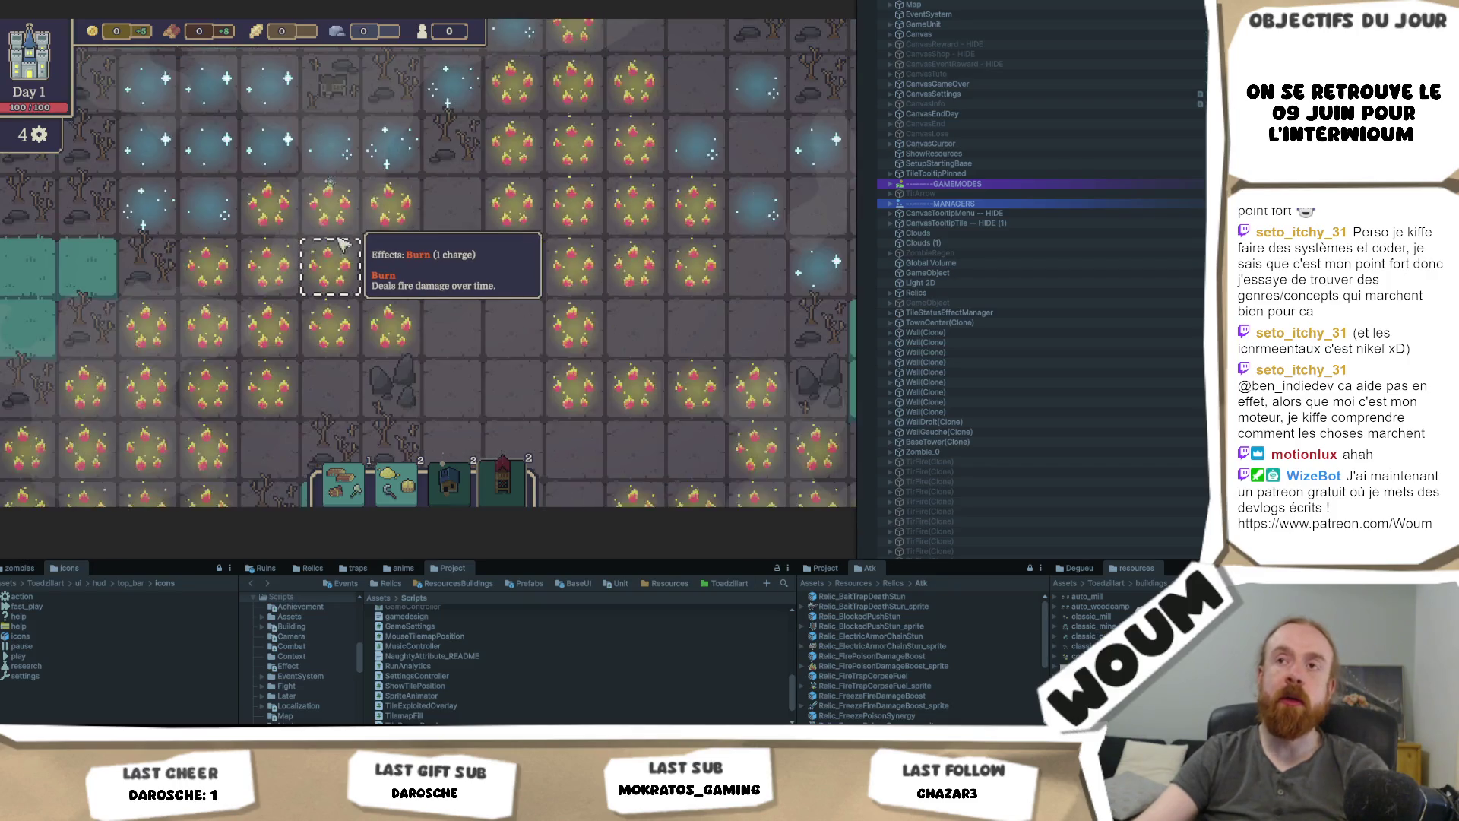
pyautogui.moveTo(342, 242); pyautogui.dragTo(403, 302)
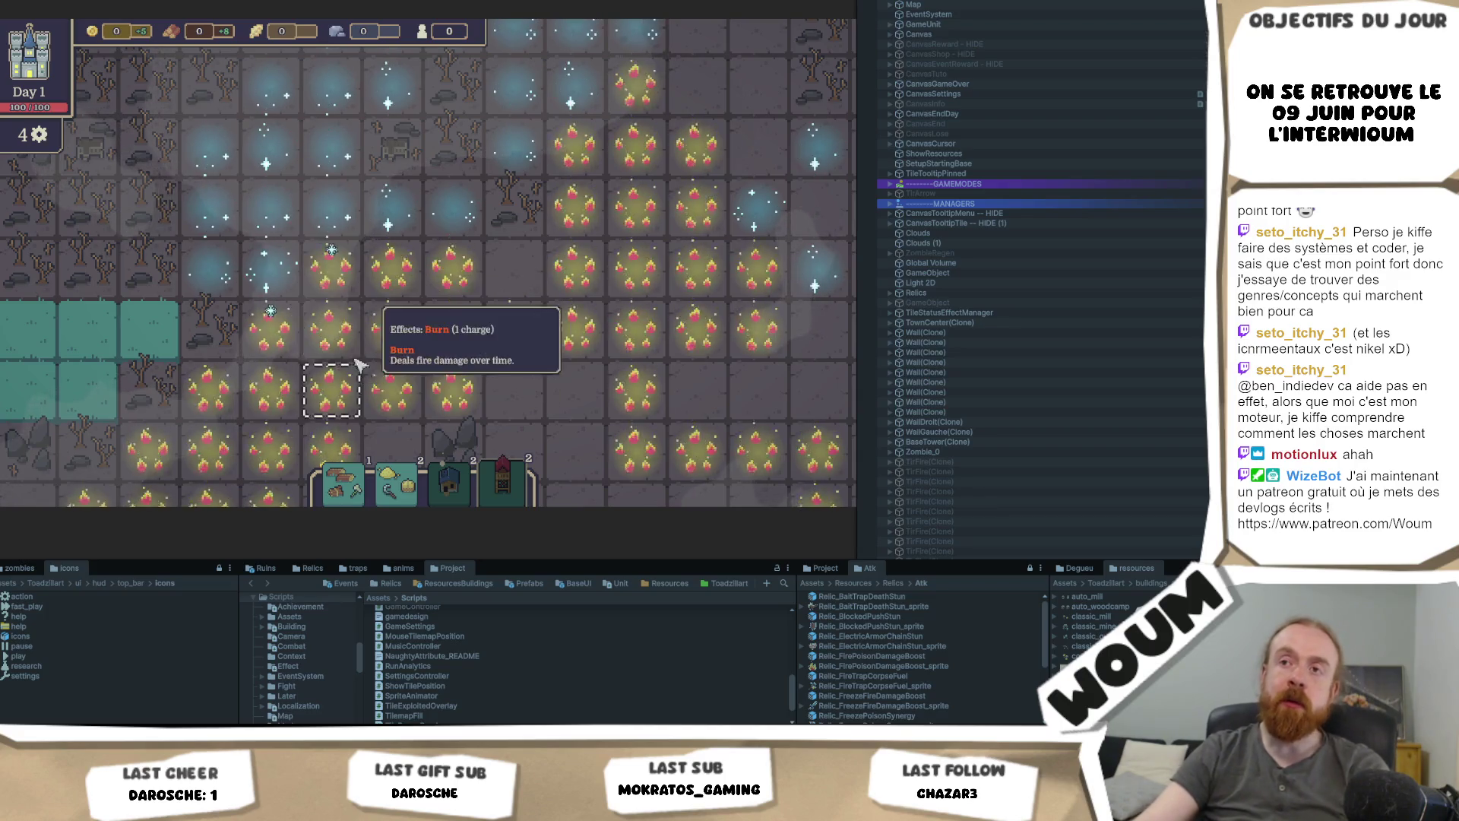
pyautogui.scroll(2, 348, 290)
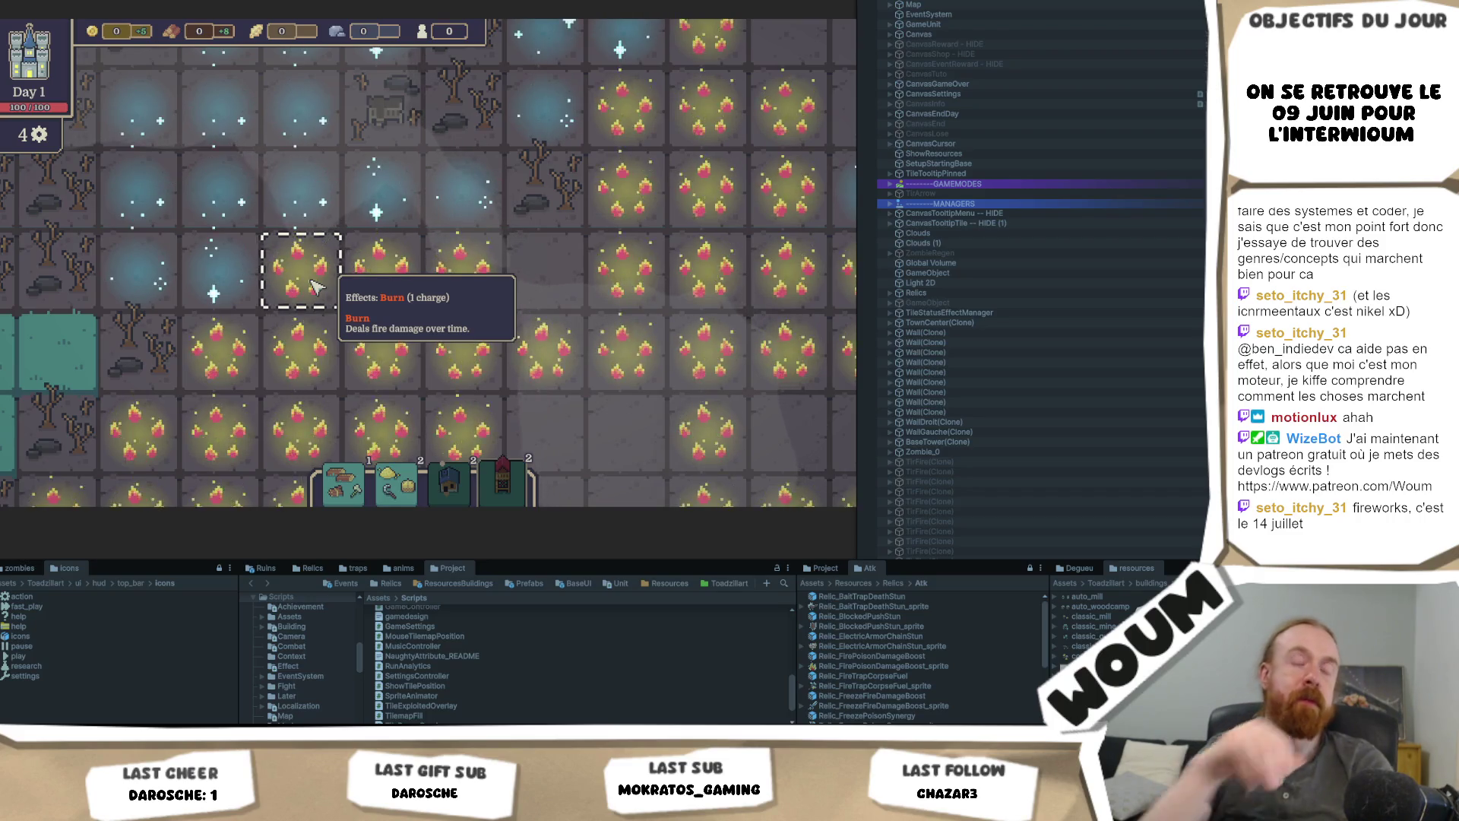
pyautogui.scroll(-5, 321, 285)
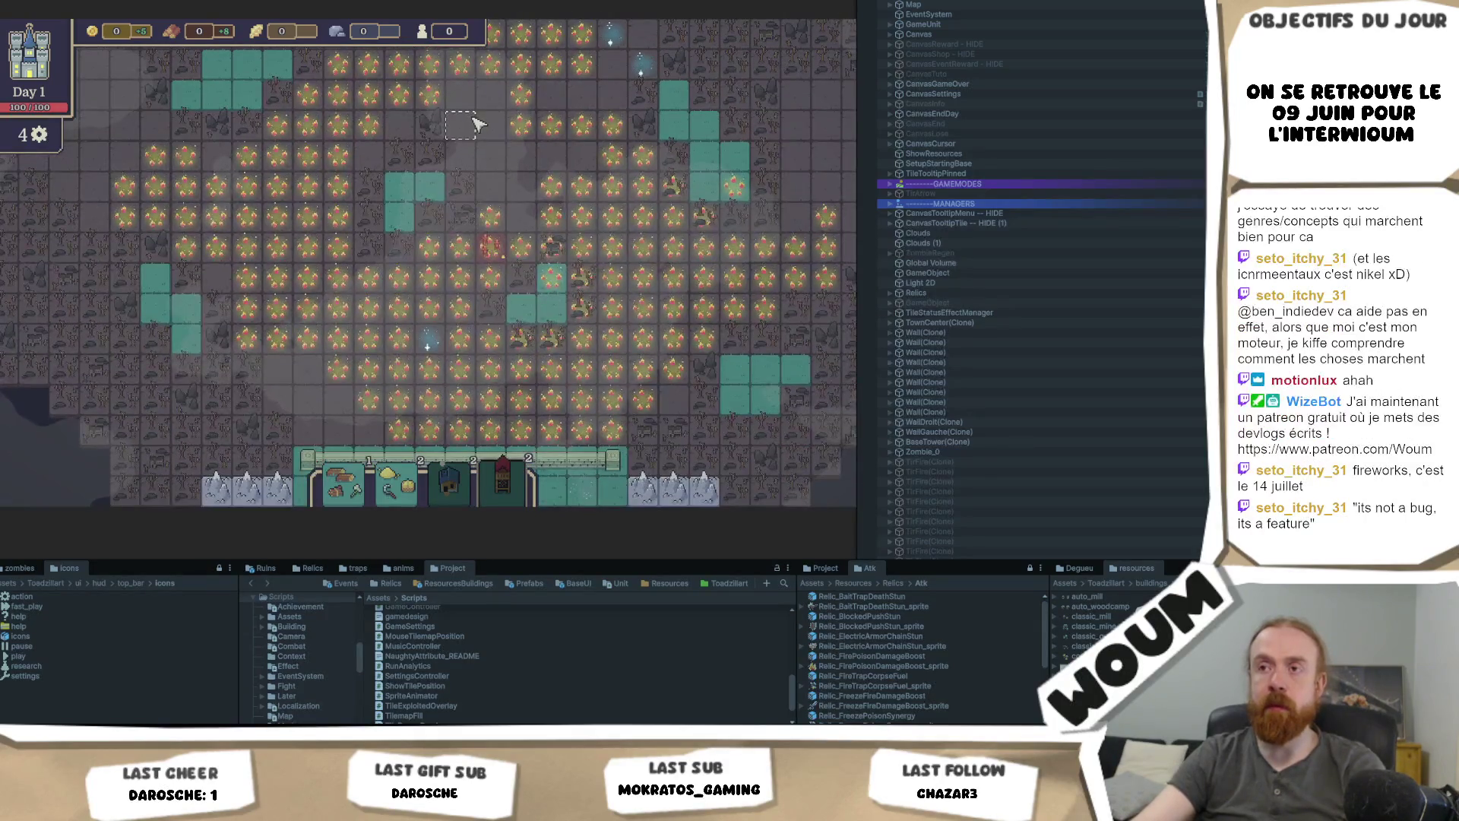
pyautogui.press('w')
pyautogui.scroll(5, 449, 242)
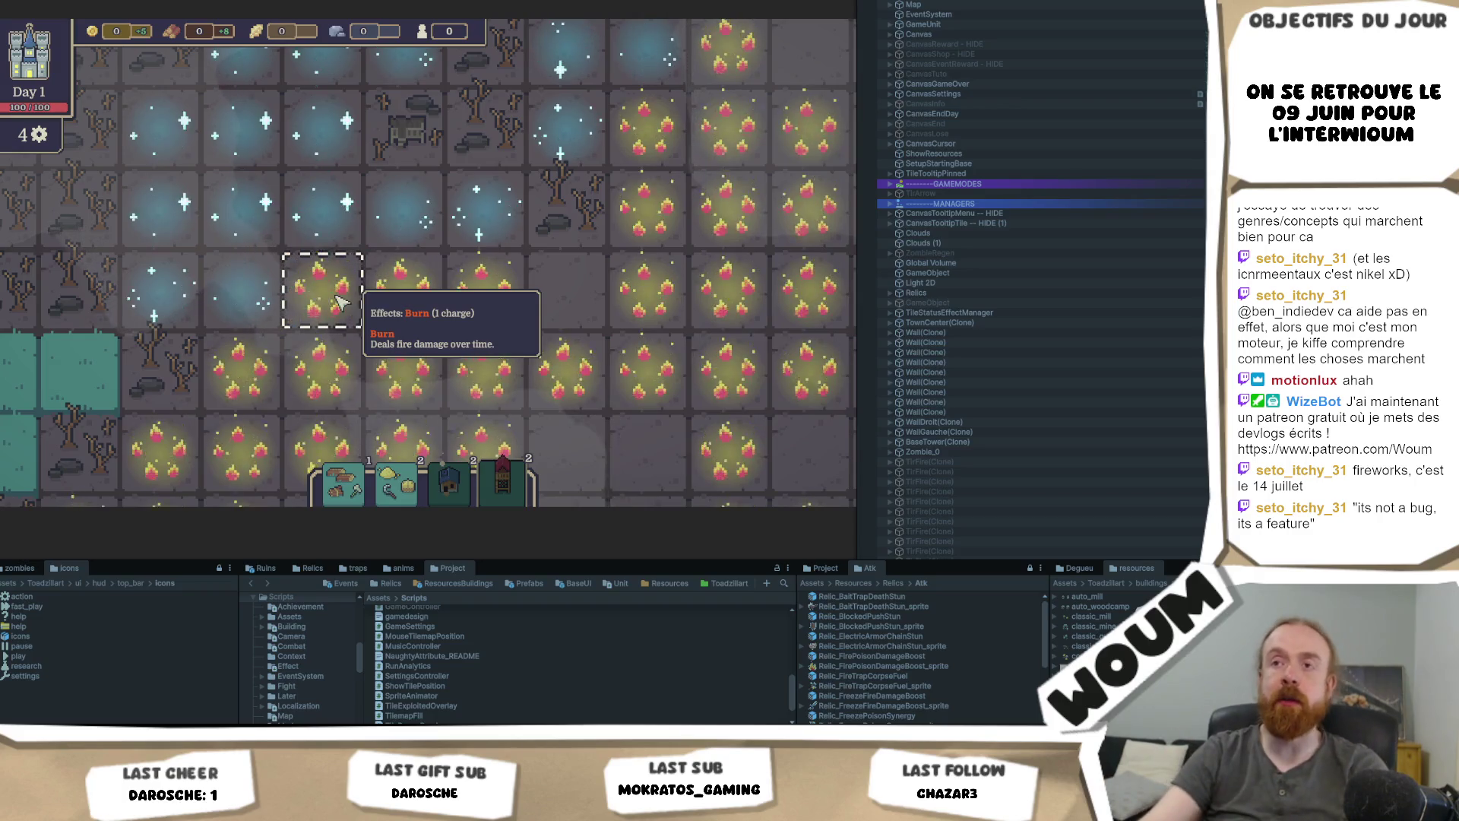
pyautogui.scroll(-2, 350, 298)
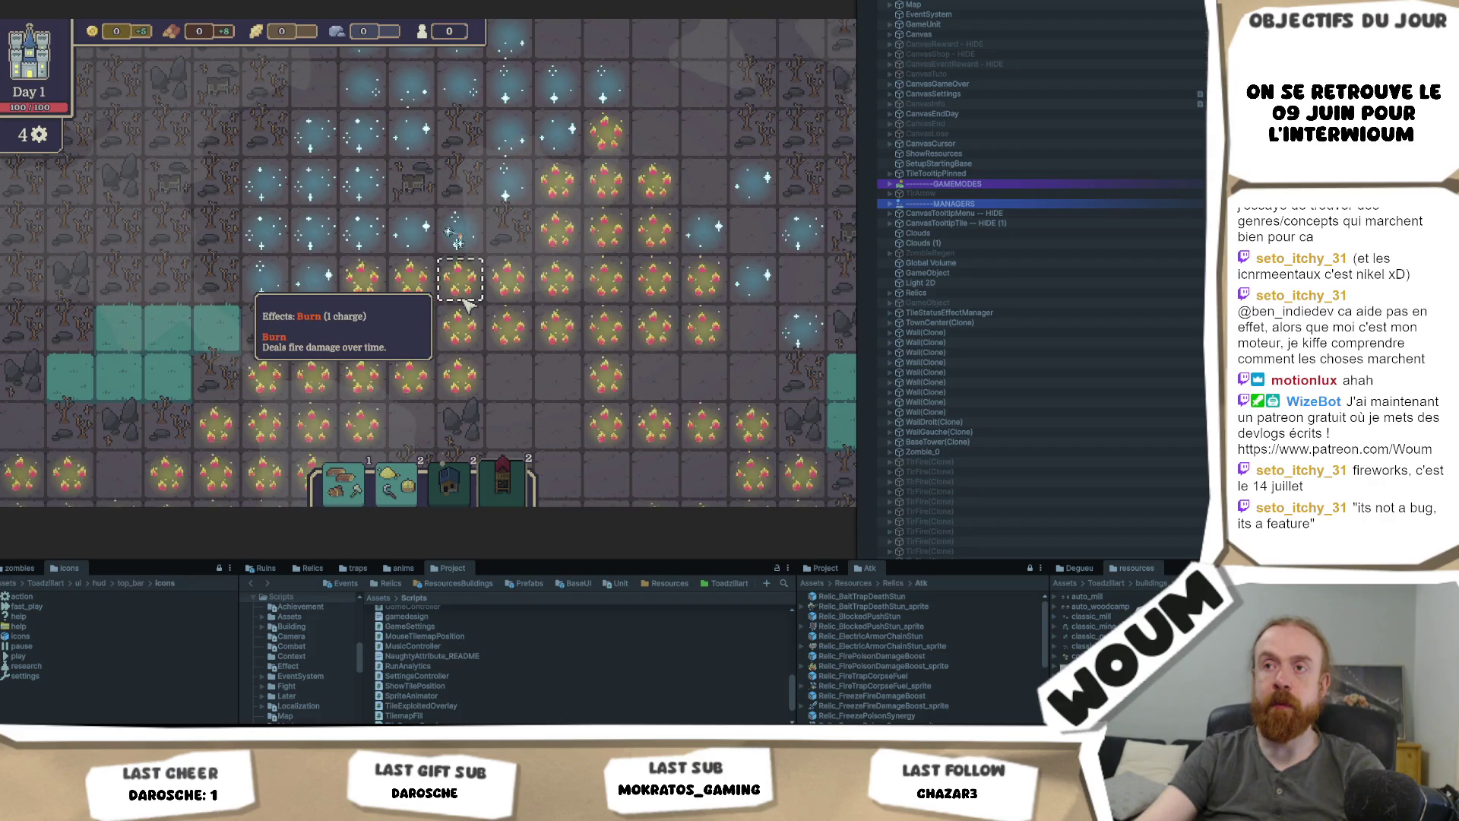
pyautogui.scroll(-3, 491, 259)
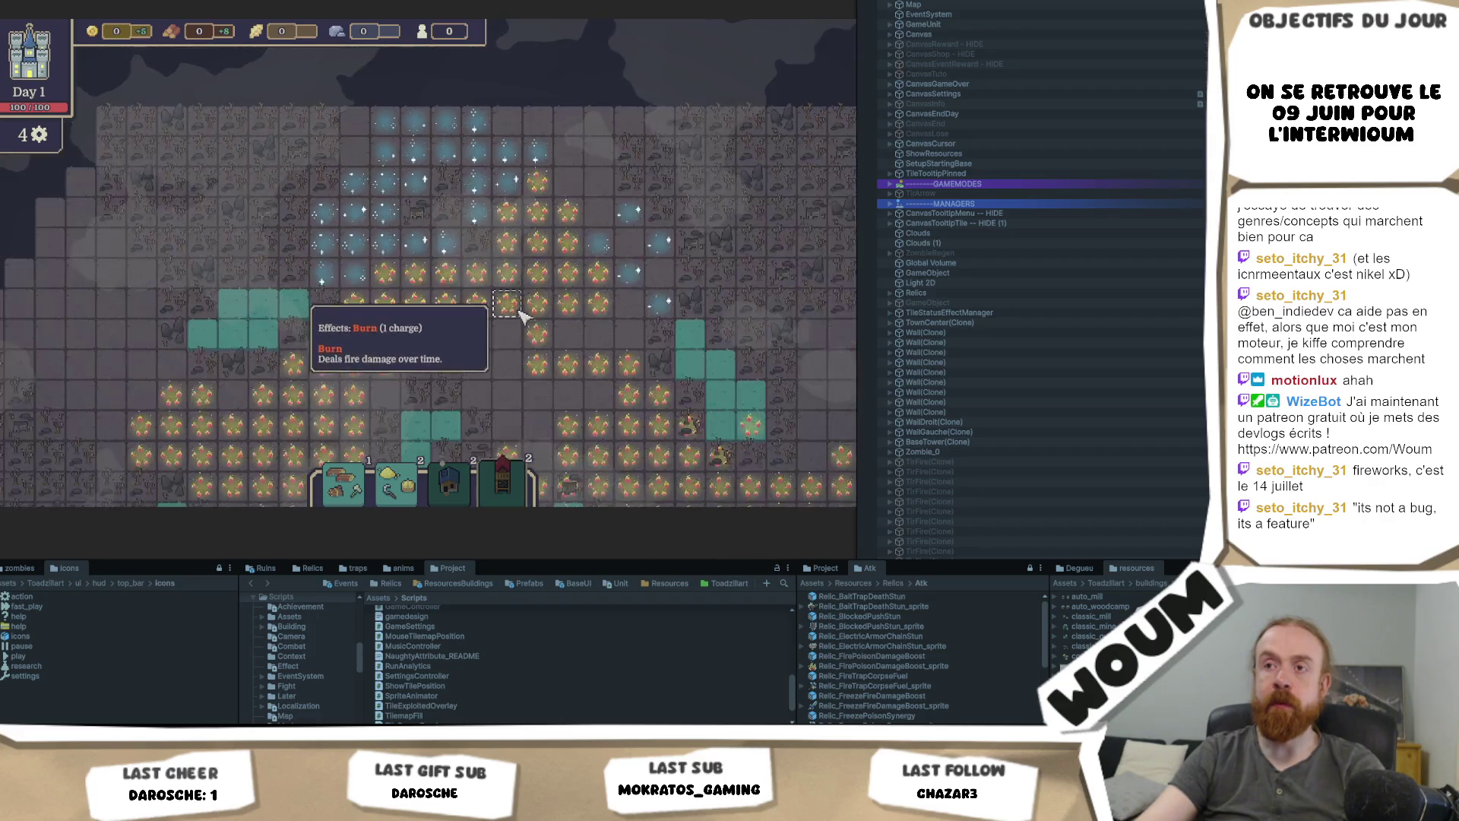
pyautogui.scroll(1, 479, 319)
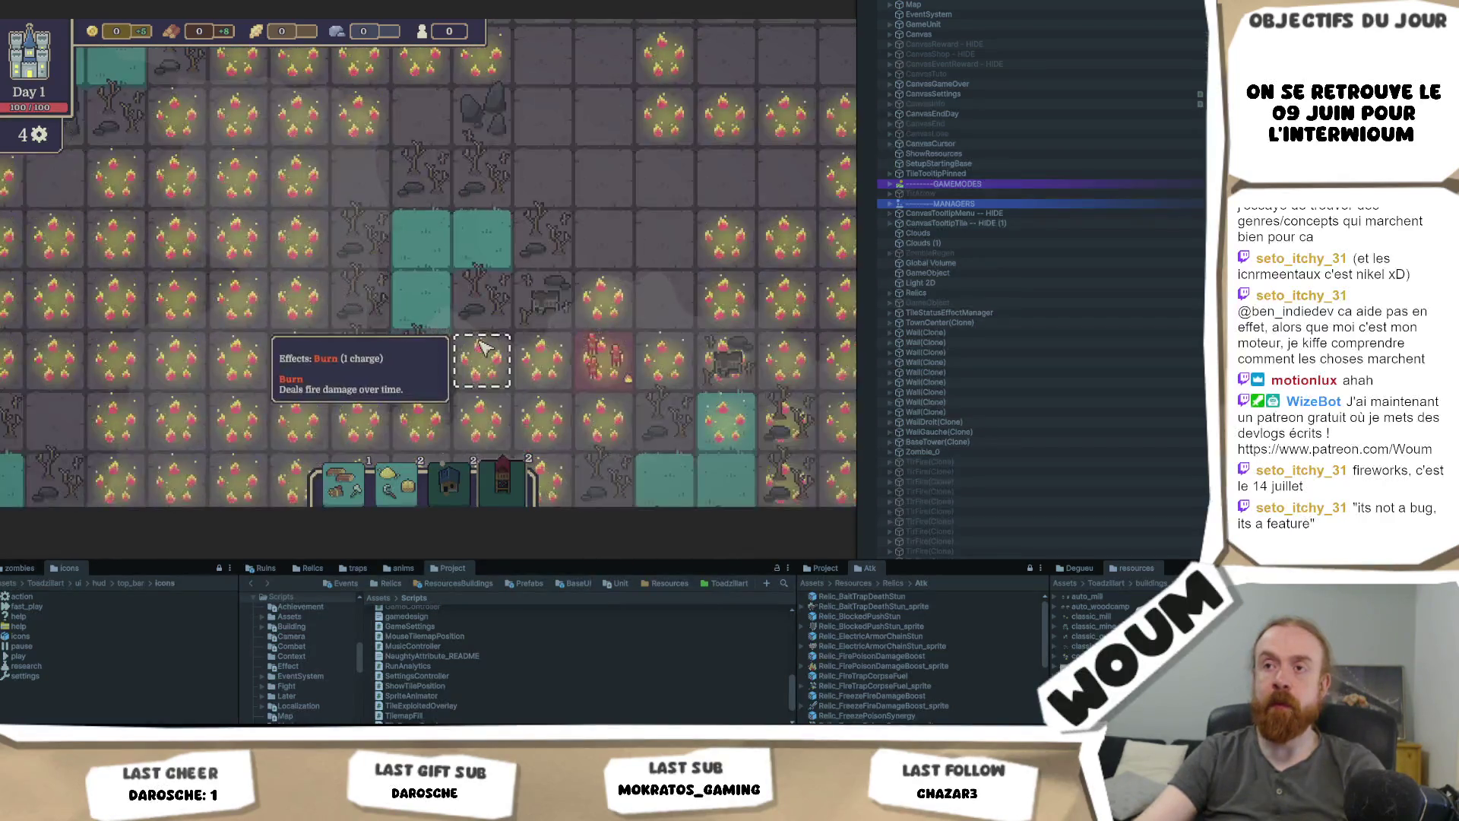
pyautogui.scroll(-1, 491, 338)
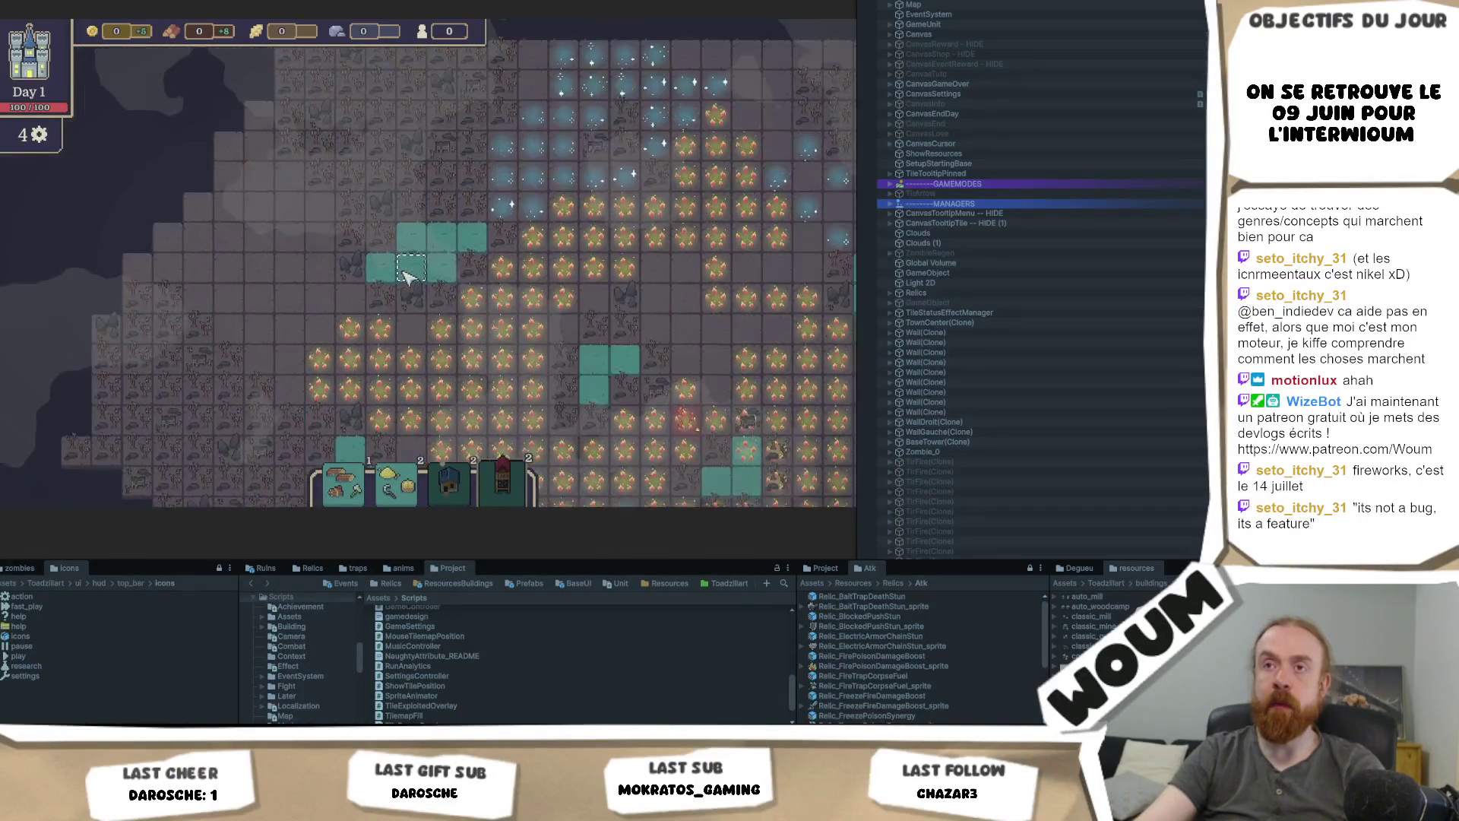
pyautogui.scroll(5, 381, 326)
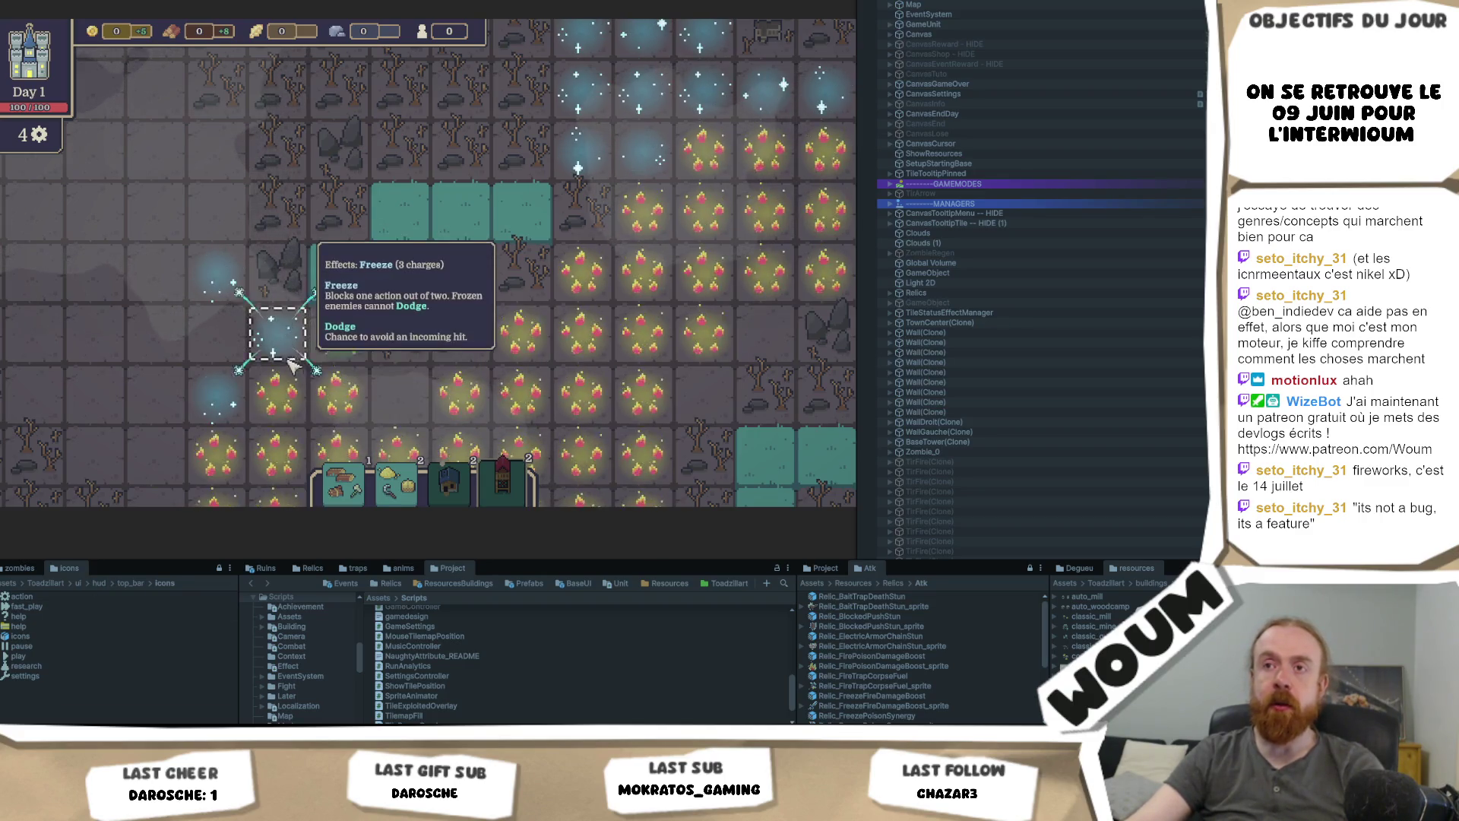
pyautogui.moveTo(164, 388); pyautogui.dragTo(266, 380)
pyautogui.scroll(2, 268, 379)
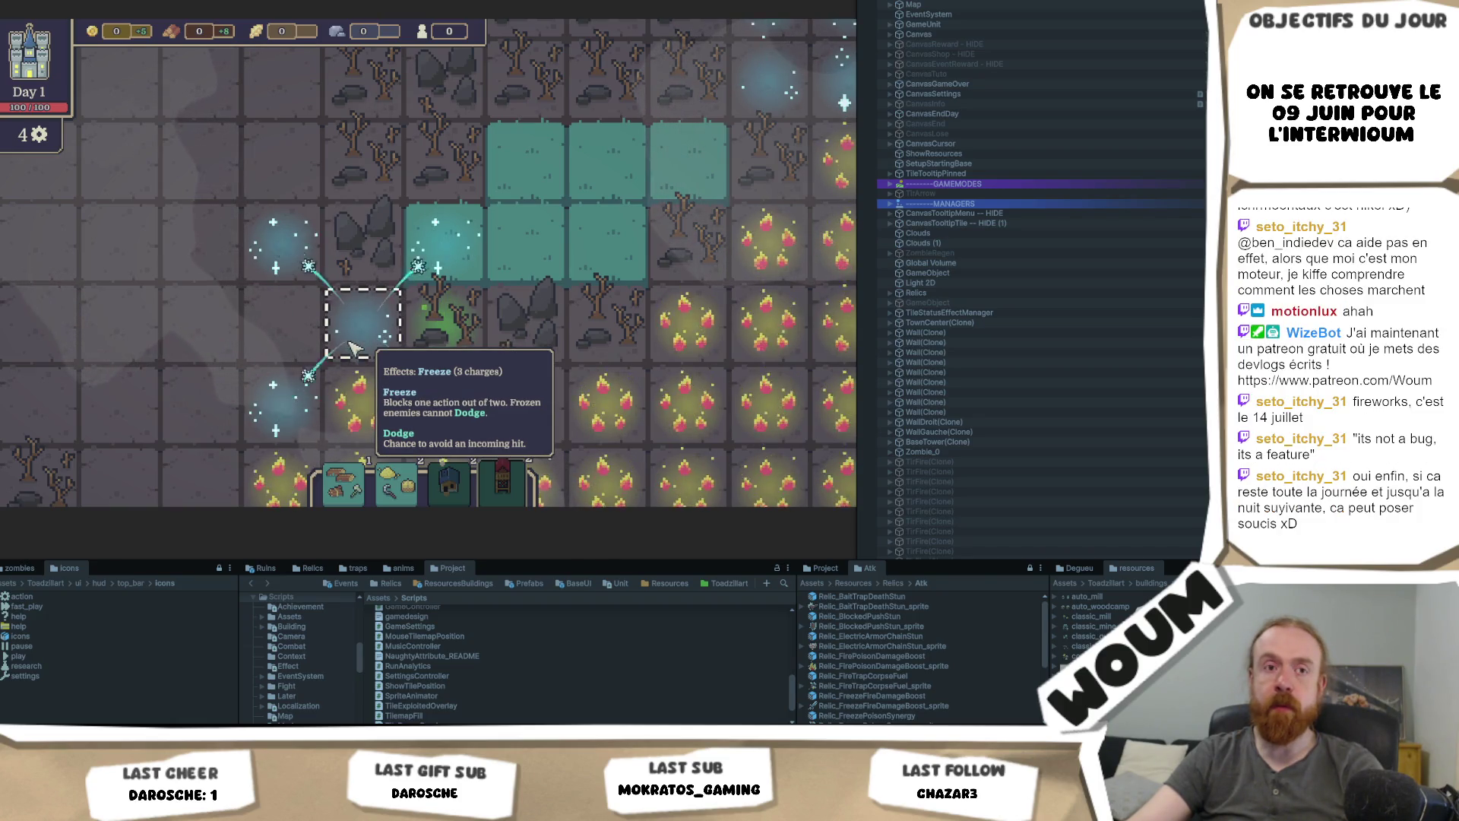
pyautogui.scroll(-5, 352, 347)
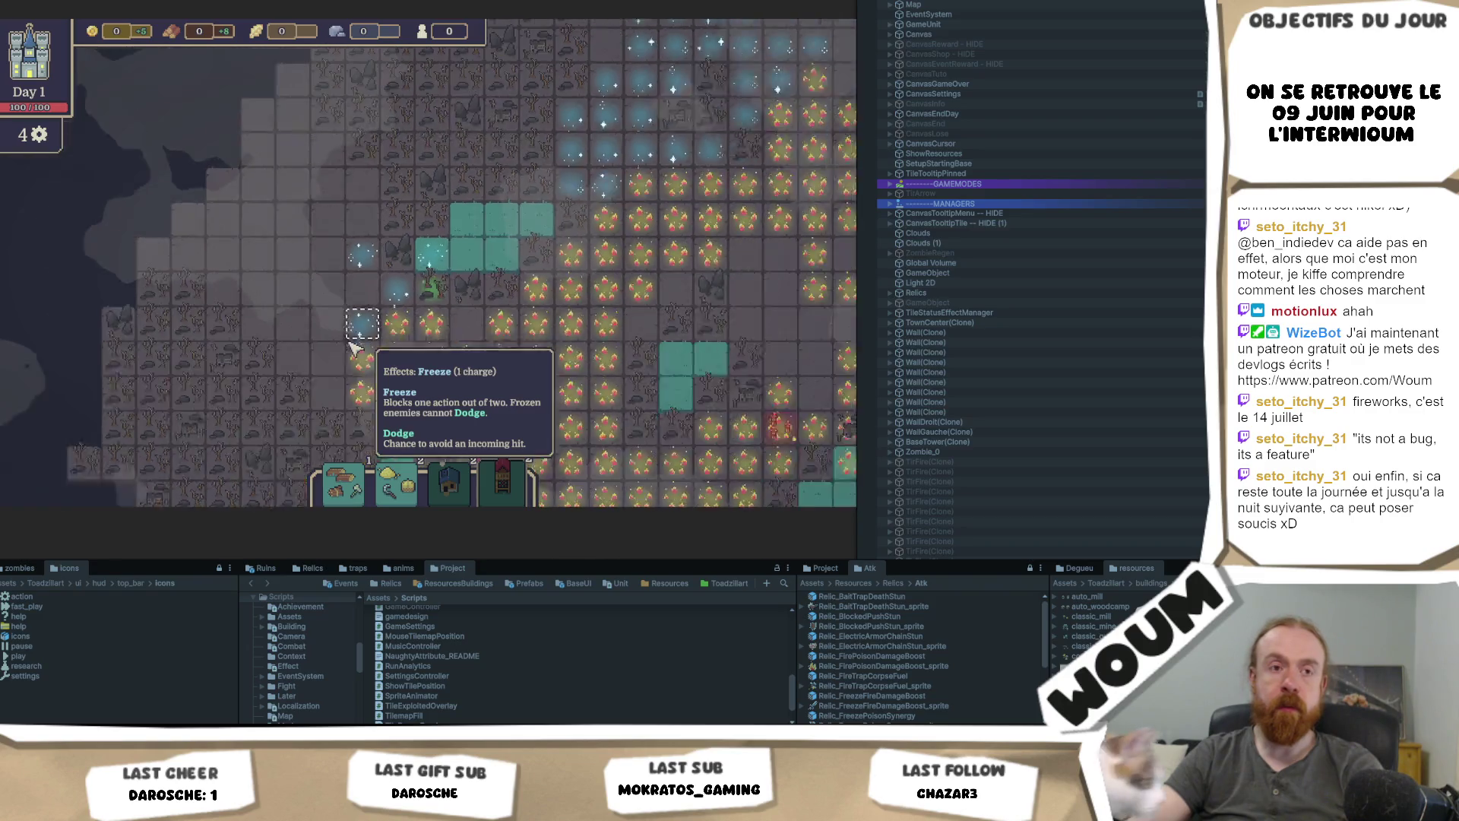
pyautogui.scroll(3, 592, 211)
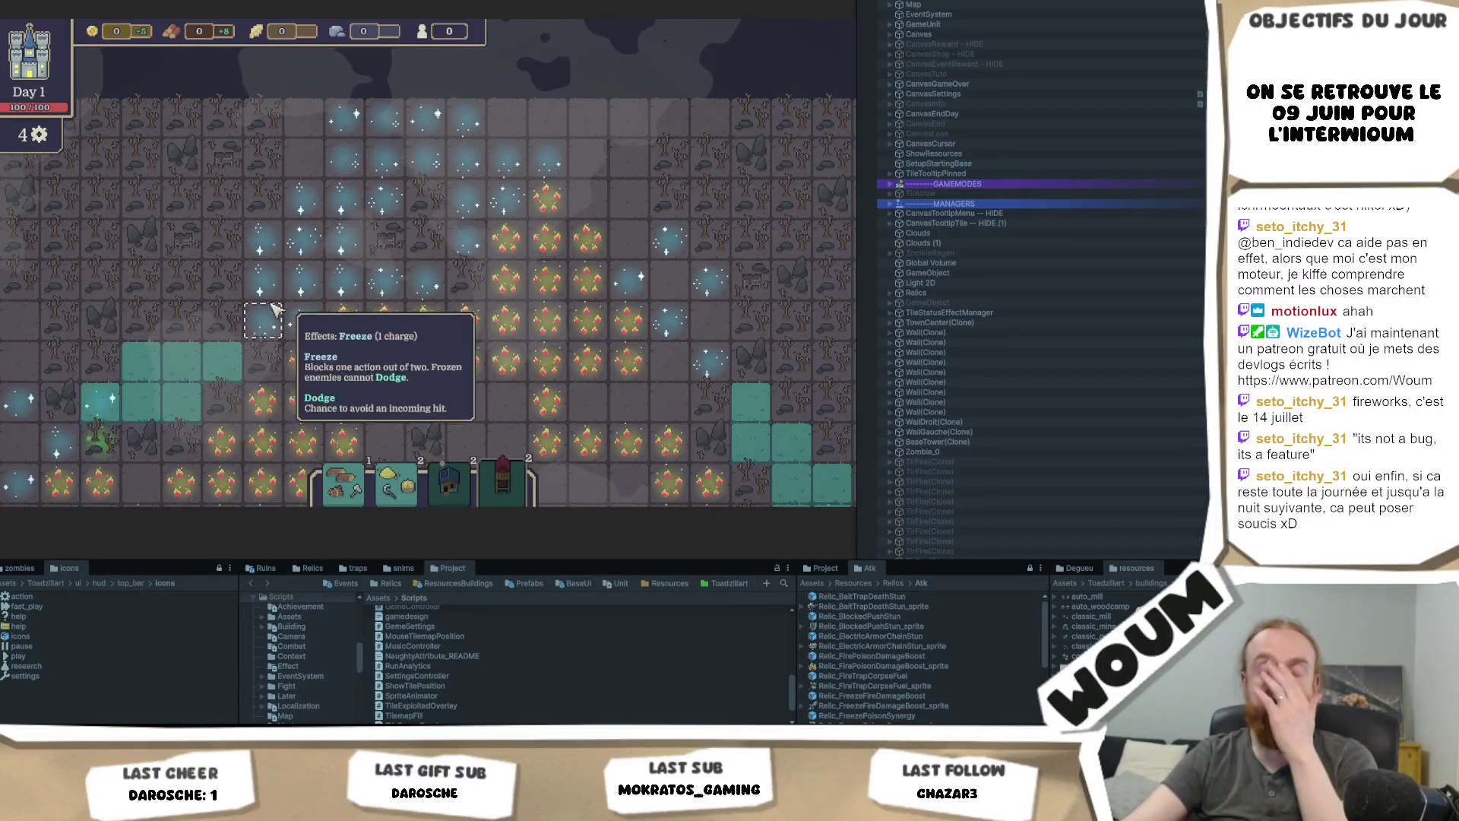
pyautogui.moveTo(438, 357); pyautogui.dragTo(473, 296)
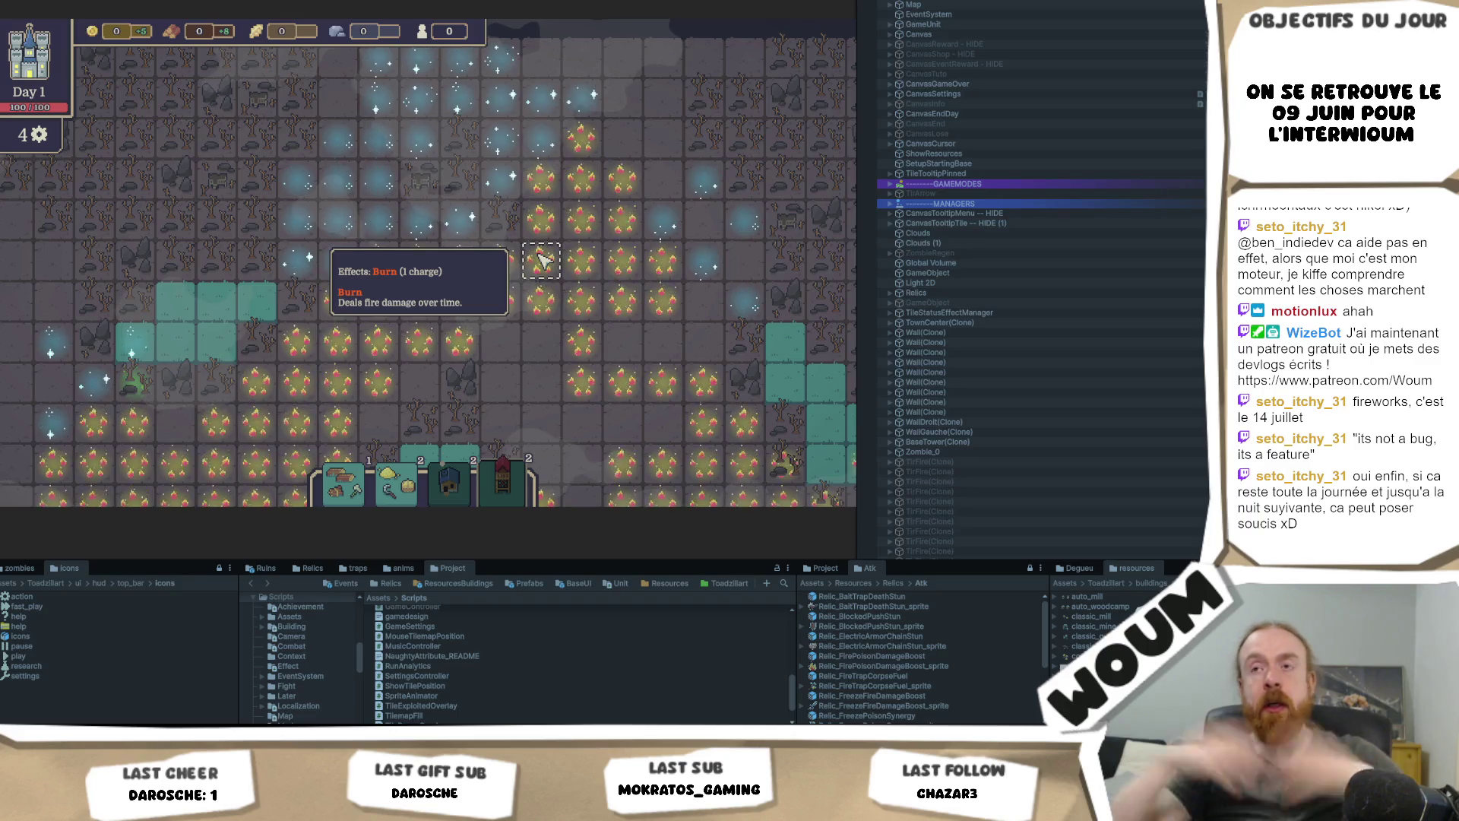
pyautogui.moveTo(538, 391)
pyautogui.mouseDown()
pyautogui.moveTo(512, 260)
pyautogui.moveTo(534, 208)
pyautogui.moveTo(515, 114)
pyautogui.mouseUp()
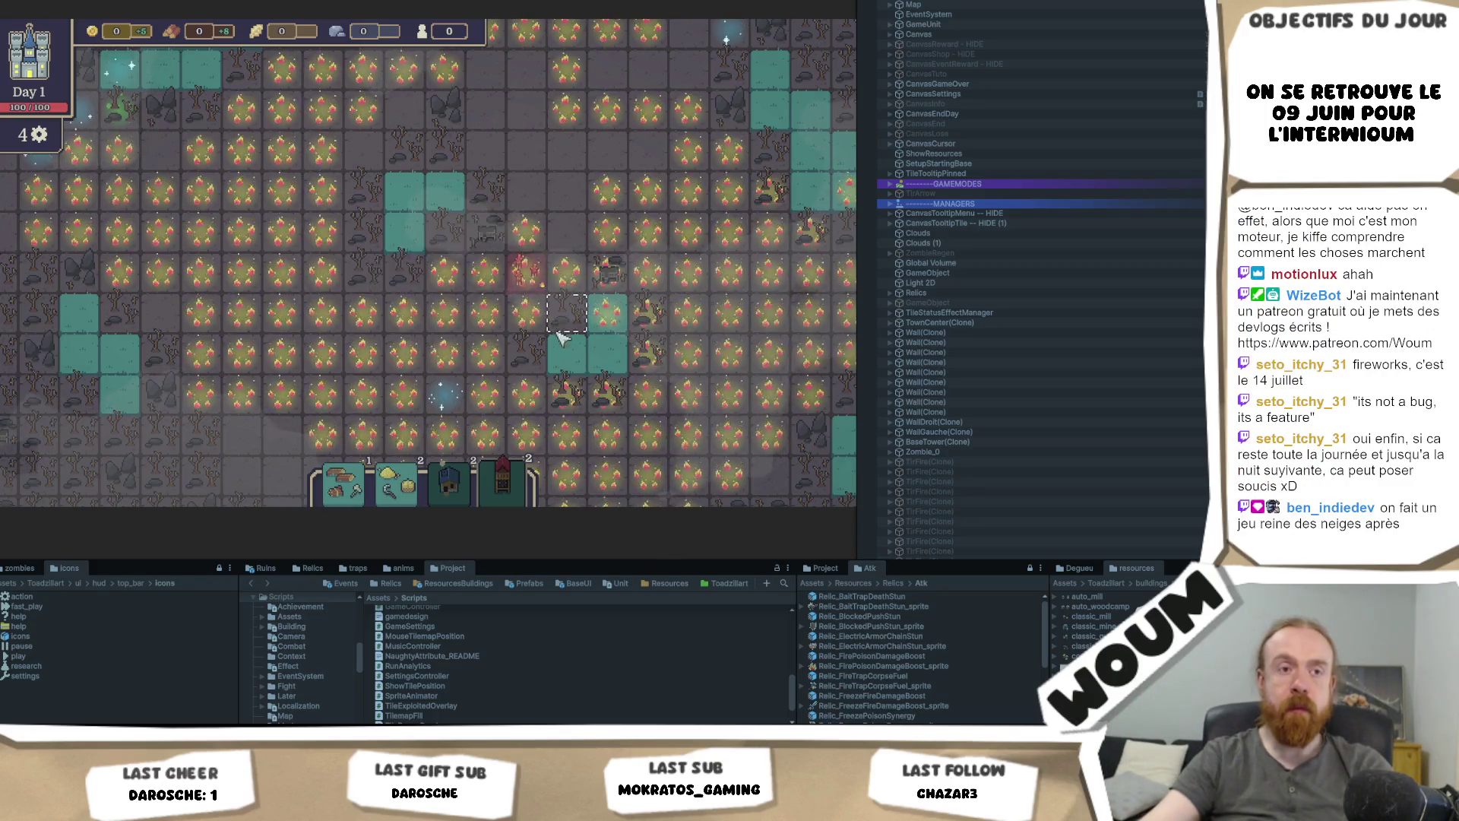
pyautogui.press('s')
pyautogui.press('d')
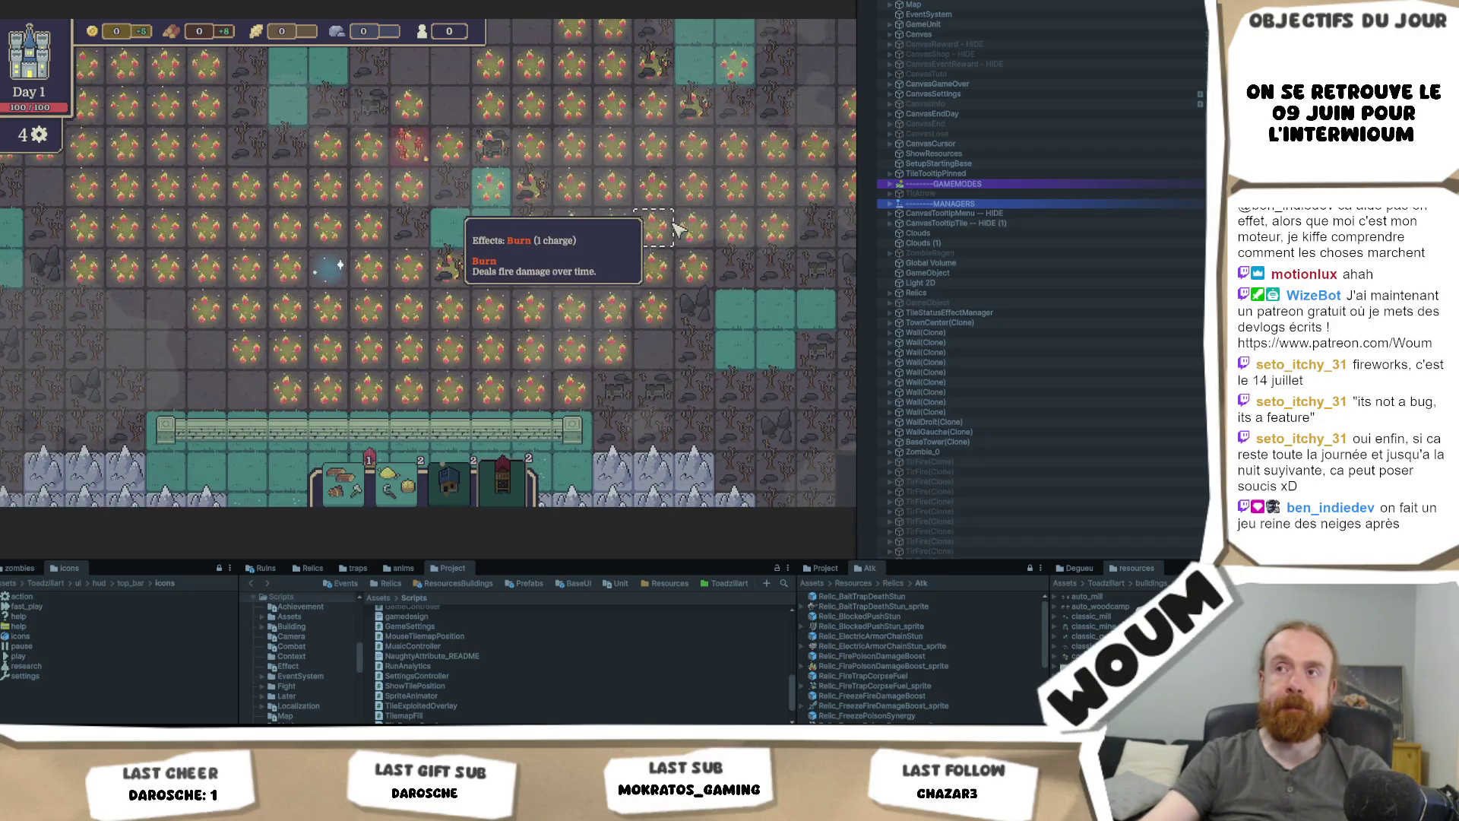
pyautogui.press('w')
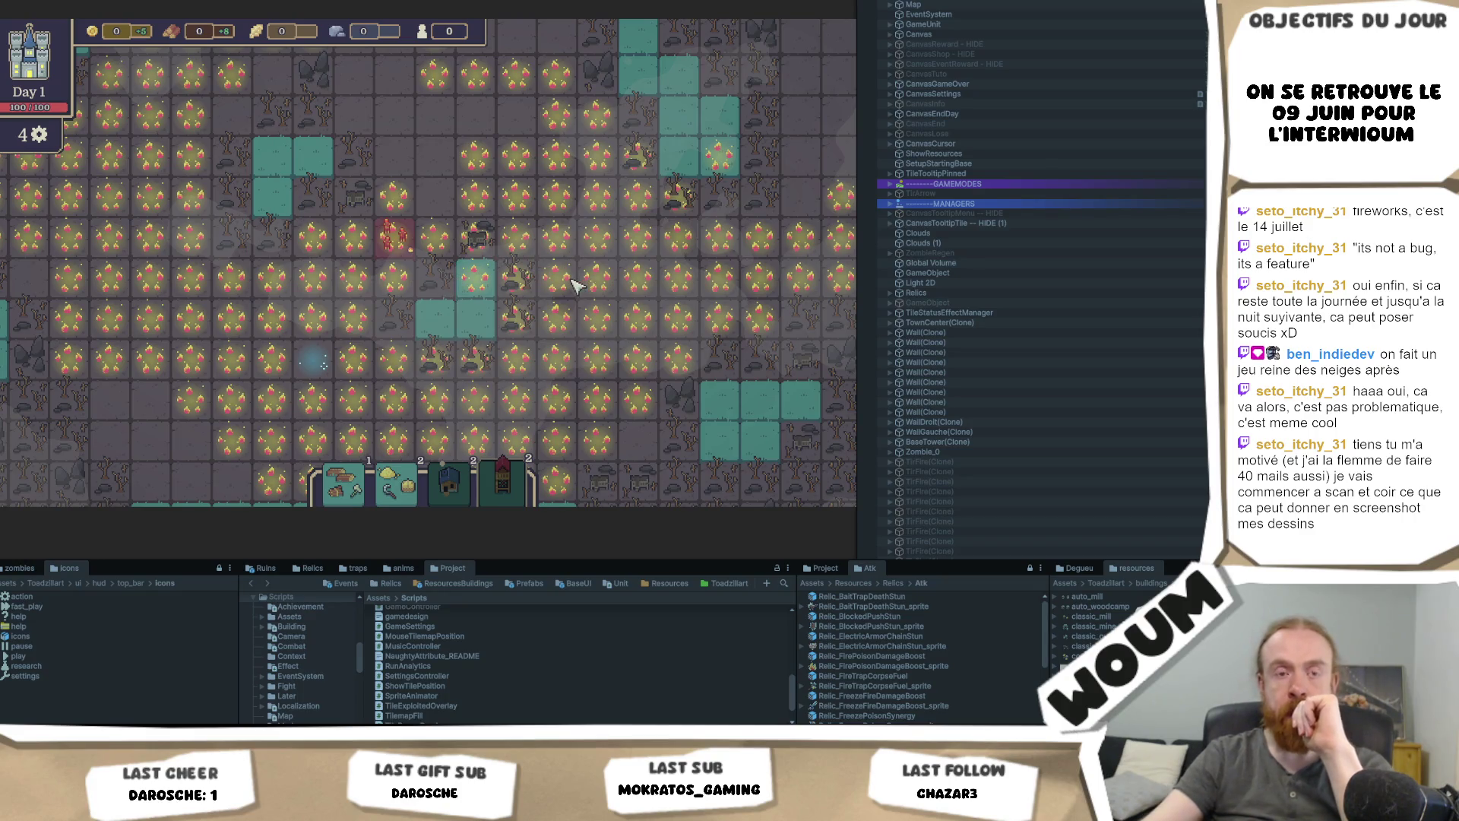
pyautogui.moveTo(578, 296)
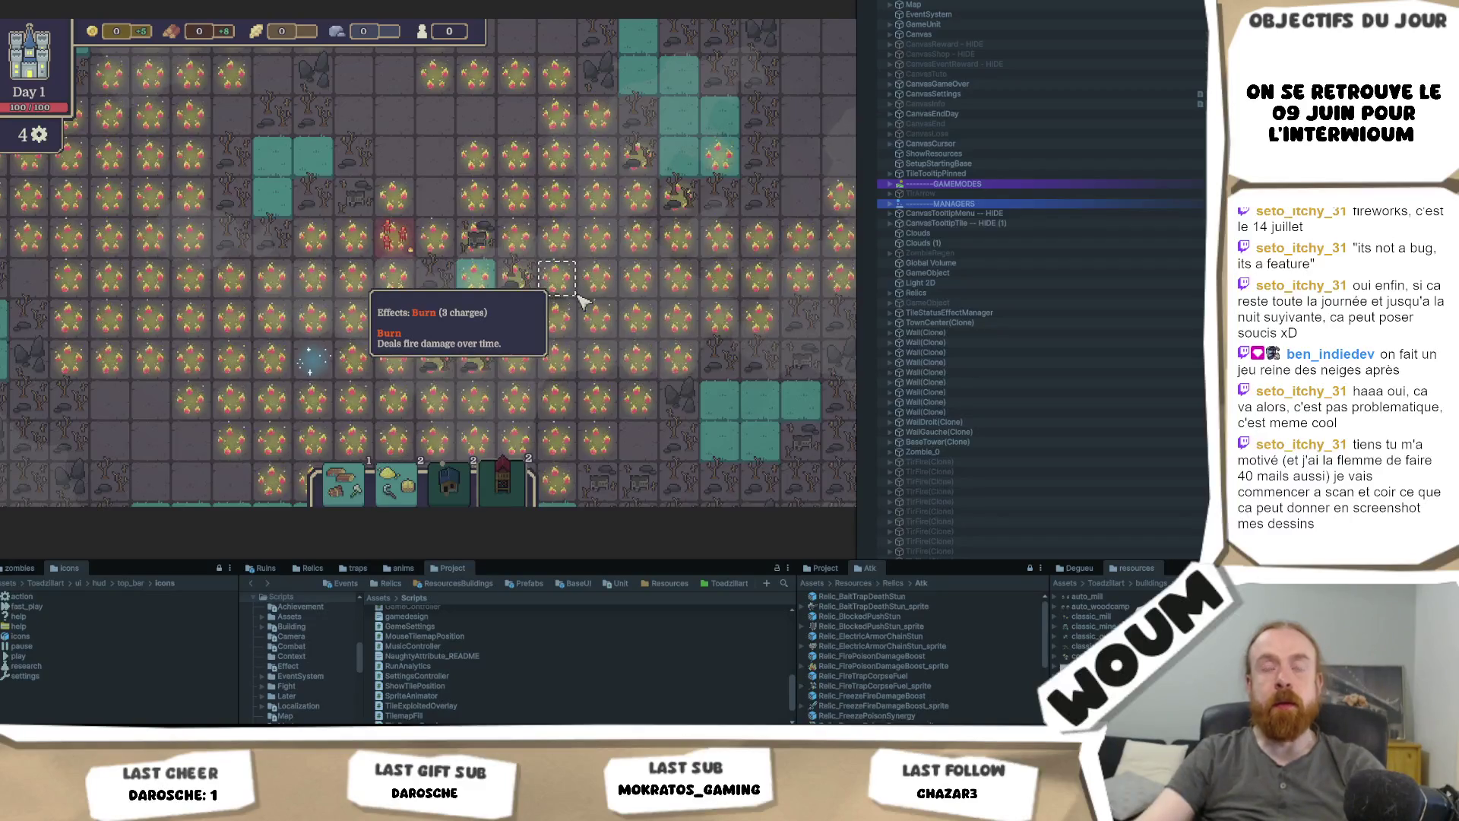
# Step: Pan the map diagonally with the W, D and S keys to view other tiles
pyautogui.press('w')
pyautogui.press('d')
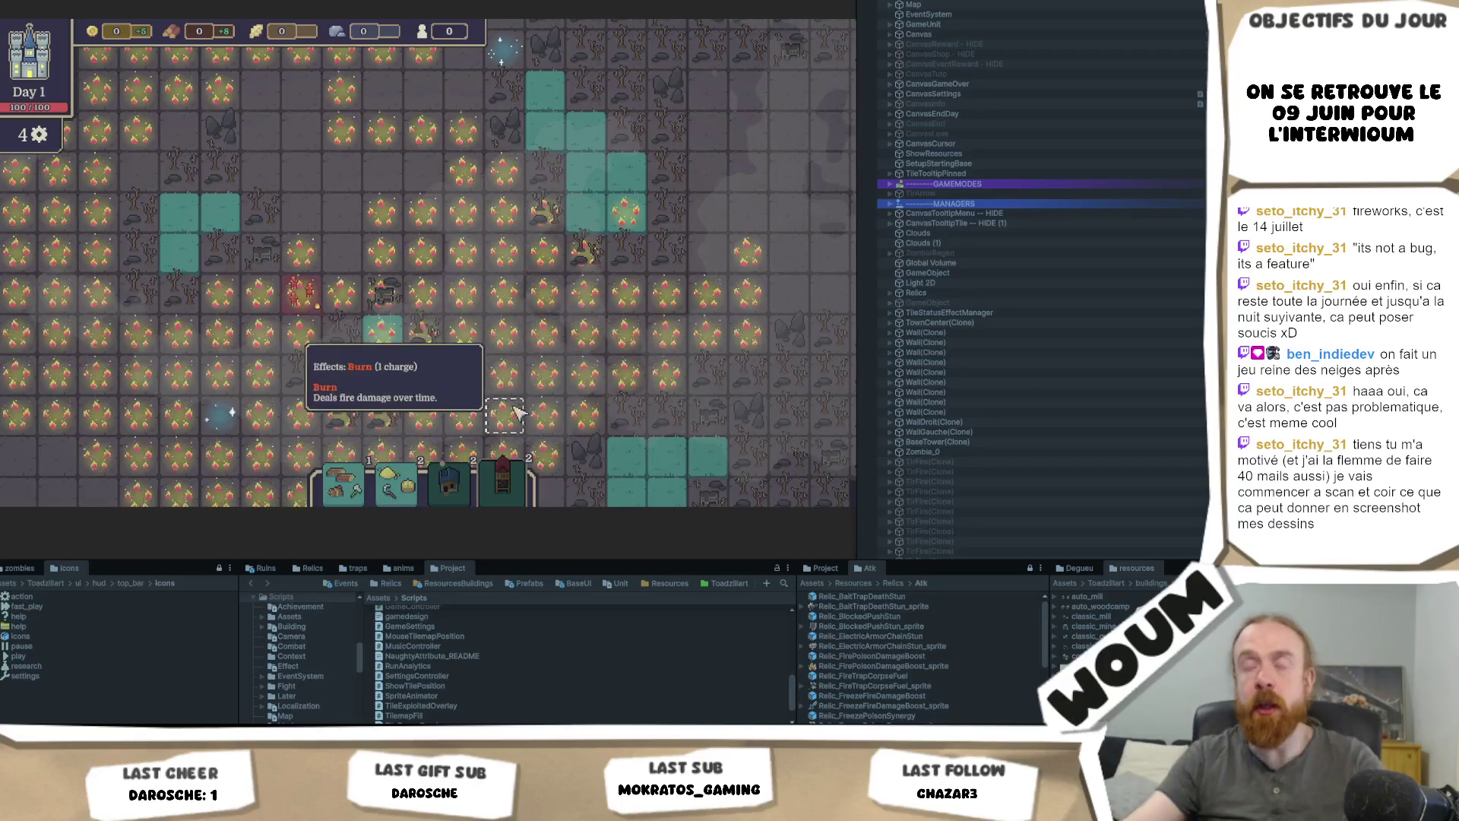
pyautogui.press('w')
pyautogui.press('d')
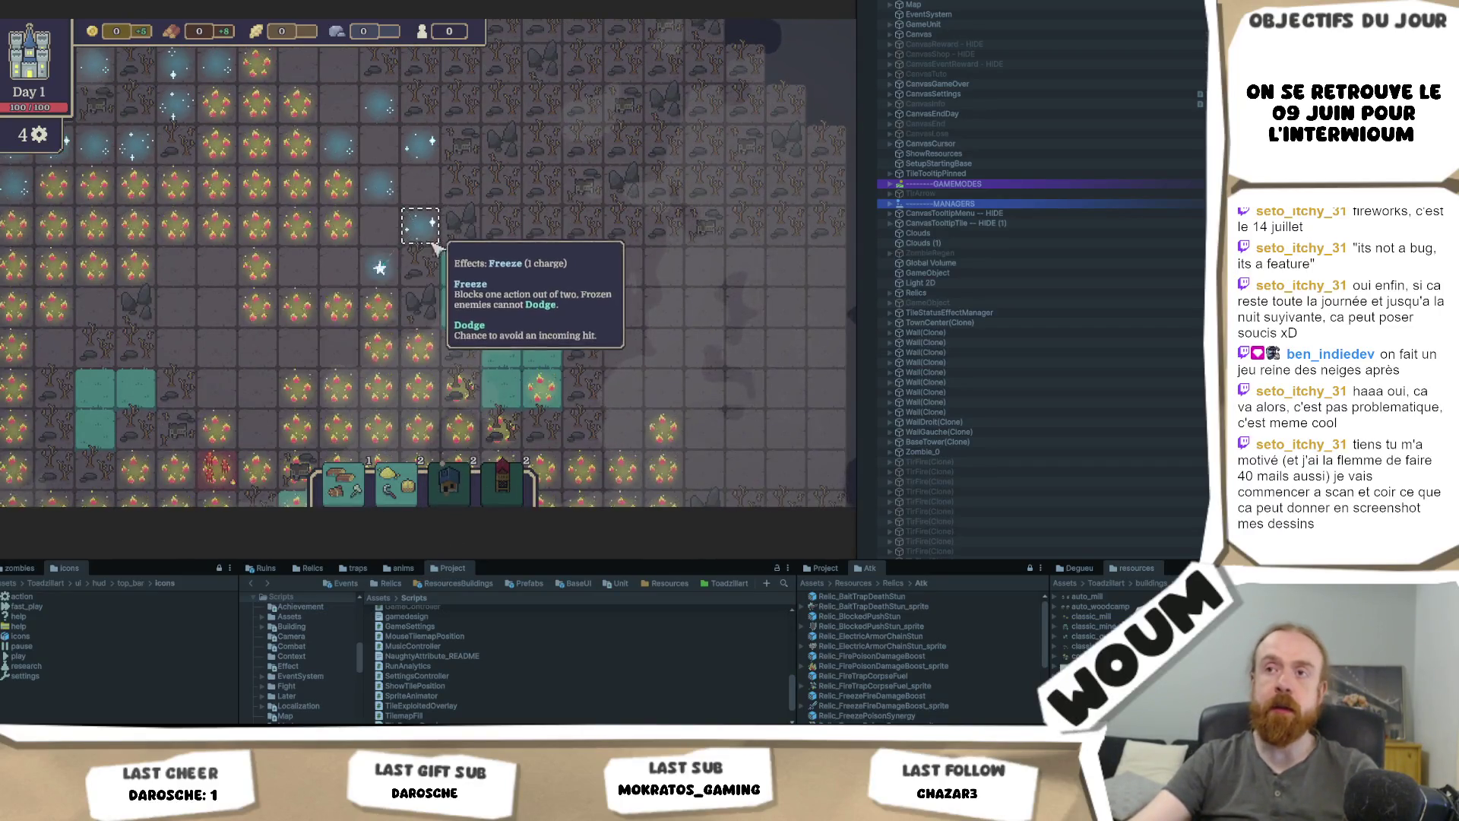
pyautogui.press('s')
pyautogui.press('d')
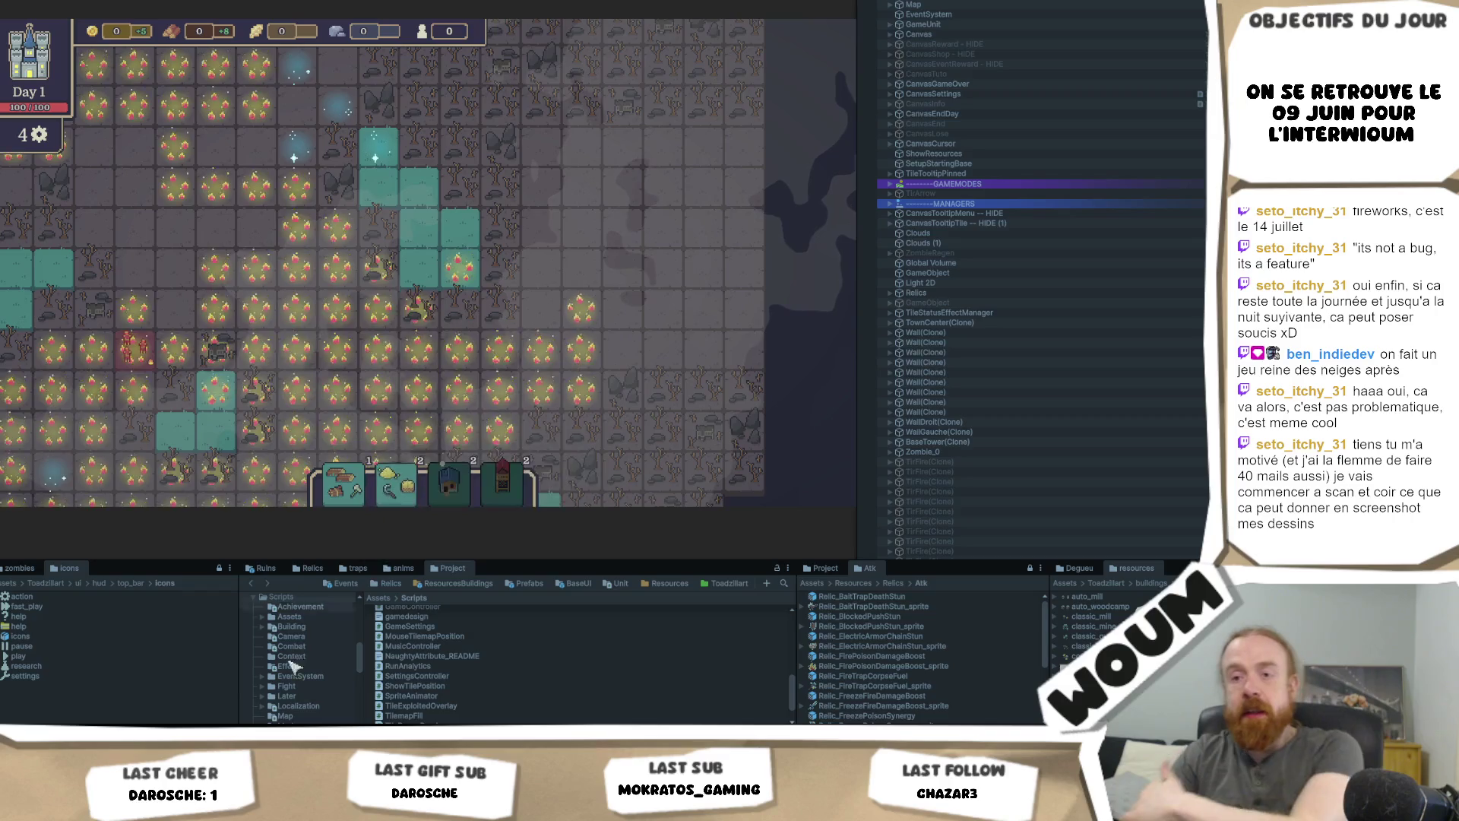
pyautogui.hotkey('alt', 'Tab')
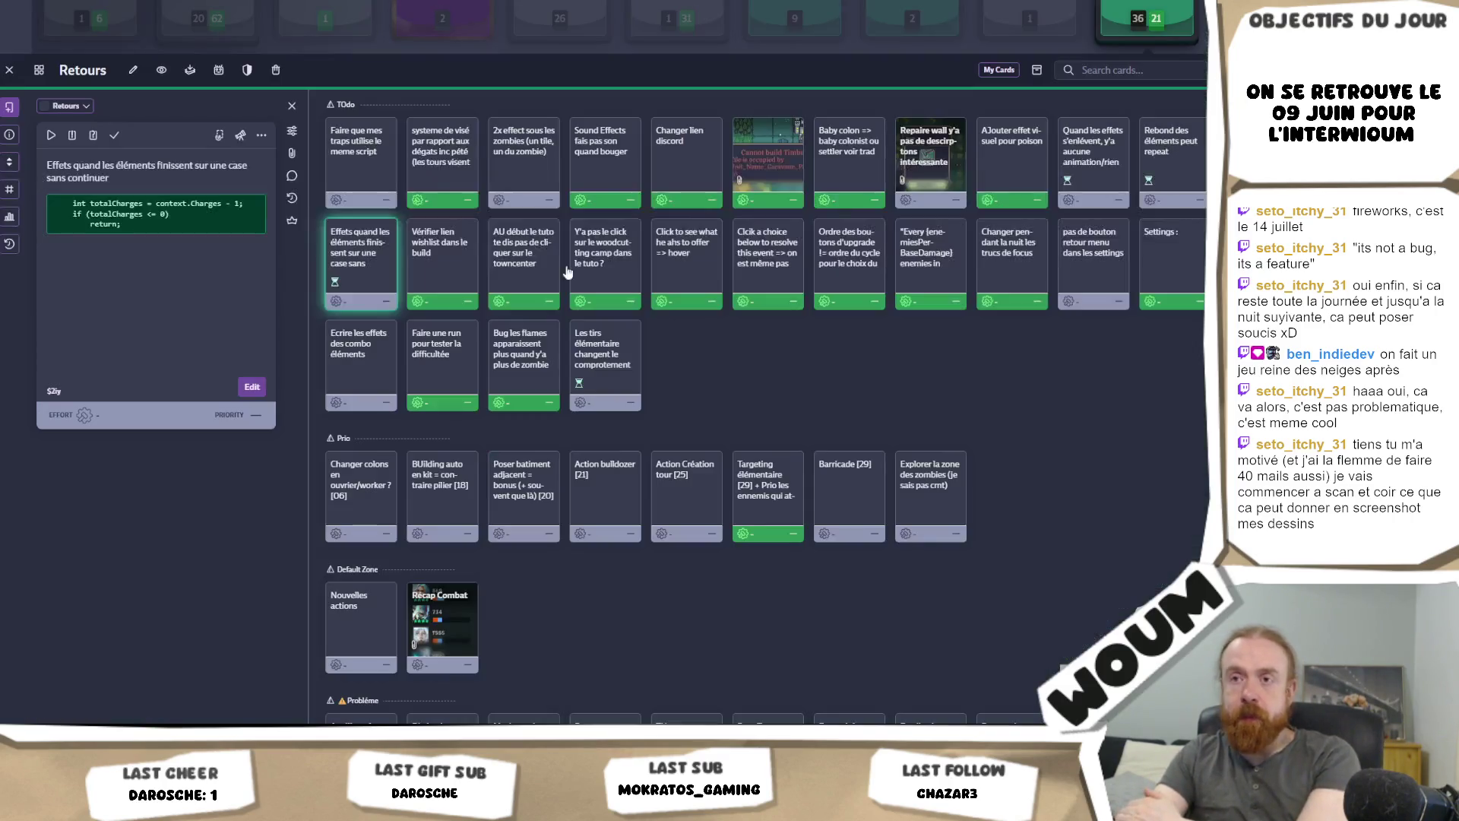
# Step: Read the elemental shots, element-finish effects and effect-removal cards on the Retours board
pyautogui.click(630, 363)
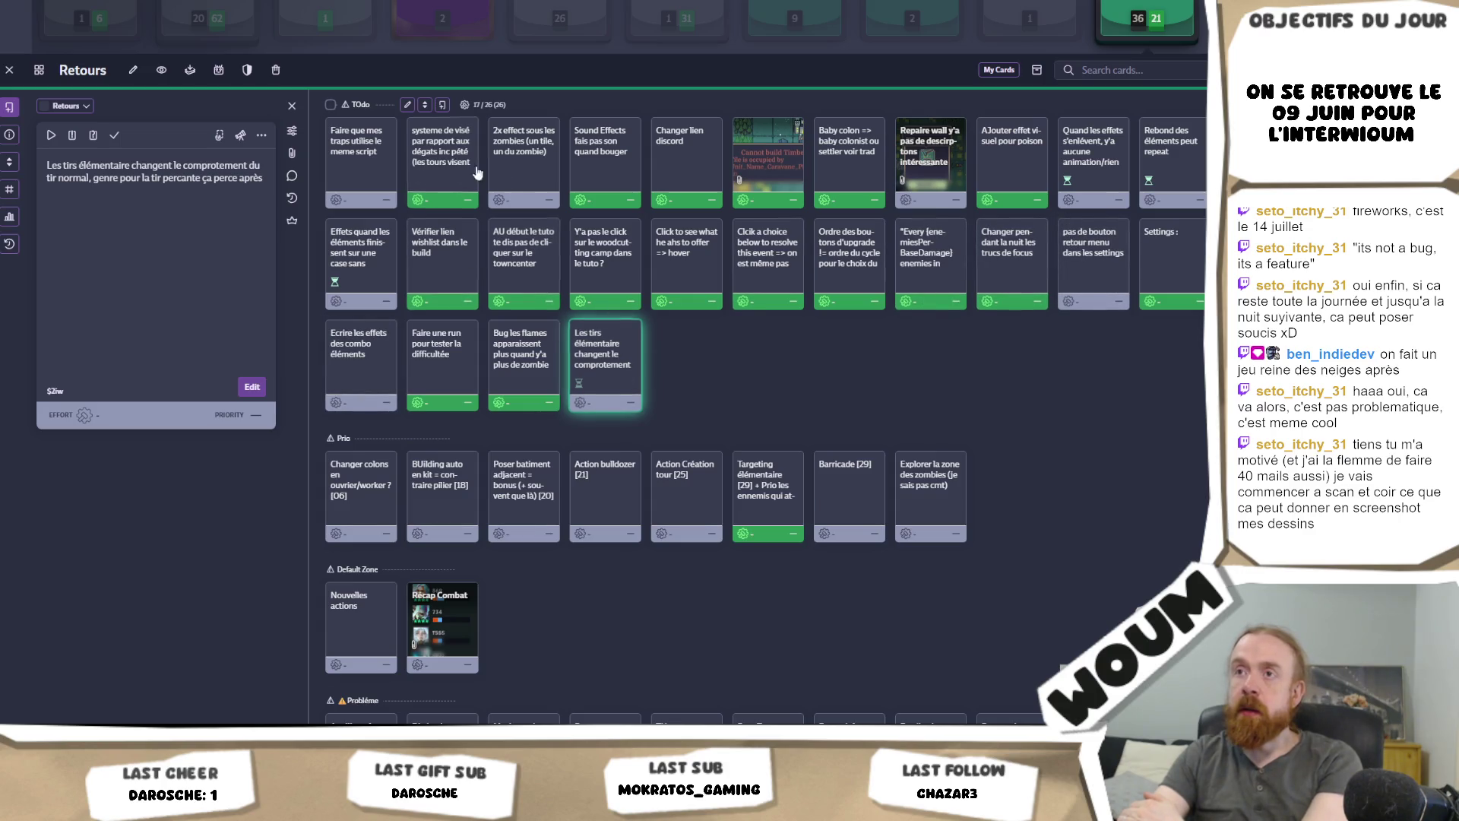
pyautogui.click(365, 282)
pyautogui.click(1088, 171)
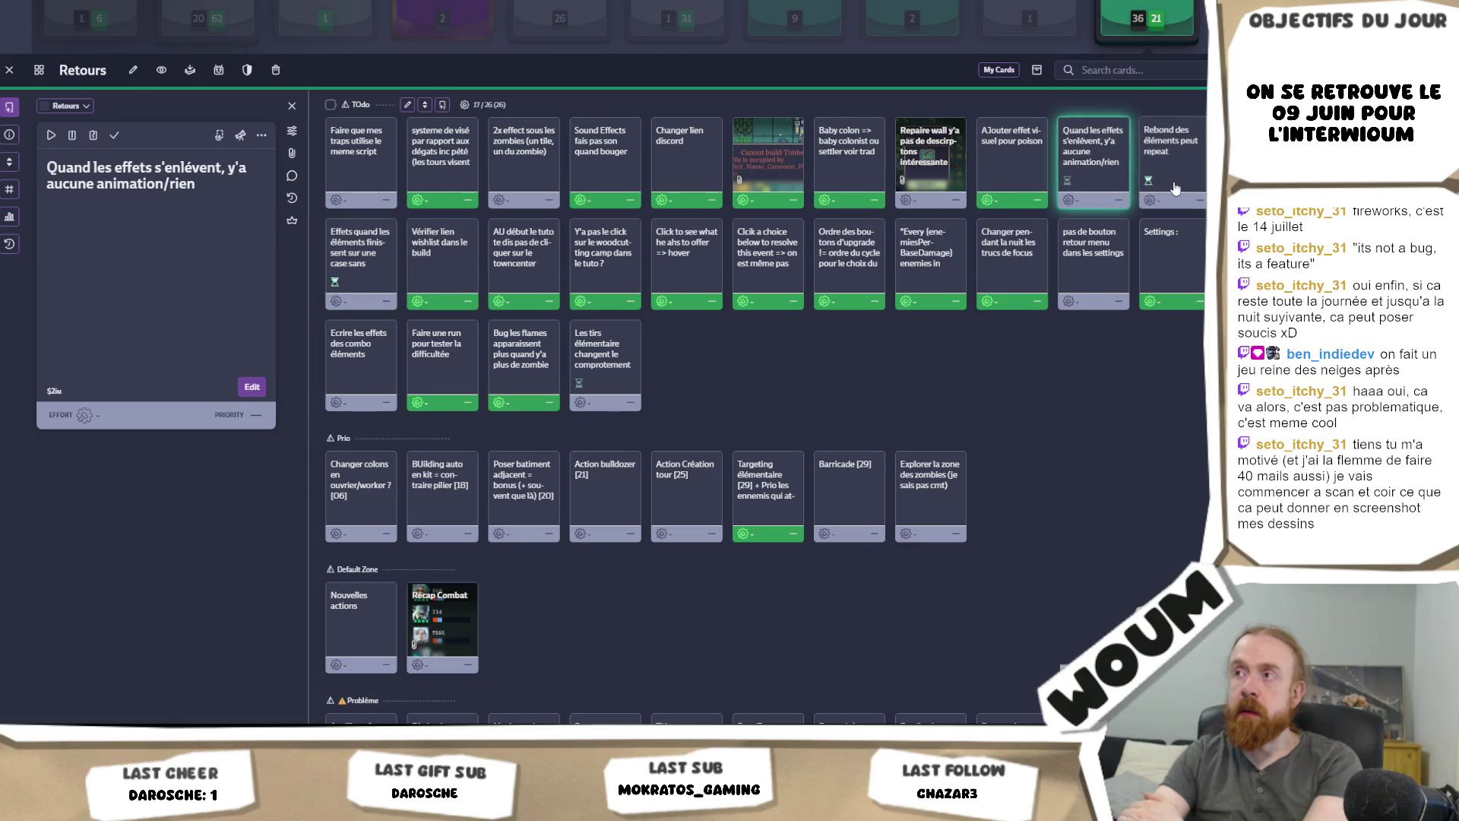
# Step: Mark 'Rebond des éléments peut repeat' as done and read the '2x effect sous les zombies' card
pyautogui.click(1174, 187)
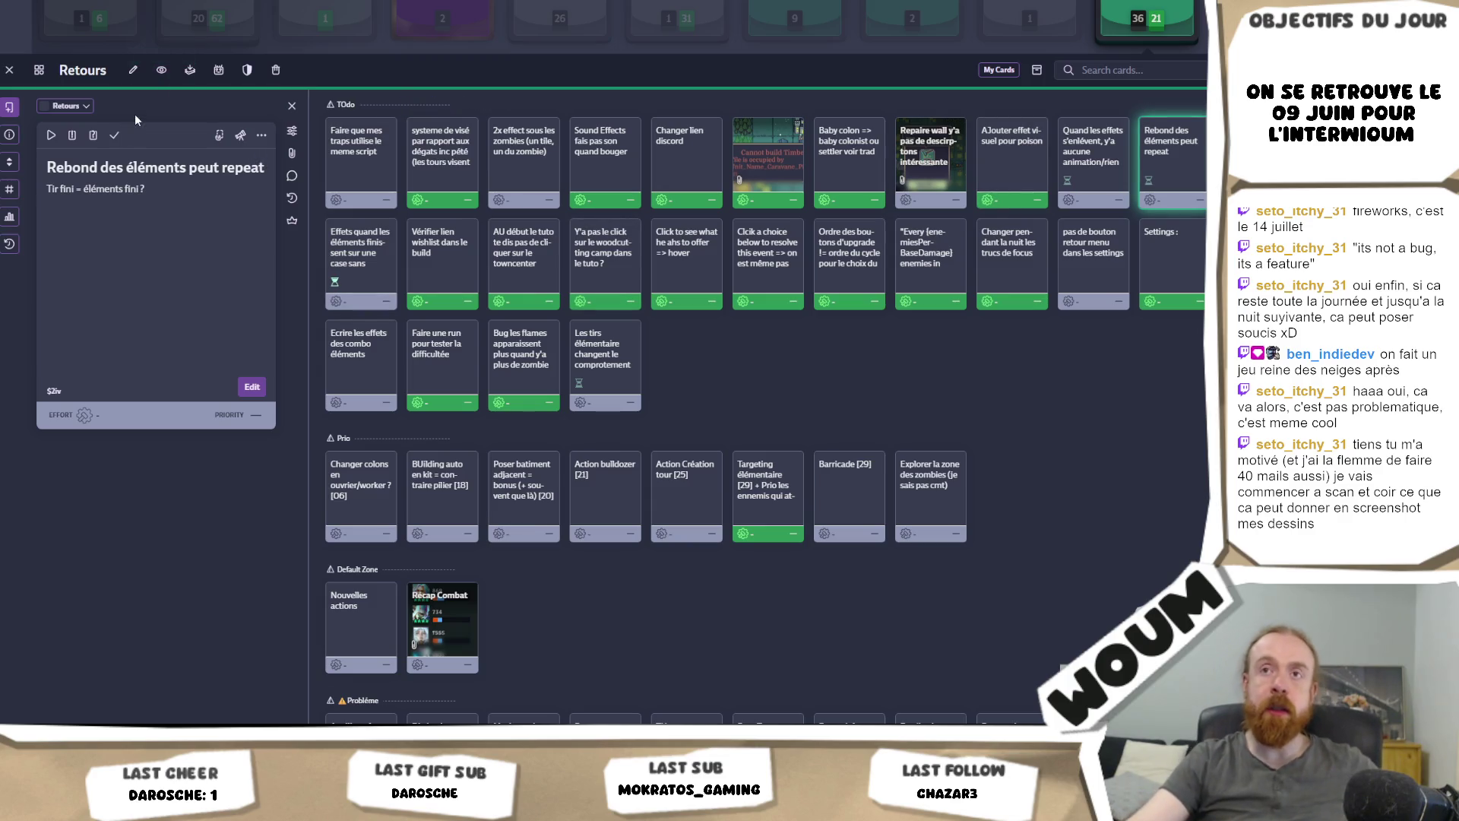
pyautogui.click(114, 134)
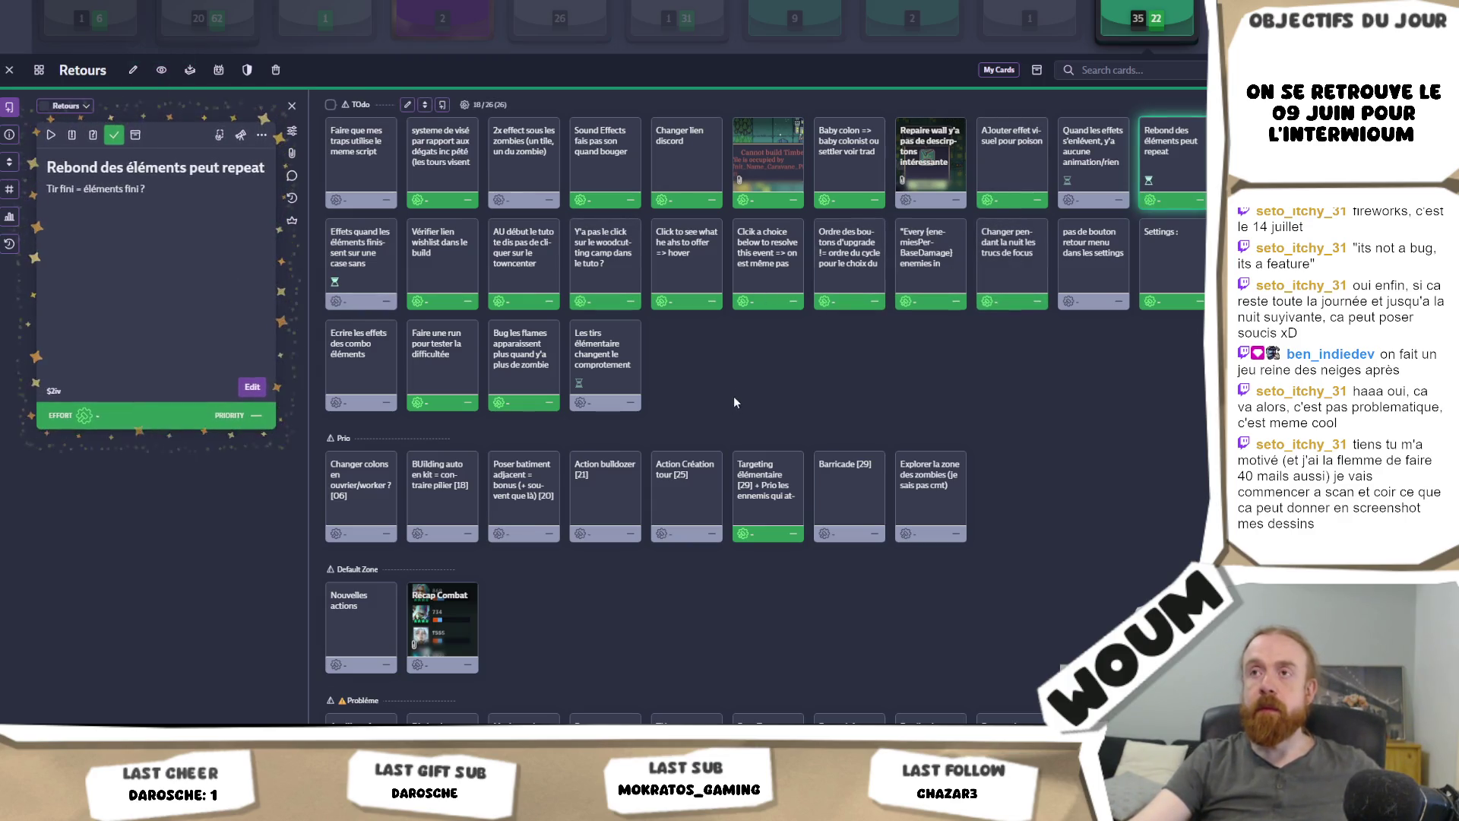
pyautogui.click(524, 180)
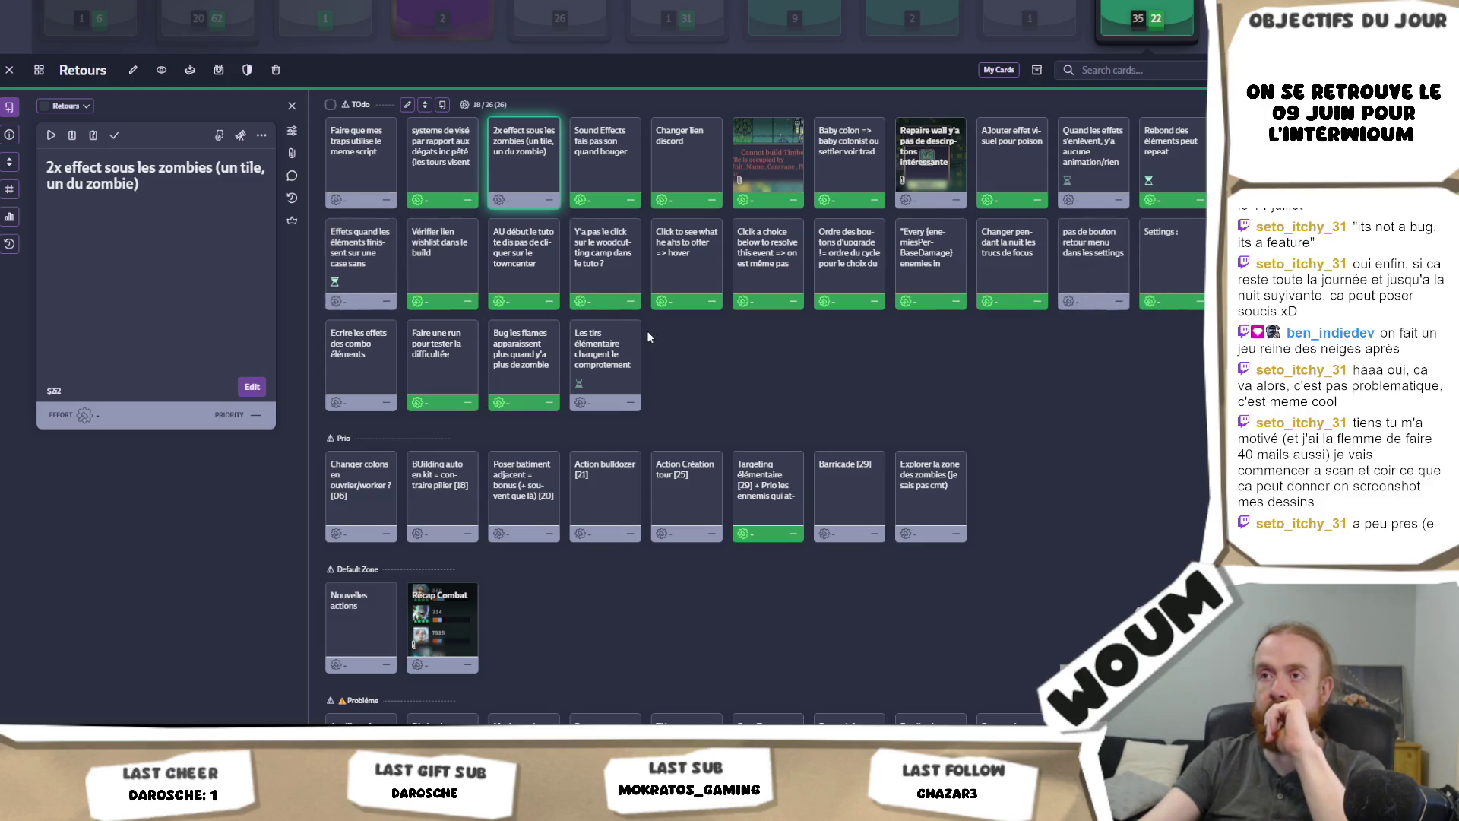
pyautogui.hotkey('alt', 'Tab')
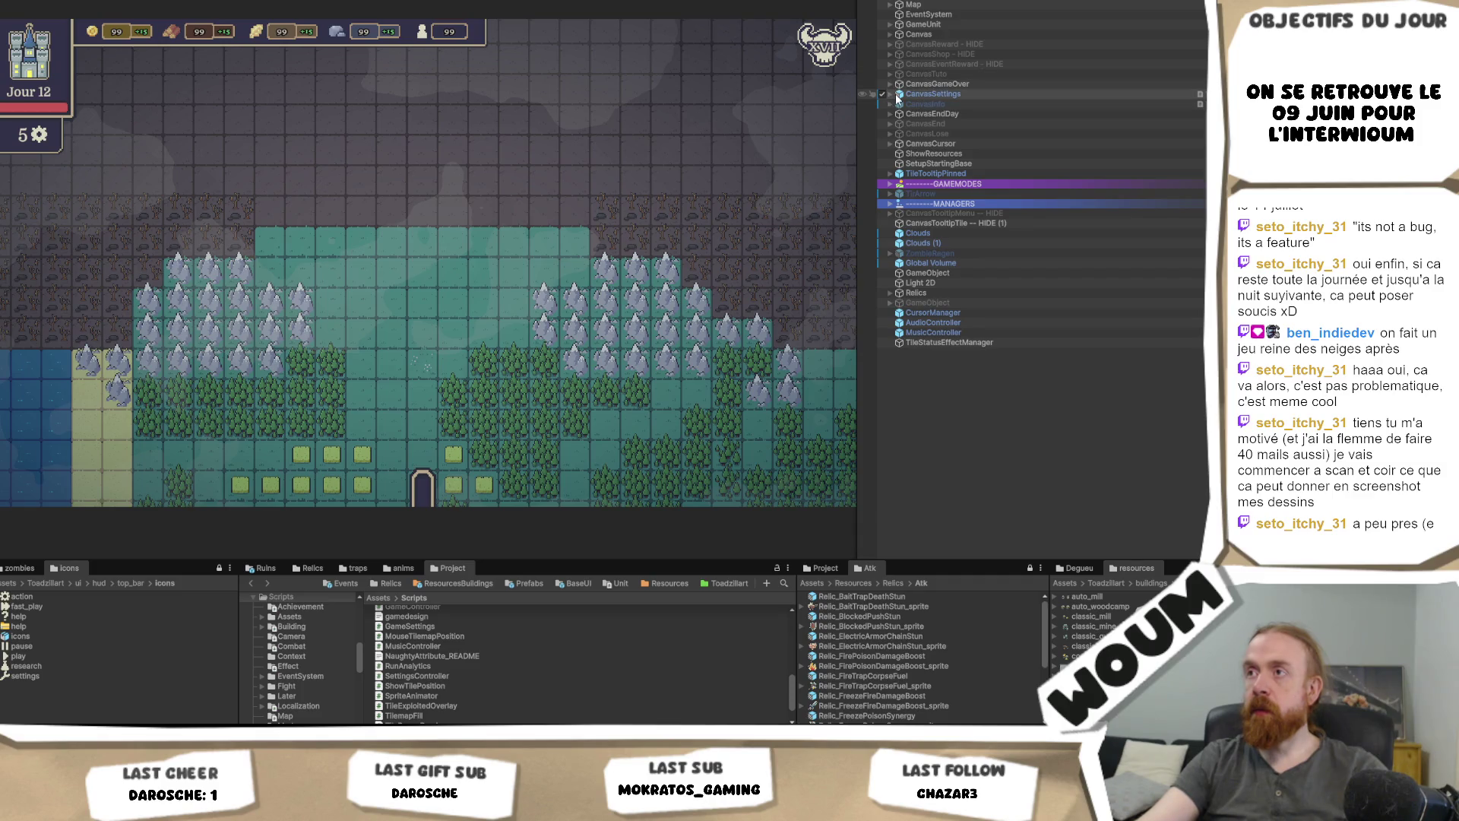
# Step: Expand CanvasSettings > Holder and activate Holder to show the Music/Effect Settings panel
pyautogui.click(891, 94)
pyautogui.click(896, 103)
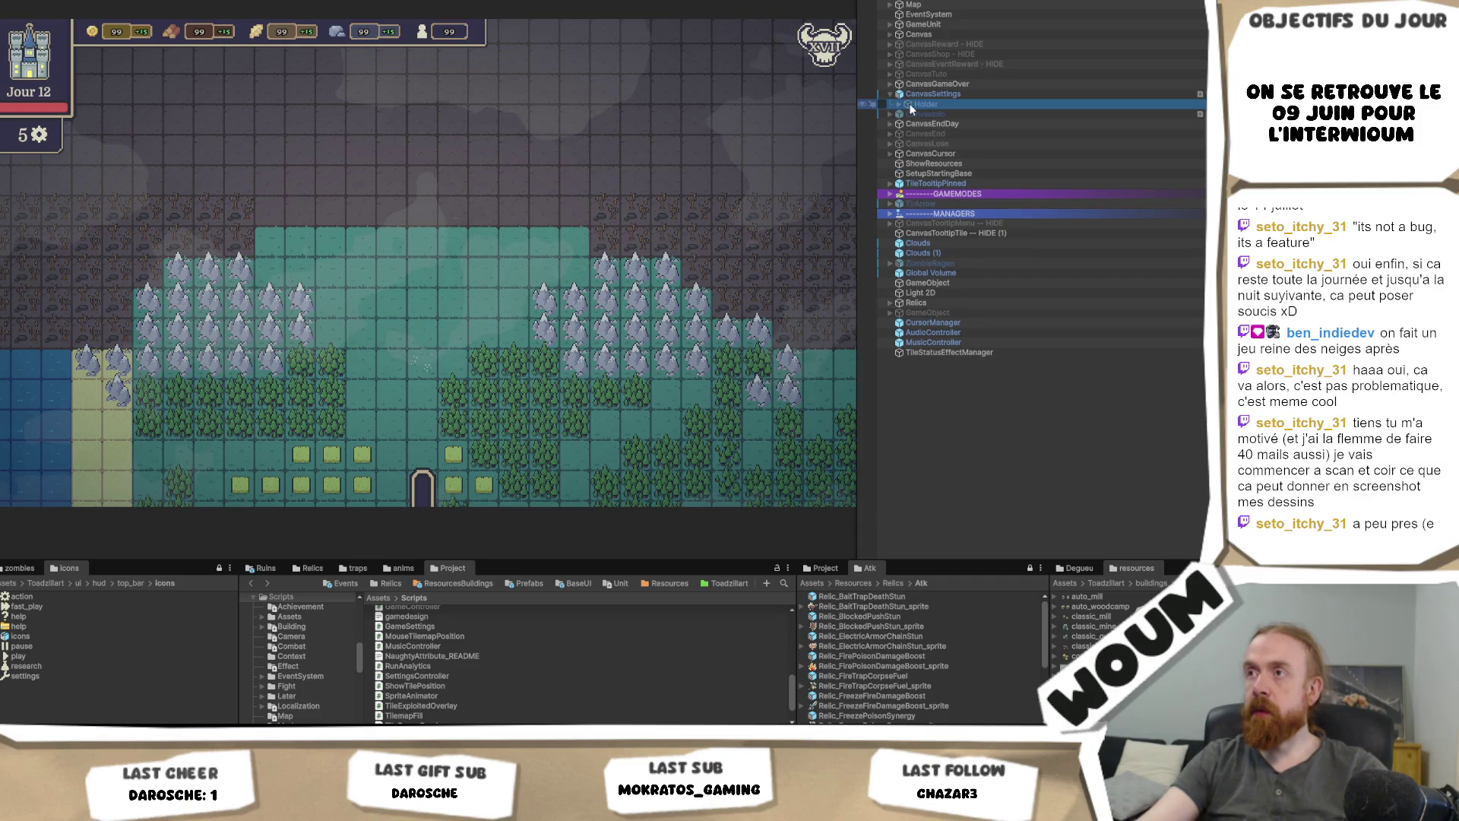
pyautogui.click(899, 105)
pyautogui.press('Up')
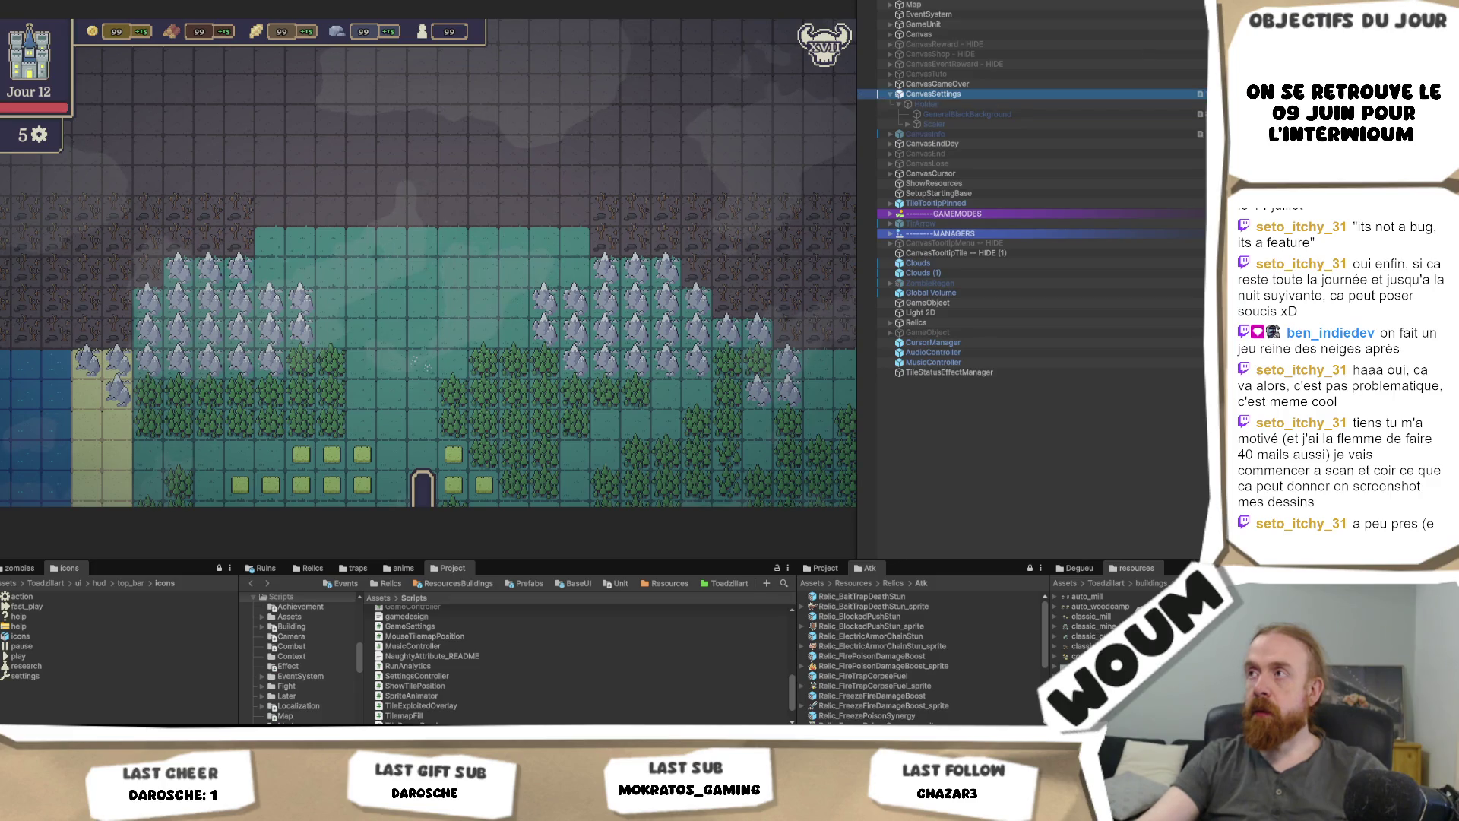
pyautogui.click(933, 105)
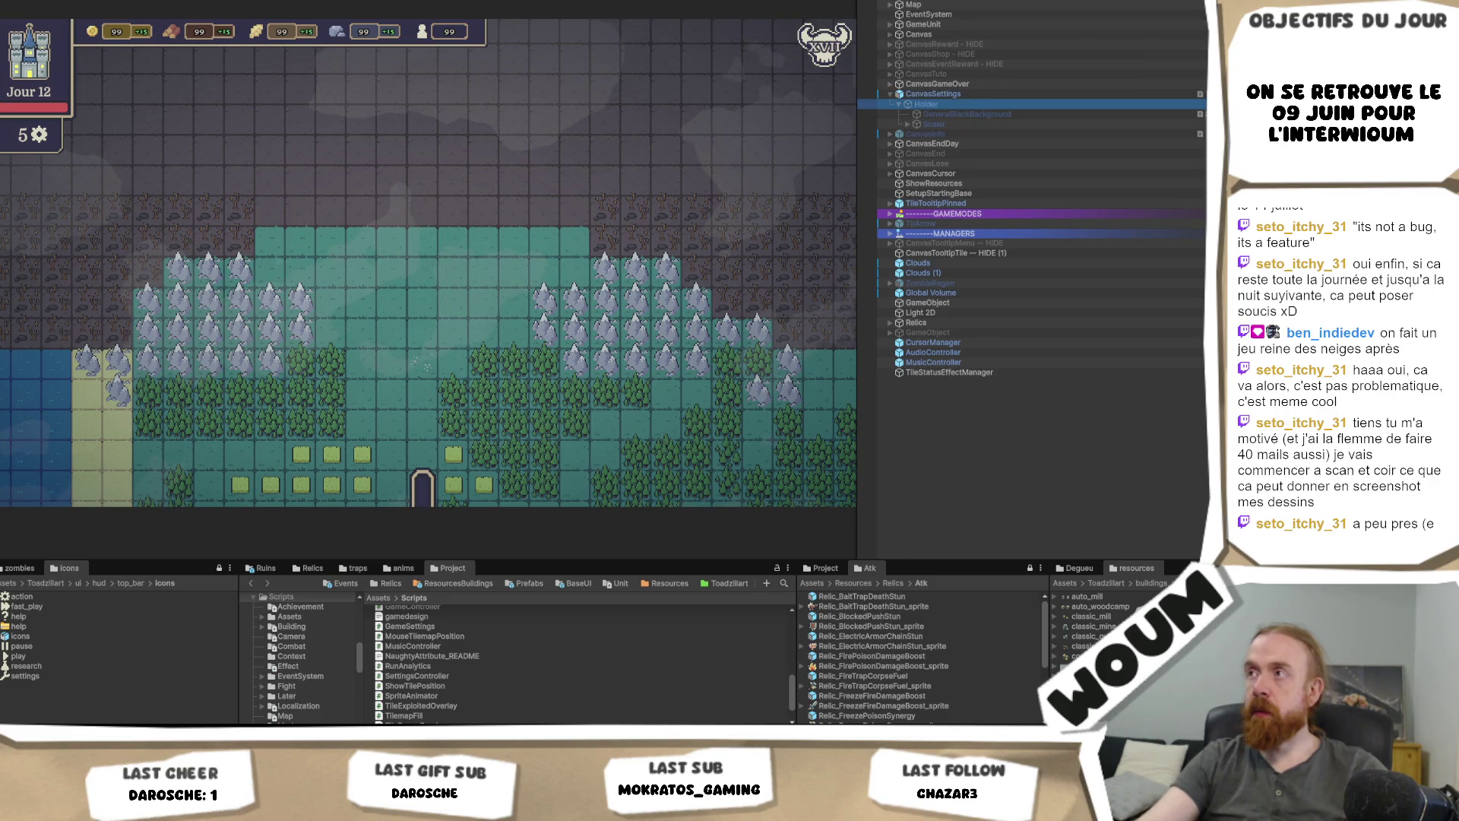
pyautogui.hotkey('alt', 'shift', 'a')
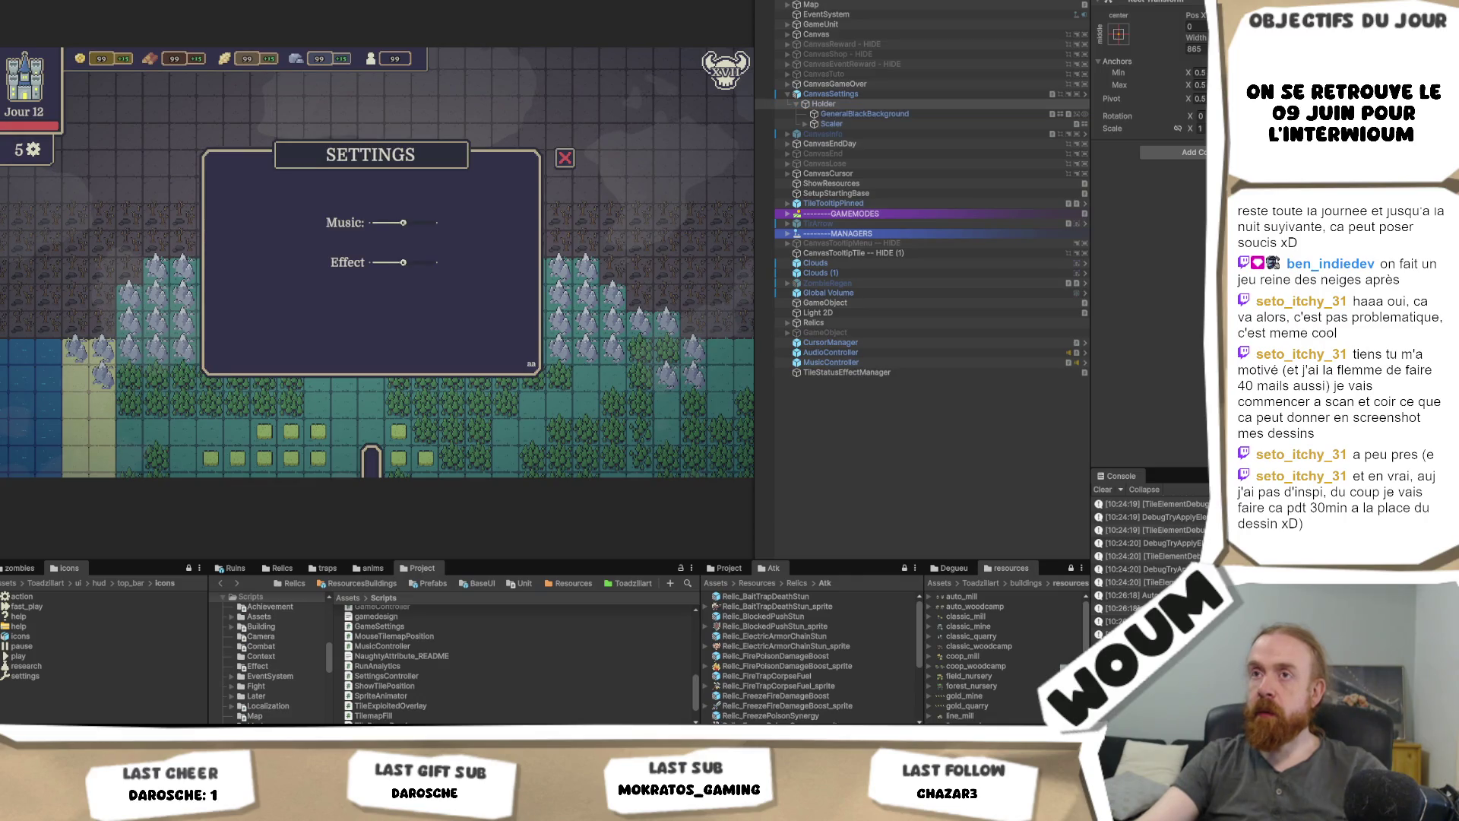
pyautogui.click(858, 93)
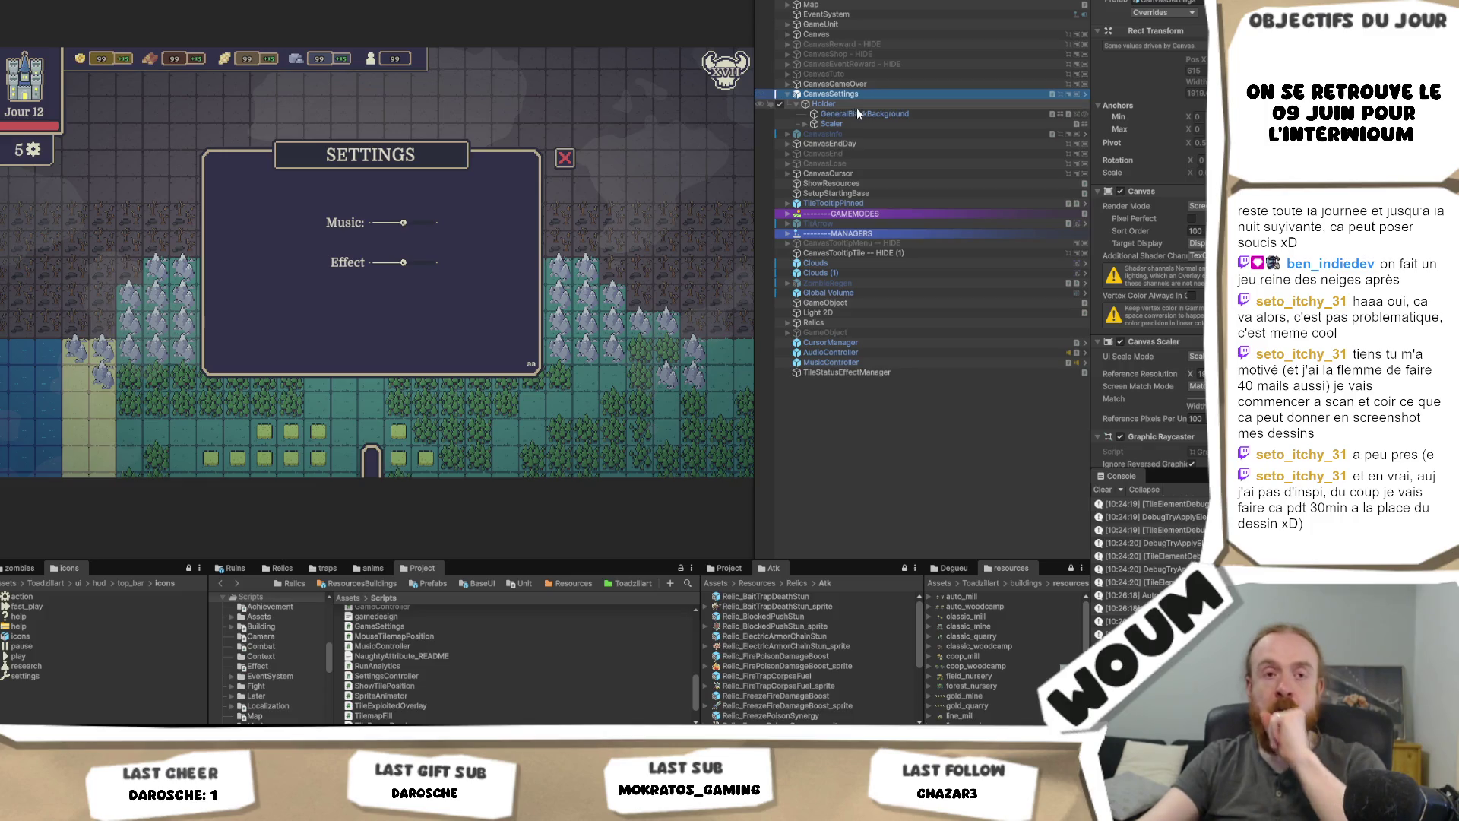
# Step: Scroll the Hierarchy to Scaler's children and select Scaler to view its Canvas Group and Panel Animation
pyautogui.scroll(-5, 923, 98)
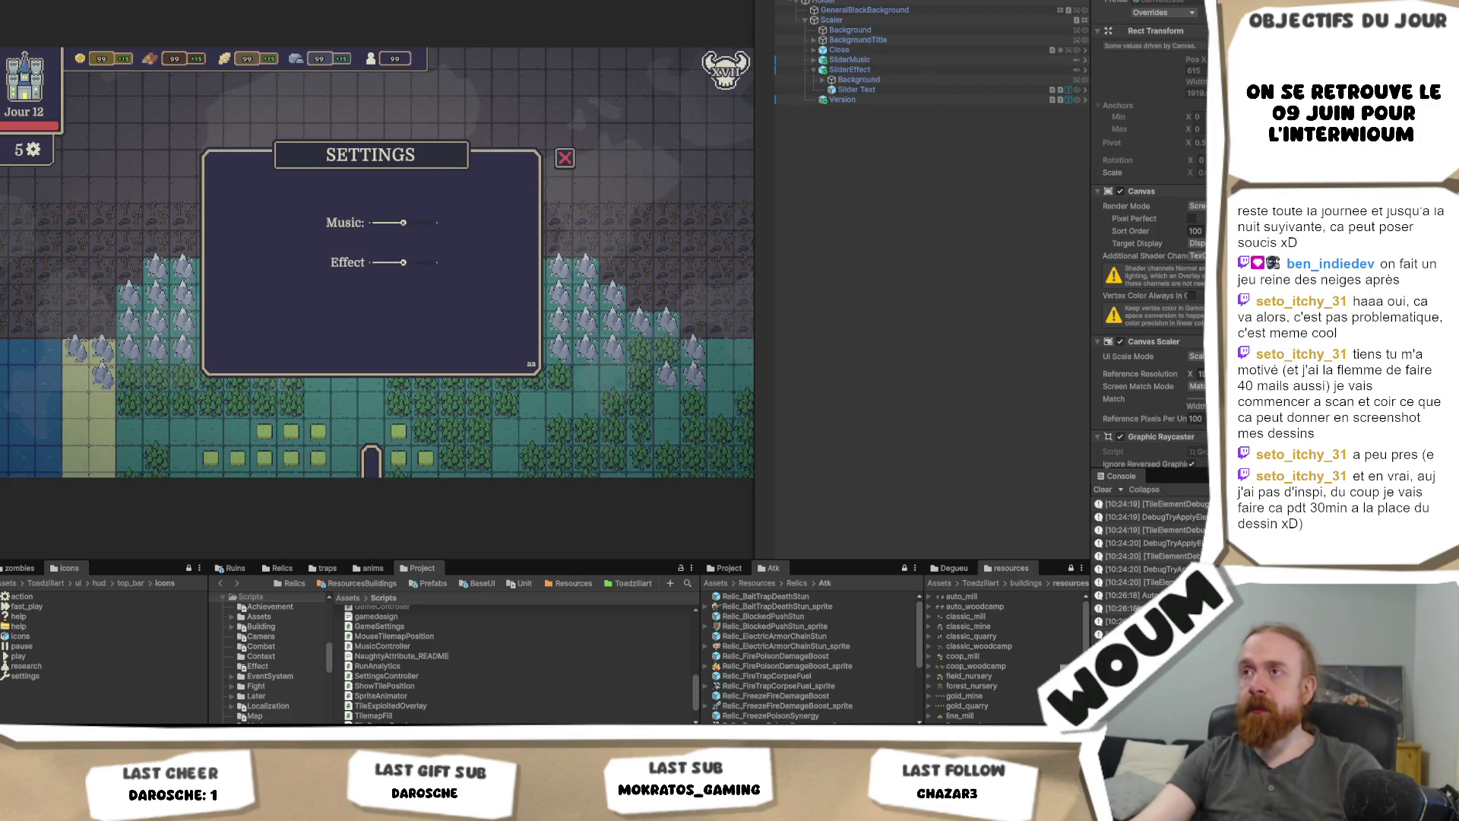
pyautogui.click(836, 20)
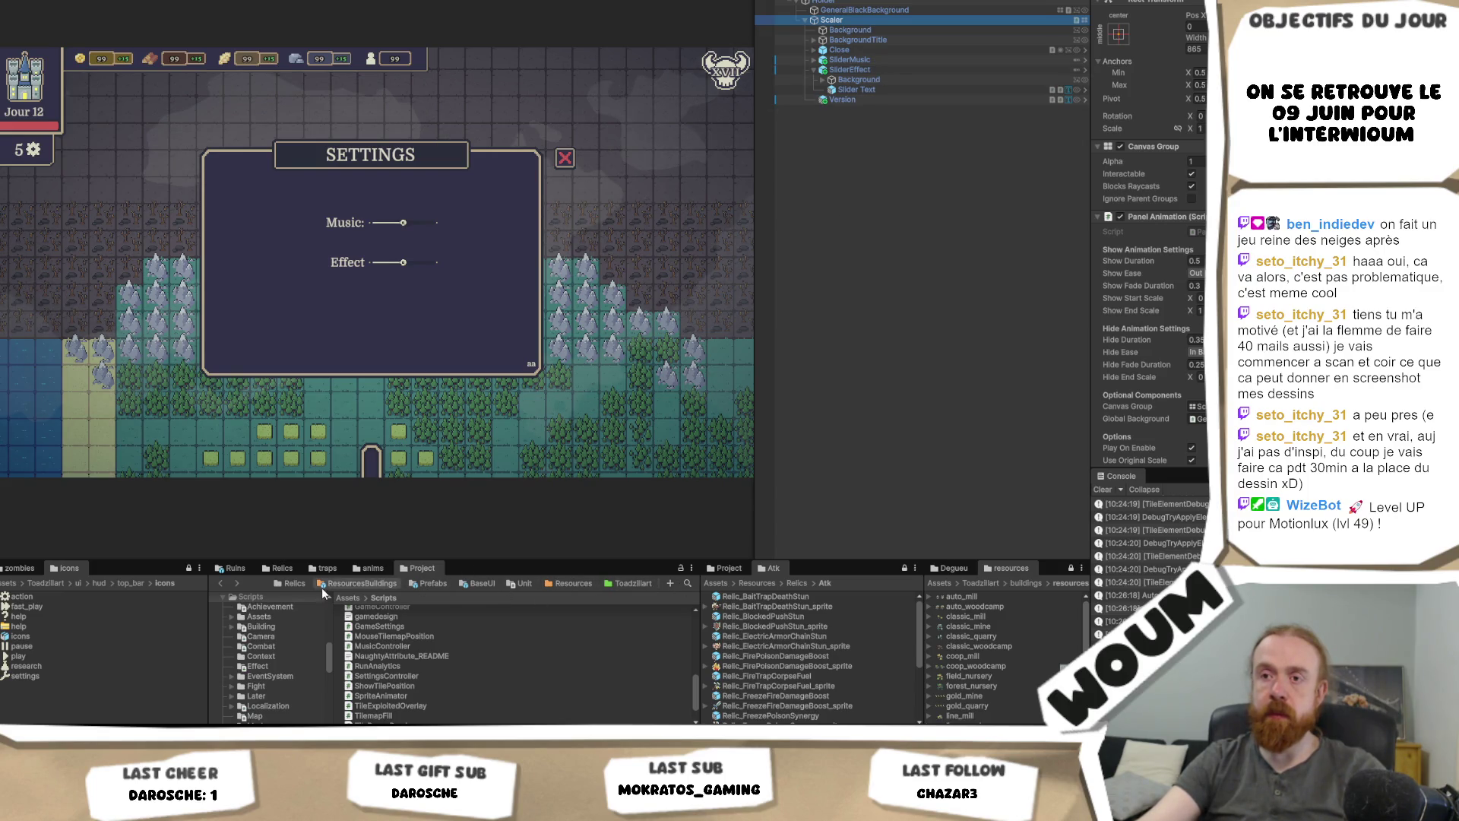
# Step: Show the contents of the Prefabs folder in the Project window
pyautogui.moveTo(331, 660); pyautogui.dragTo(335, 630)
pyautogui.click(269, 660)
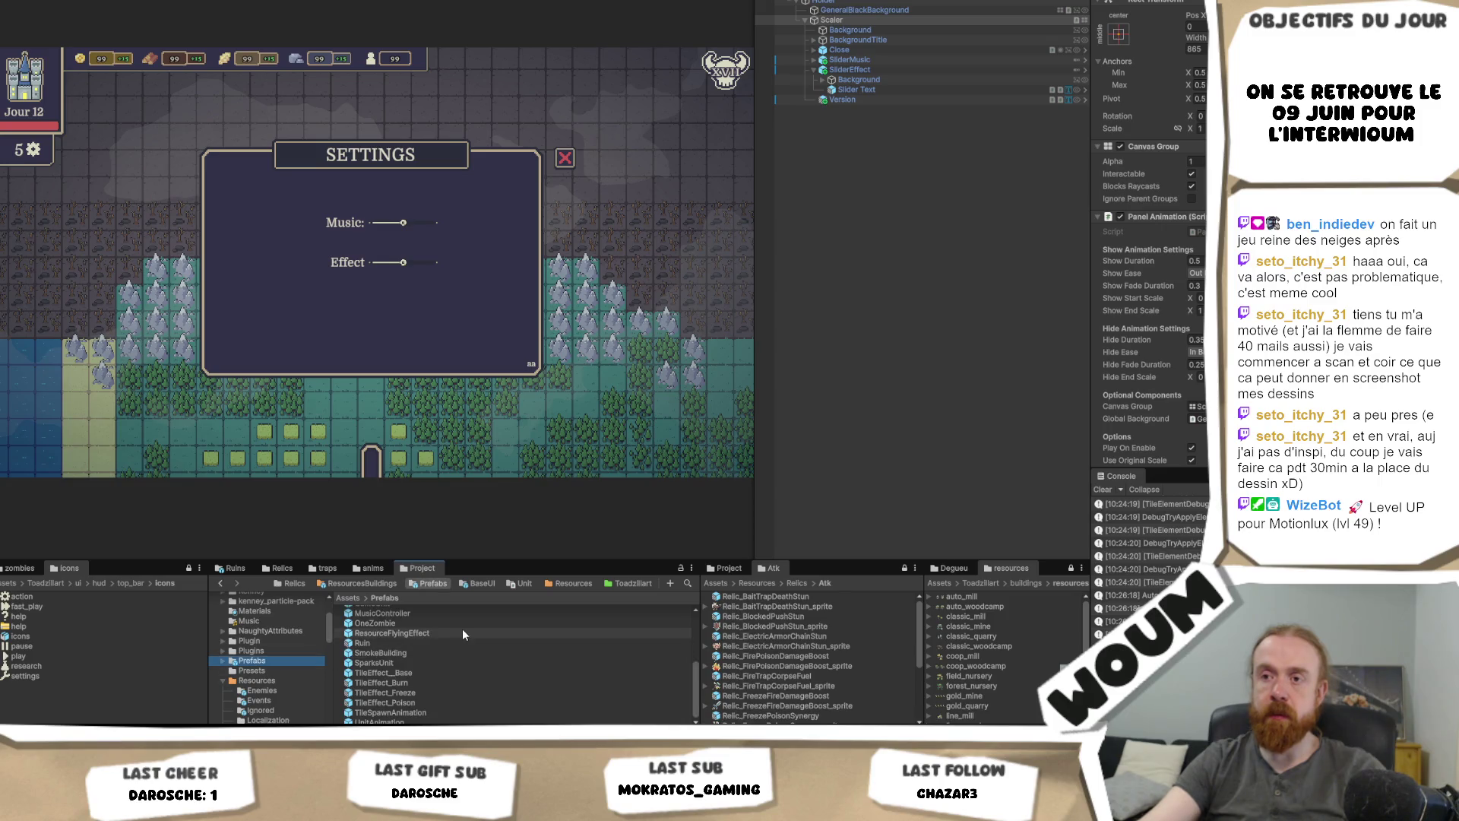
pyautogui.scroll(10, 463, 631)
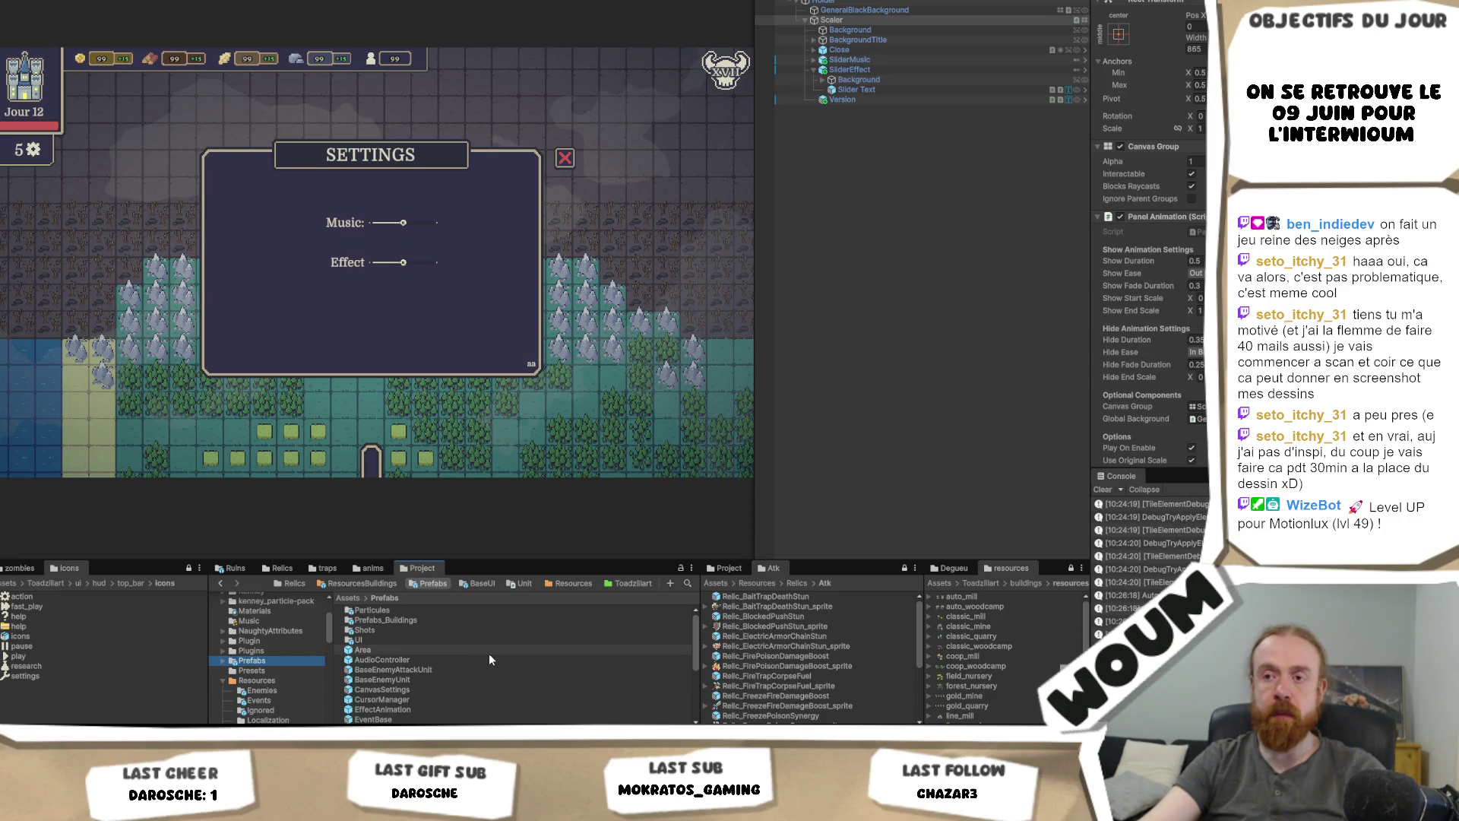
pyautogui.scroll(-10, 490, 657)
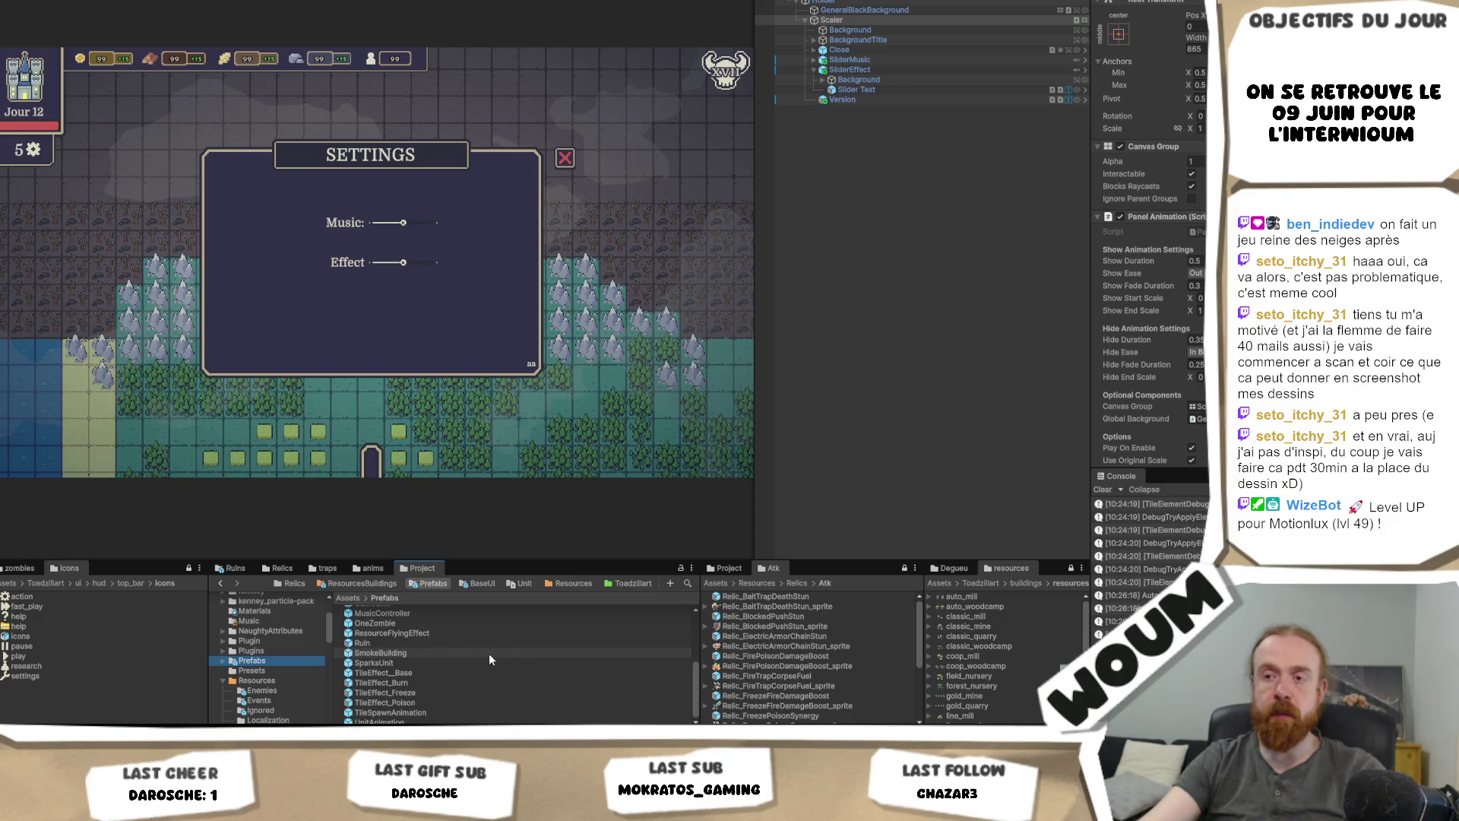
pyautogui.scroll(10, 490, 654)
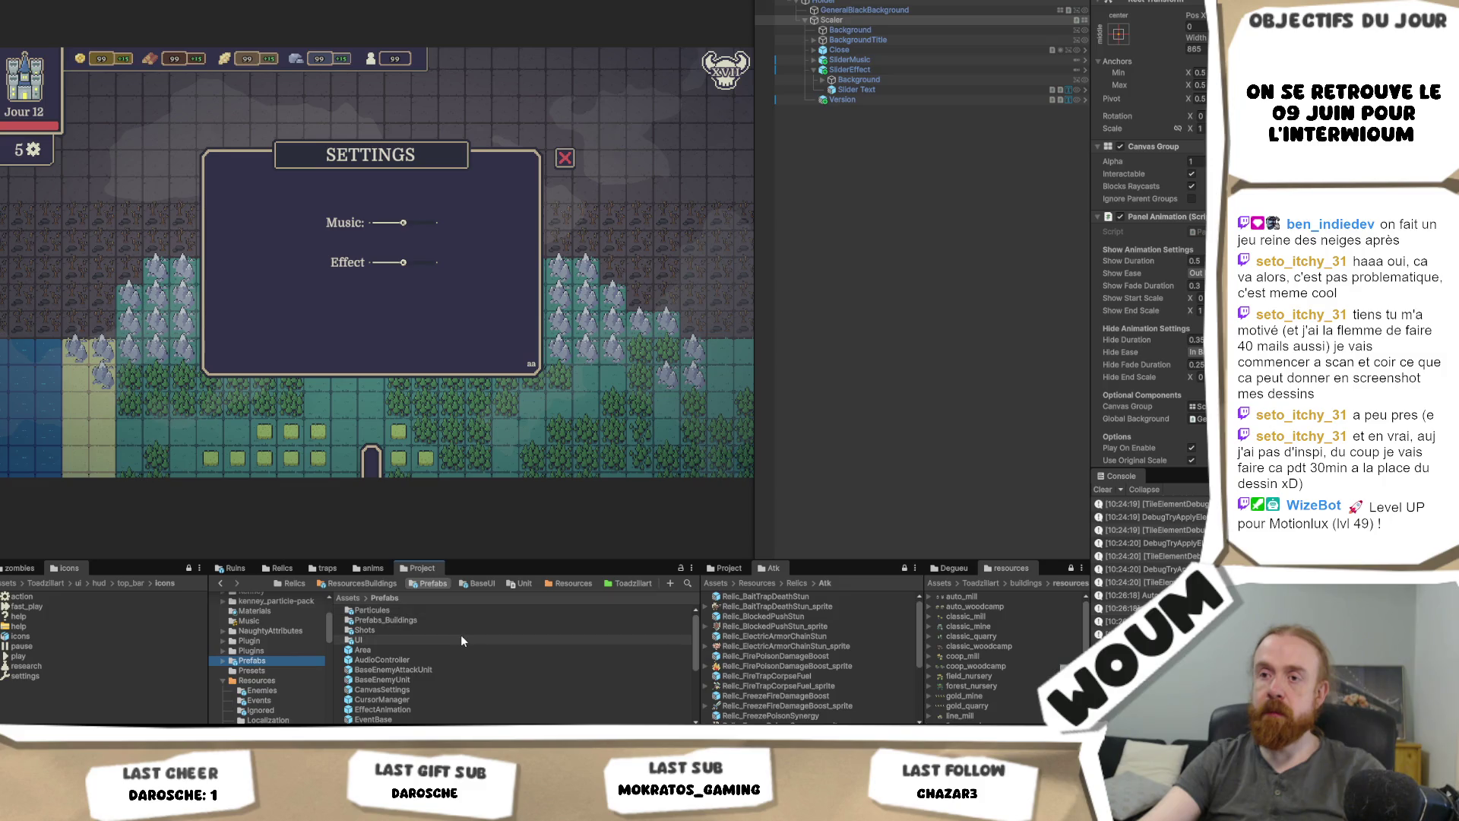
pyautogui.scroll(-10, 461, 639)
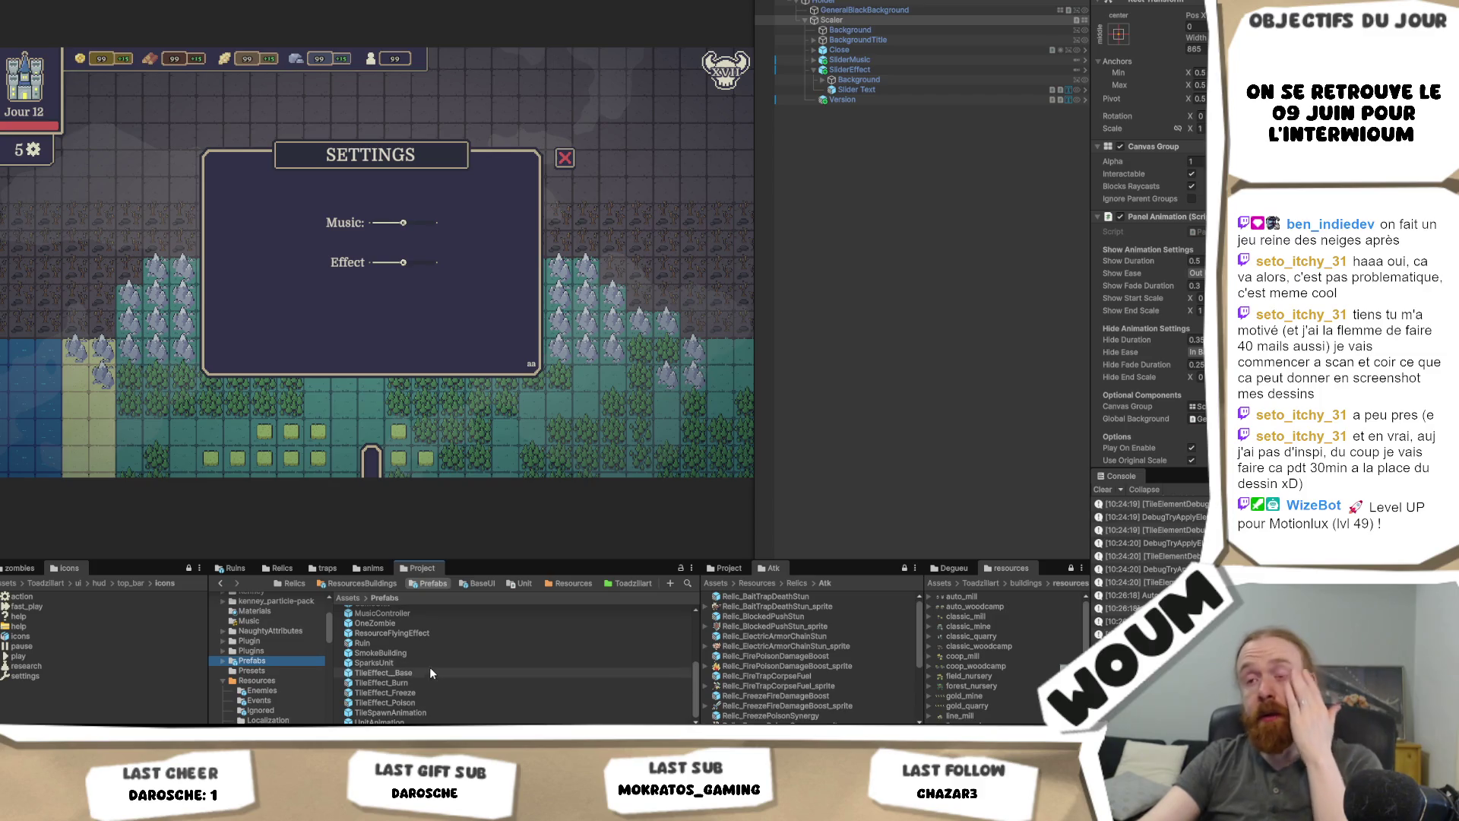
pyautogui.scroll(10, 430, 668)
# Step: Open Prefabs > UI > BaseUI and drag the BaseButtonAnimatedUI prefab into the canvas
pyautogui.click(432, 640)
pyautogui.doubleClick(432, 640)
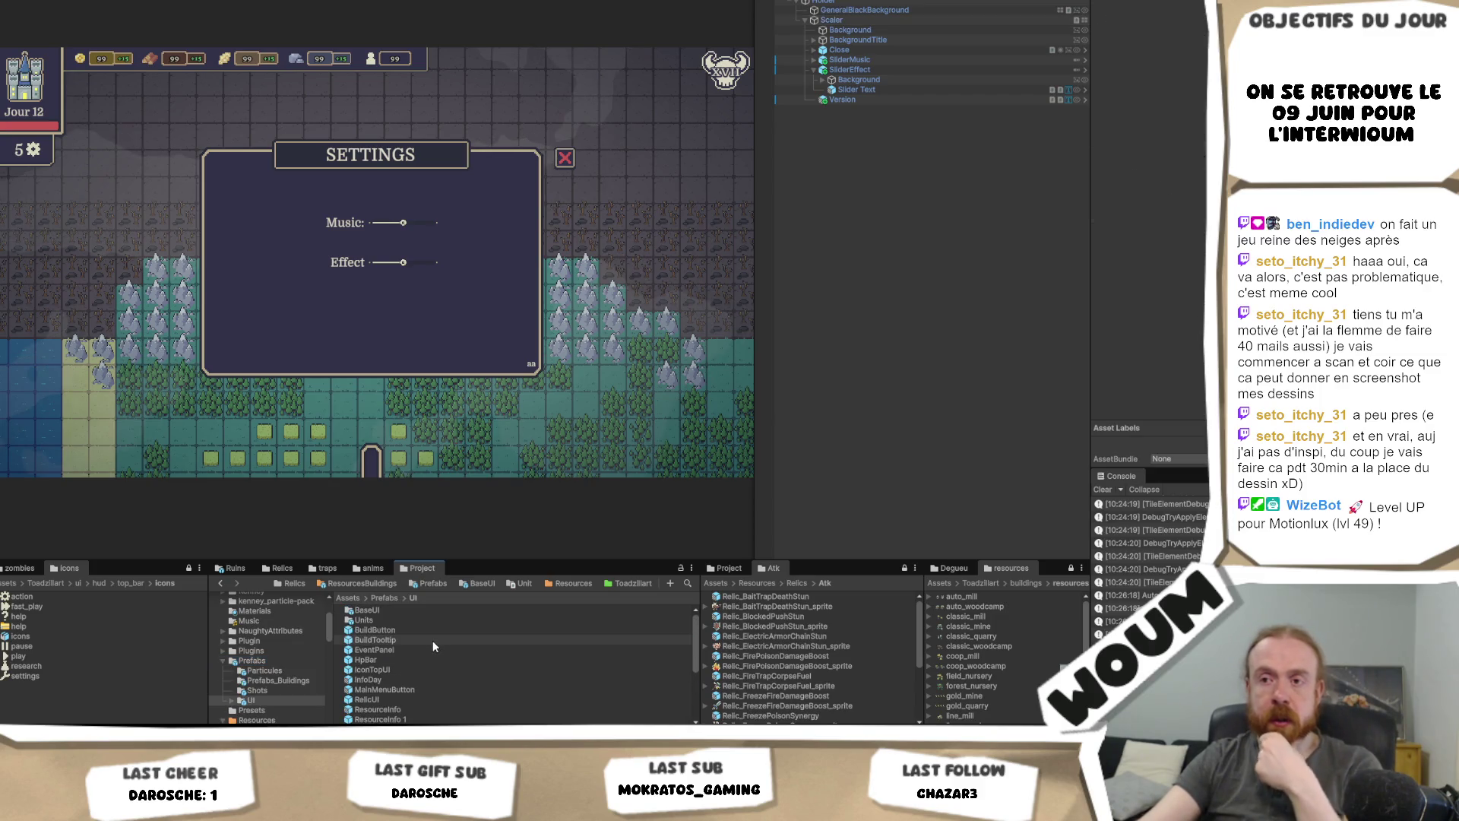
pyautogui.doubleClick(400, 609)
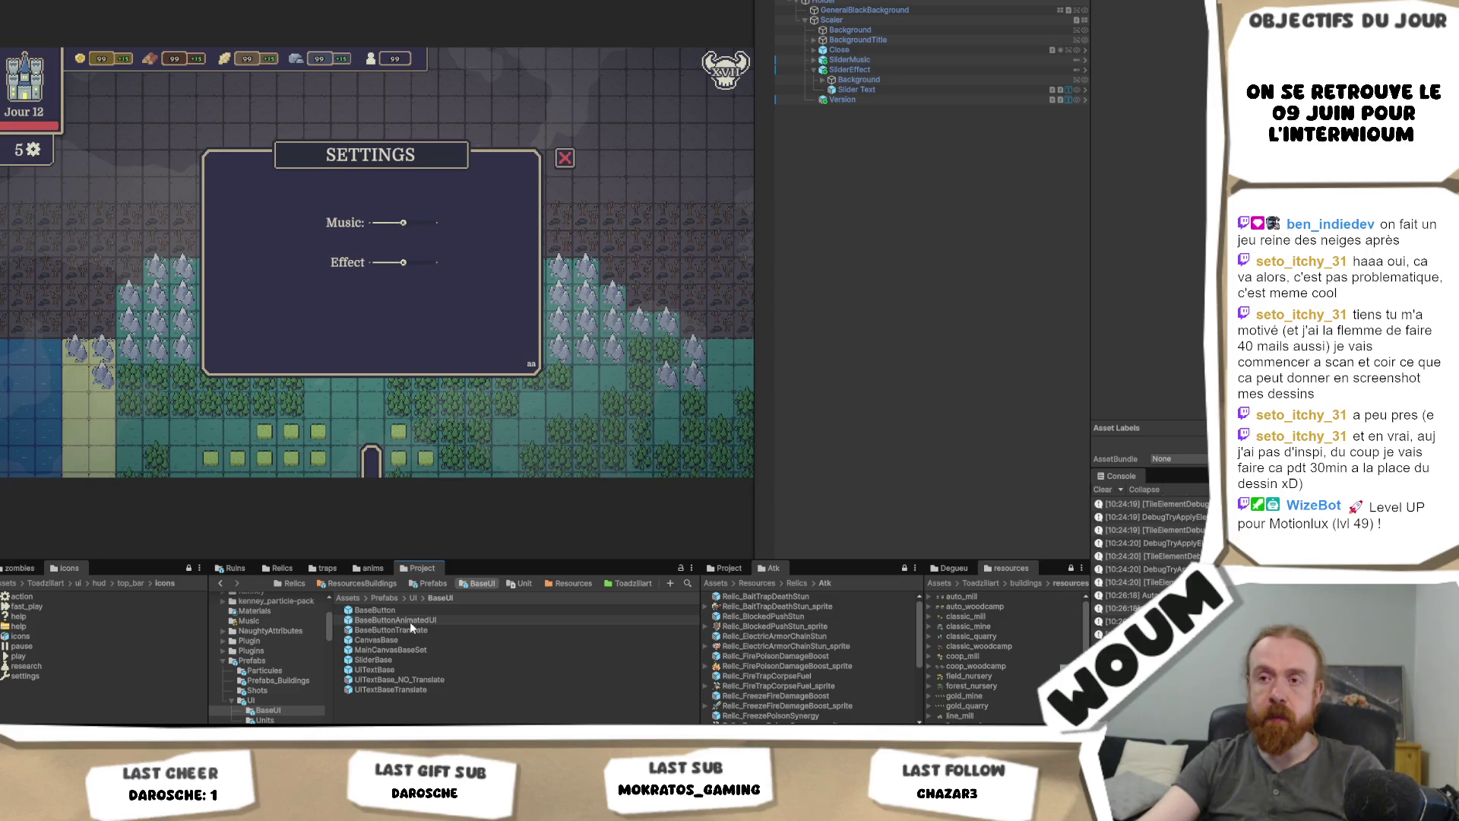
pyautogui.moveTo(921, 116); pyautogui.dragTo(922, 119)
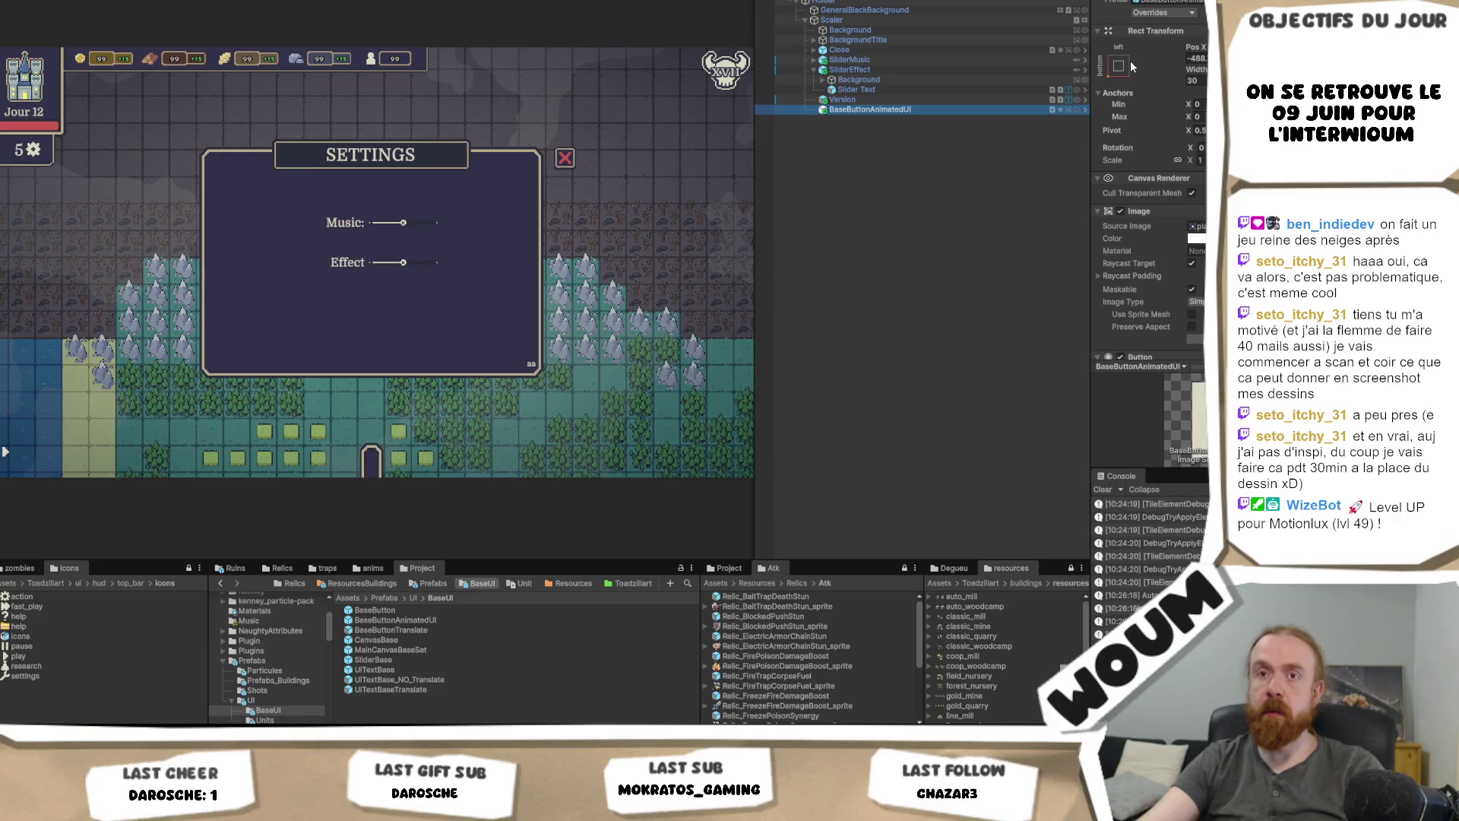
# Step: Undo the BaseButtonAnimatedUI instance and drag BaseButtonTranslate into Scaler below Version
pyautogui.click(894, 197)
pyautogui.hotkey('ctrl', 'z')
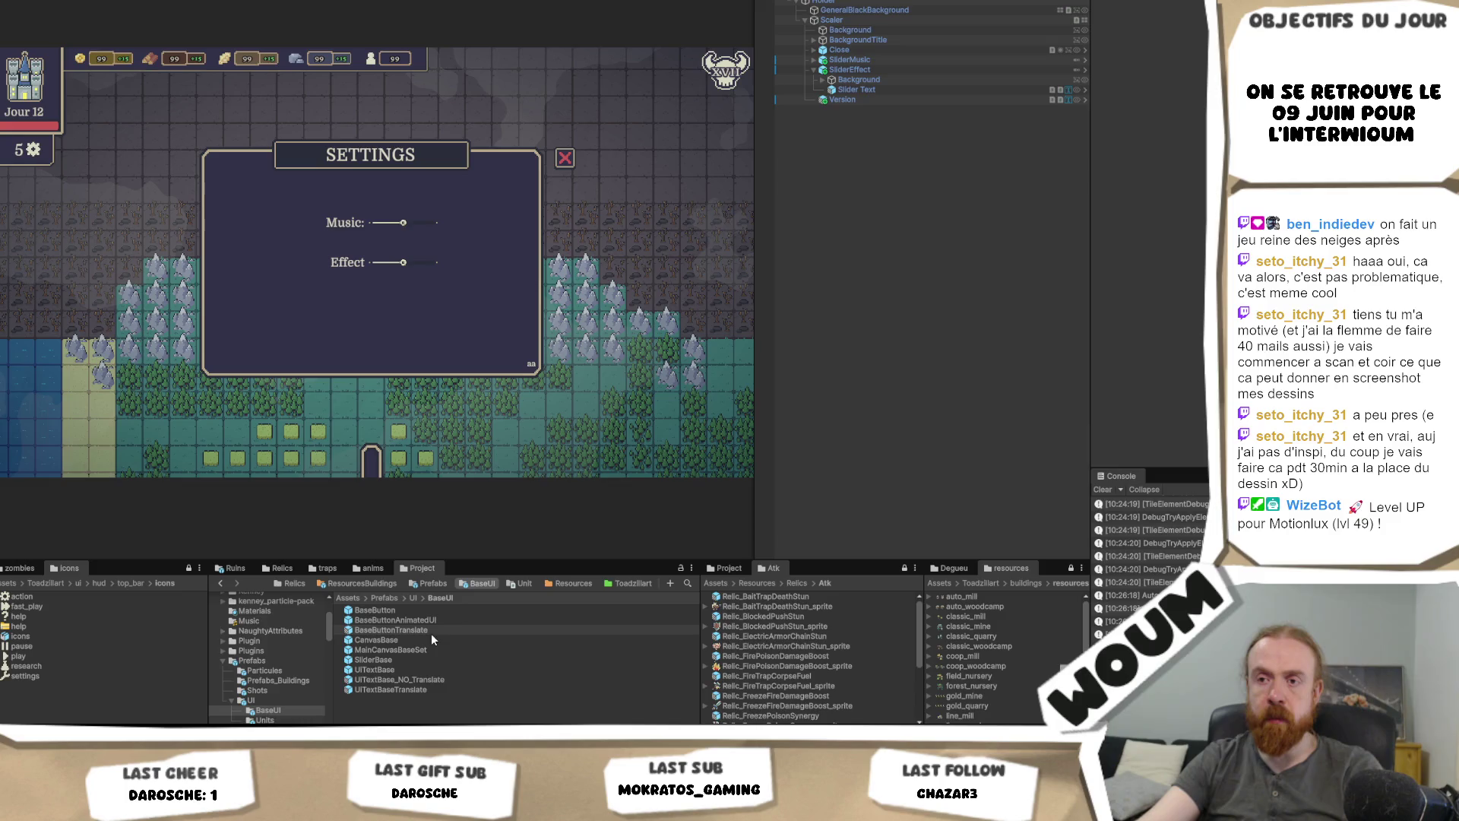
pyautogui.moveTo(644, 495); pyautogui.dragTo(933, 112)
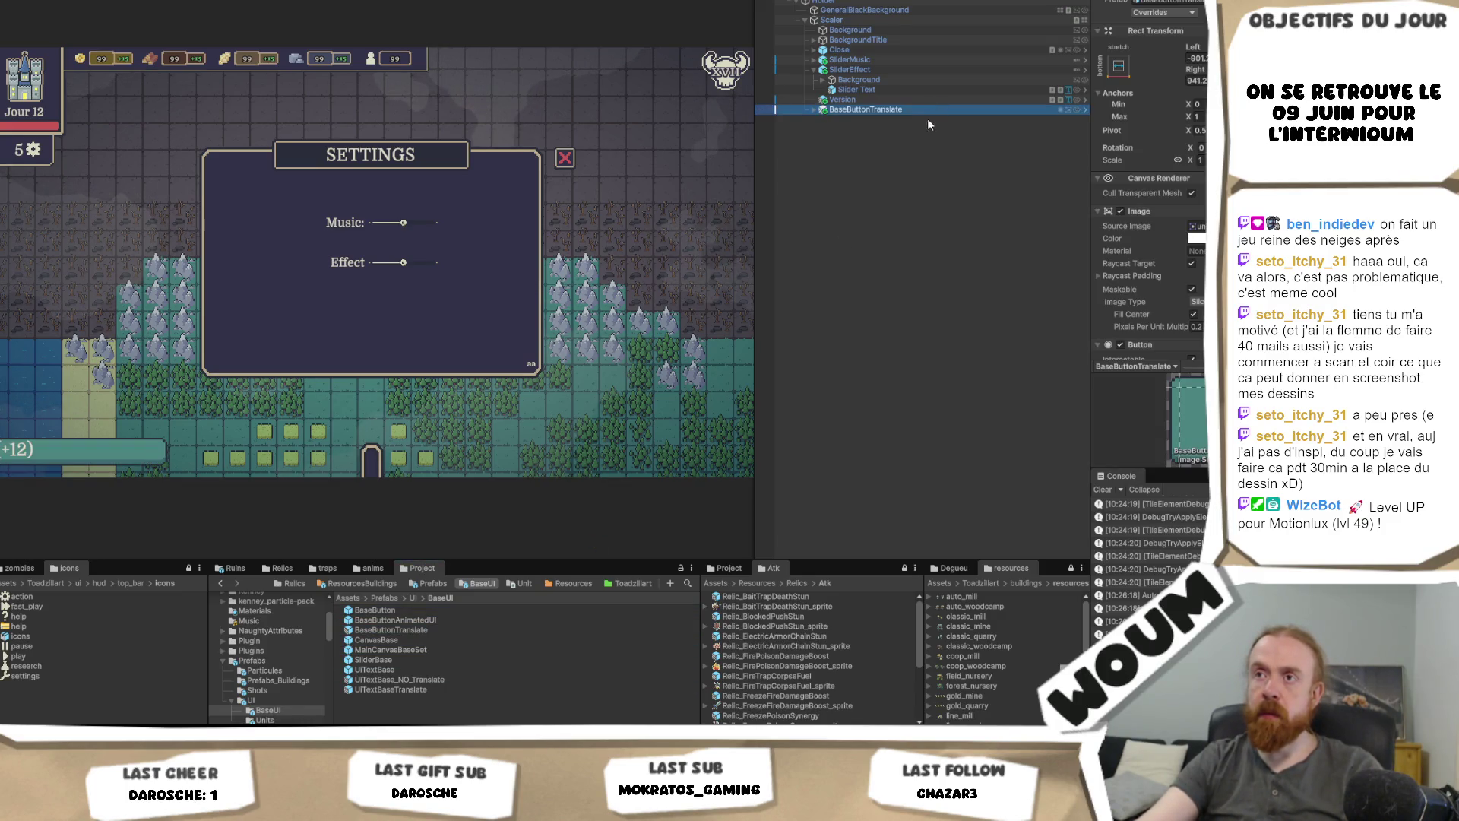
# Step: Anchor the new button middle-centre, then inspect its TextButton child and source image
pyautogui.click(1119, 66)
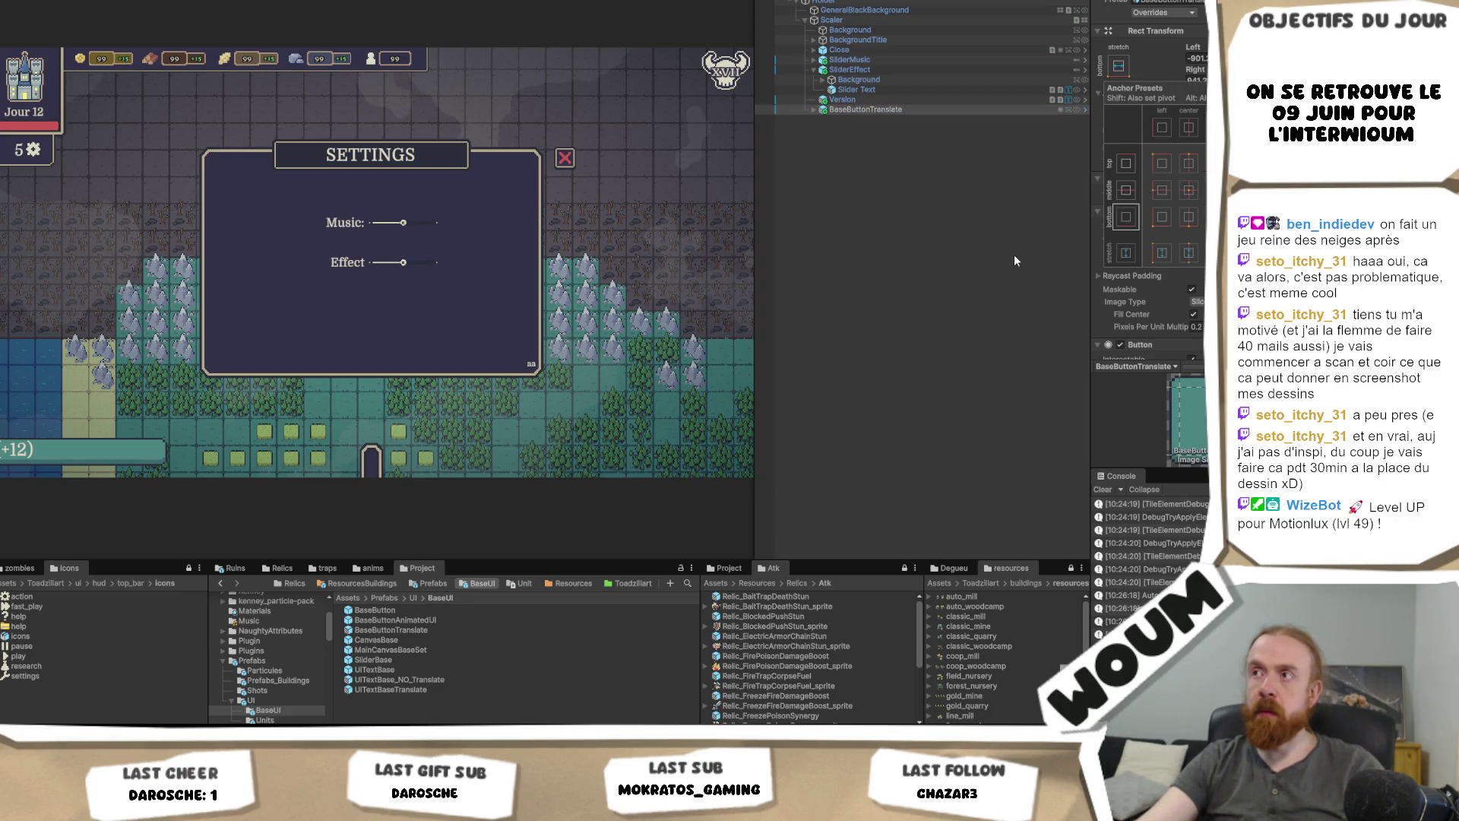
pyautogui.keyDown('alt'); pyautogui.click(1188, 190); pyautogui.keyUp('alt')
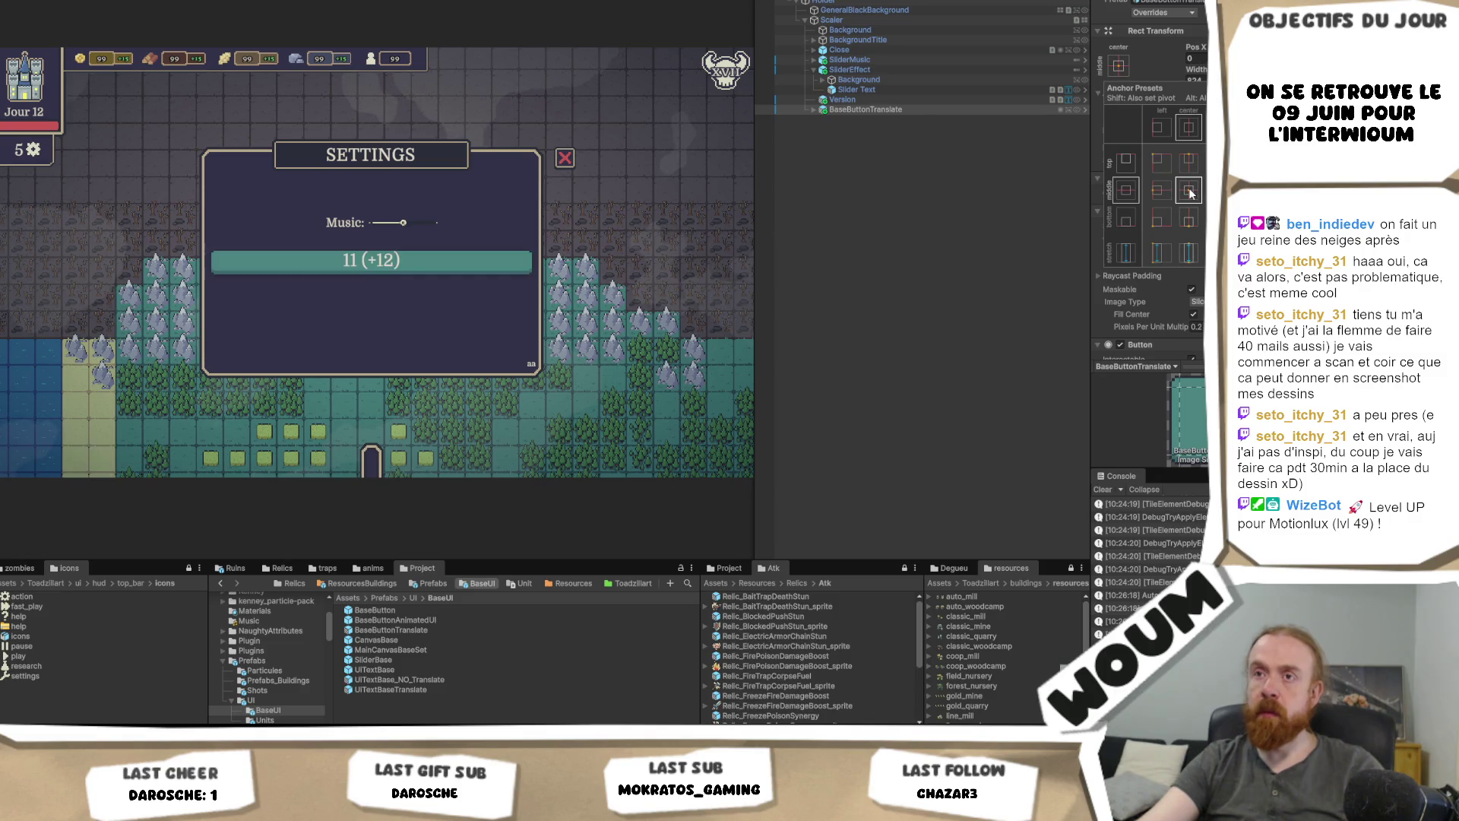
pyautogui.click(811, 110)
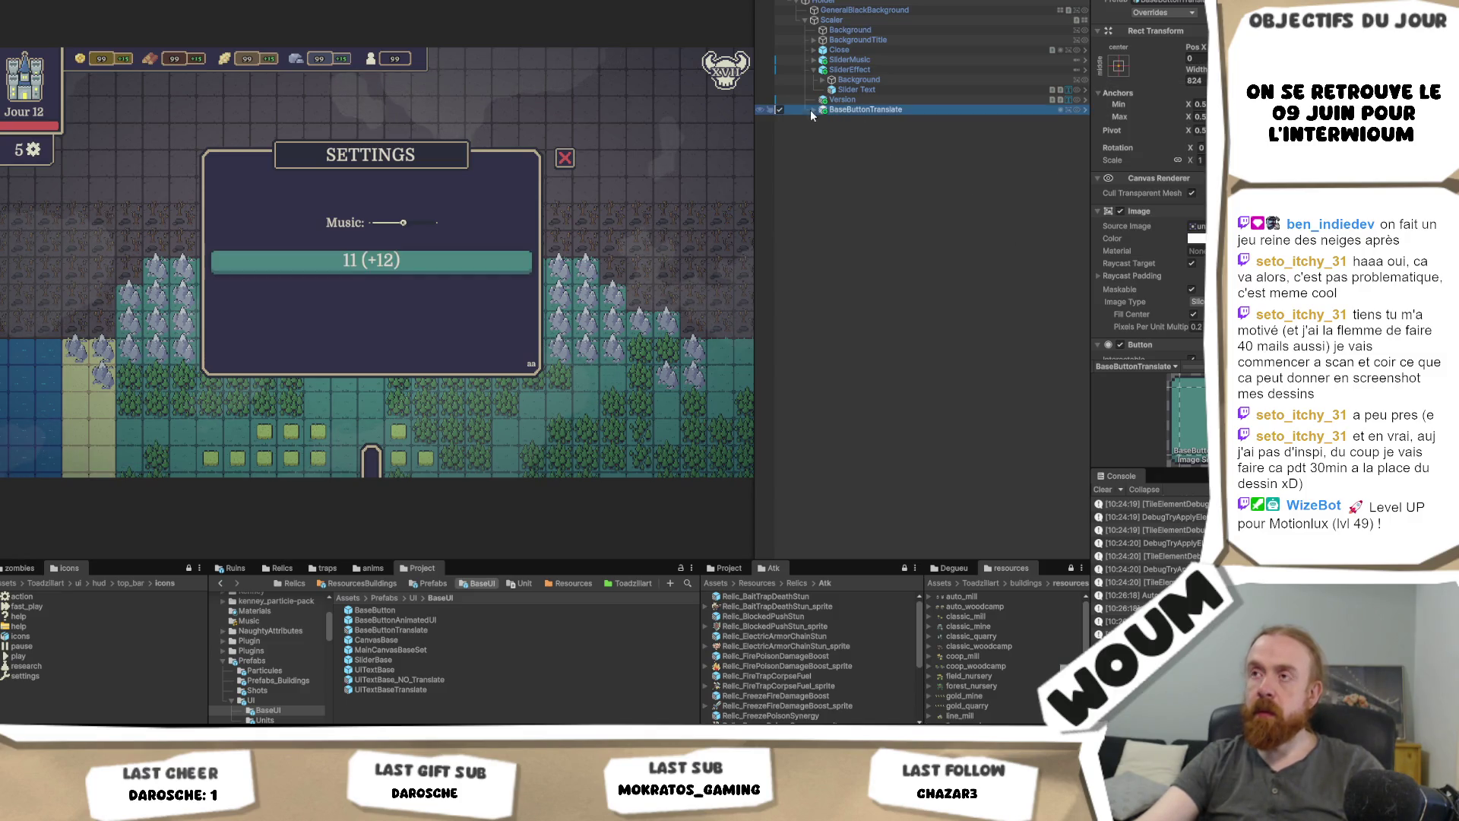
pyautogui.click(814, 110)
pyautogui.click(854, 111)
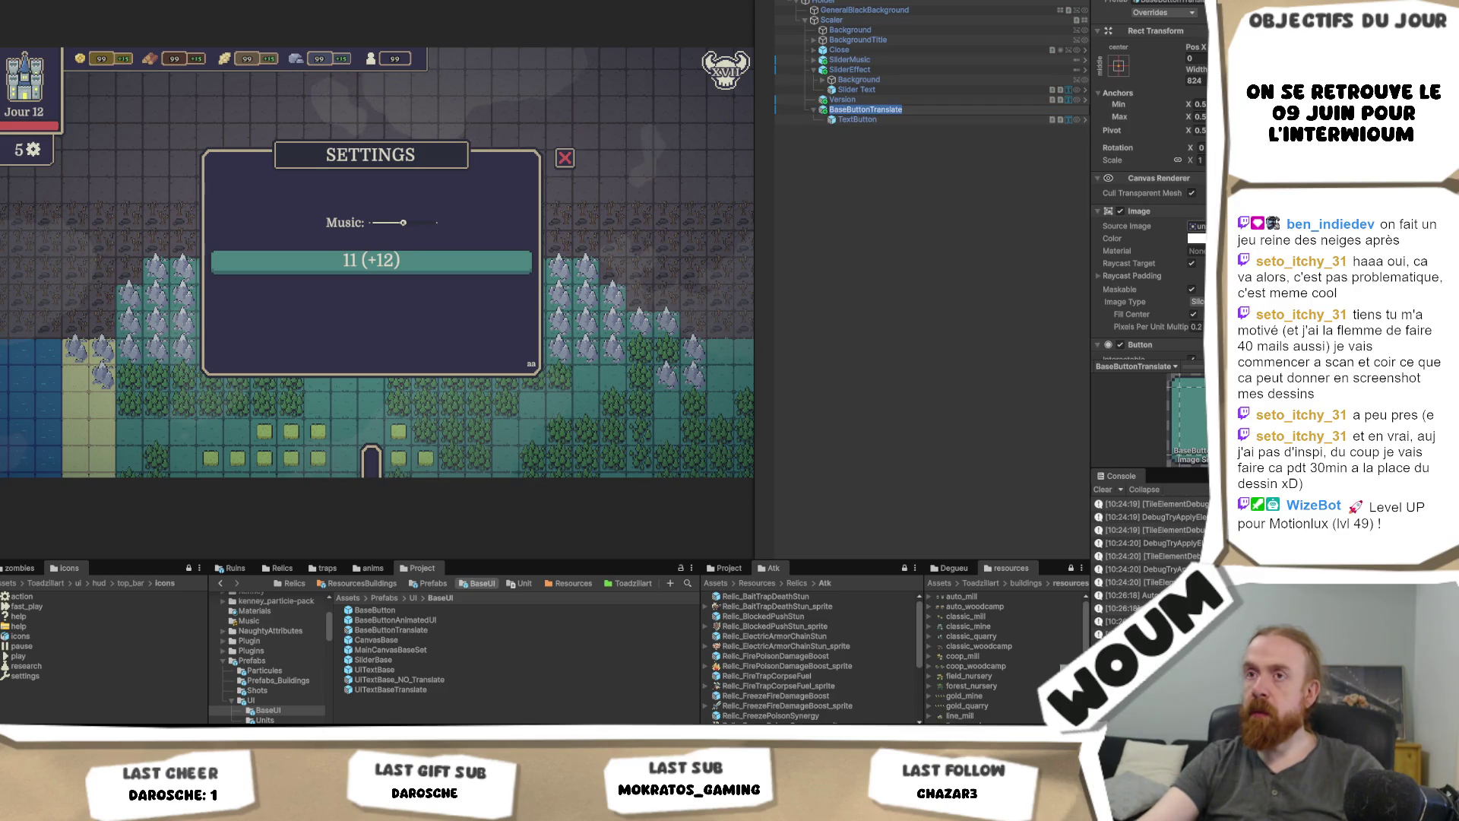
pyautogui.click(1196, 226)
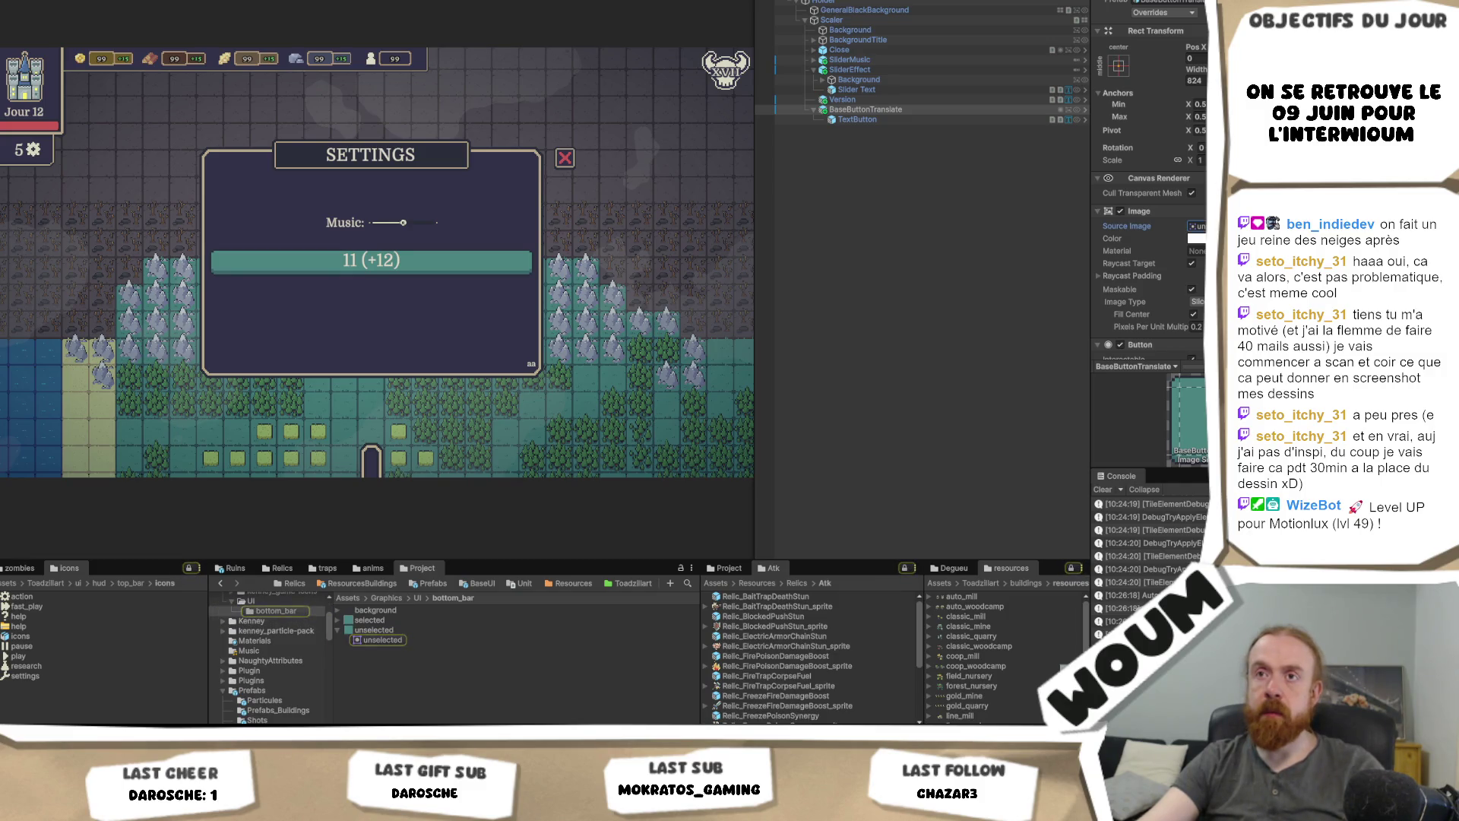
# Step: Give the translate button width 300 and anchor it at the bottom centre
pyautogui.click(1120, 67)
pyautogui.click(1166, 194)
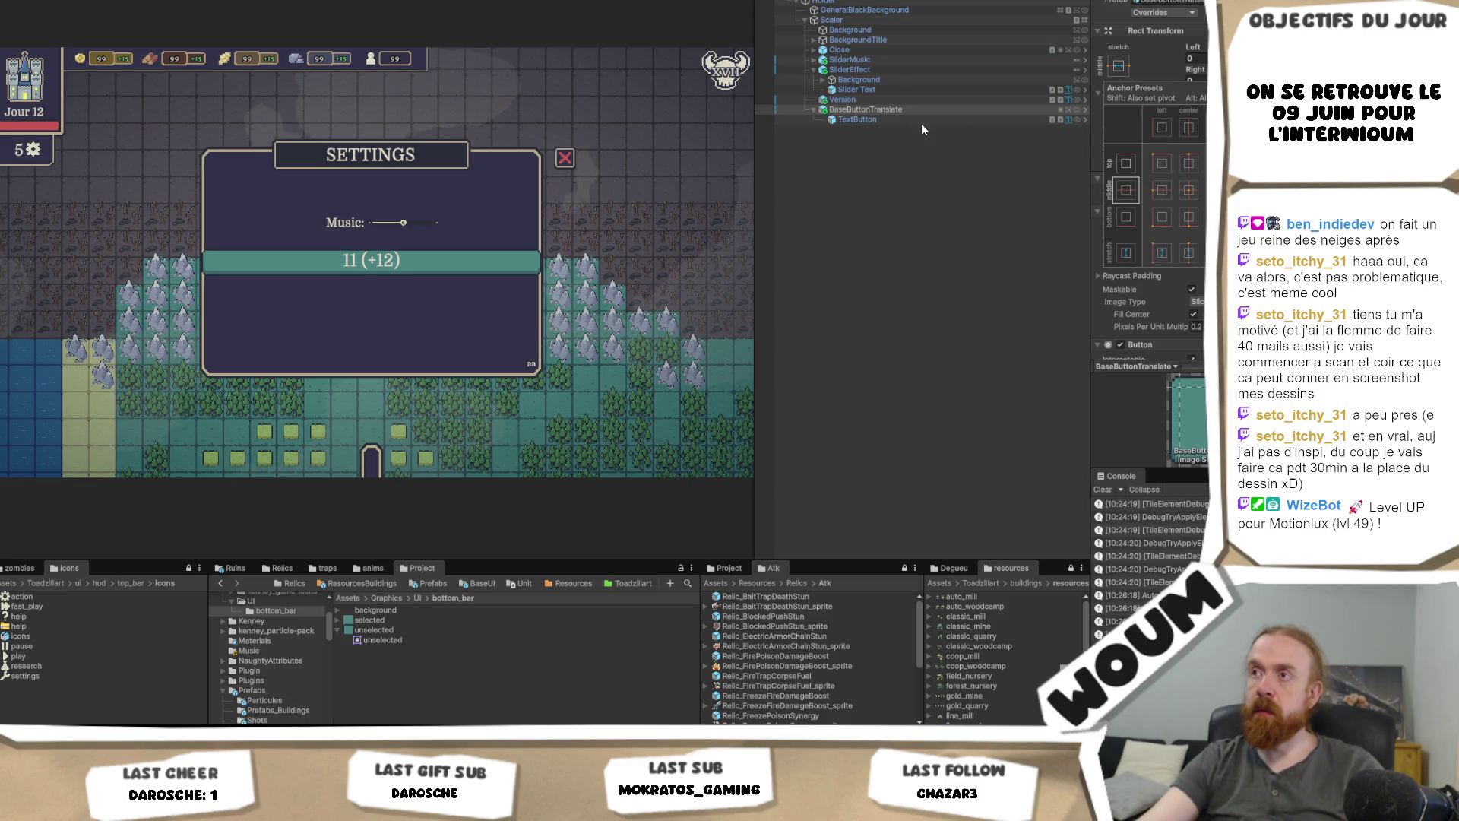
pyautogui.click(1198, 185)
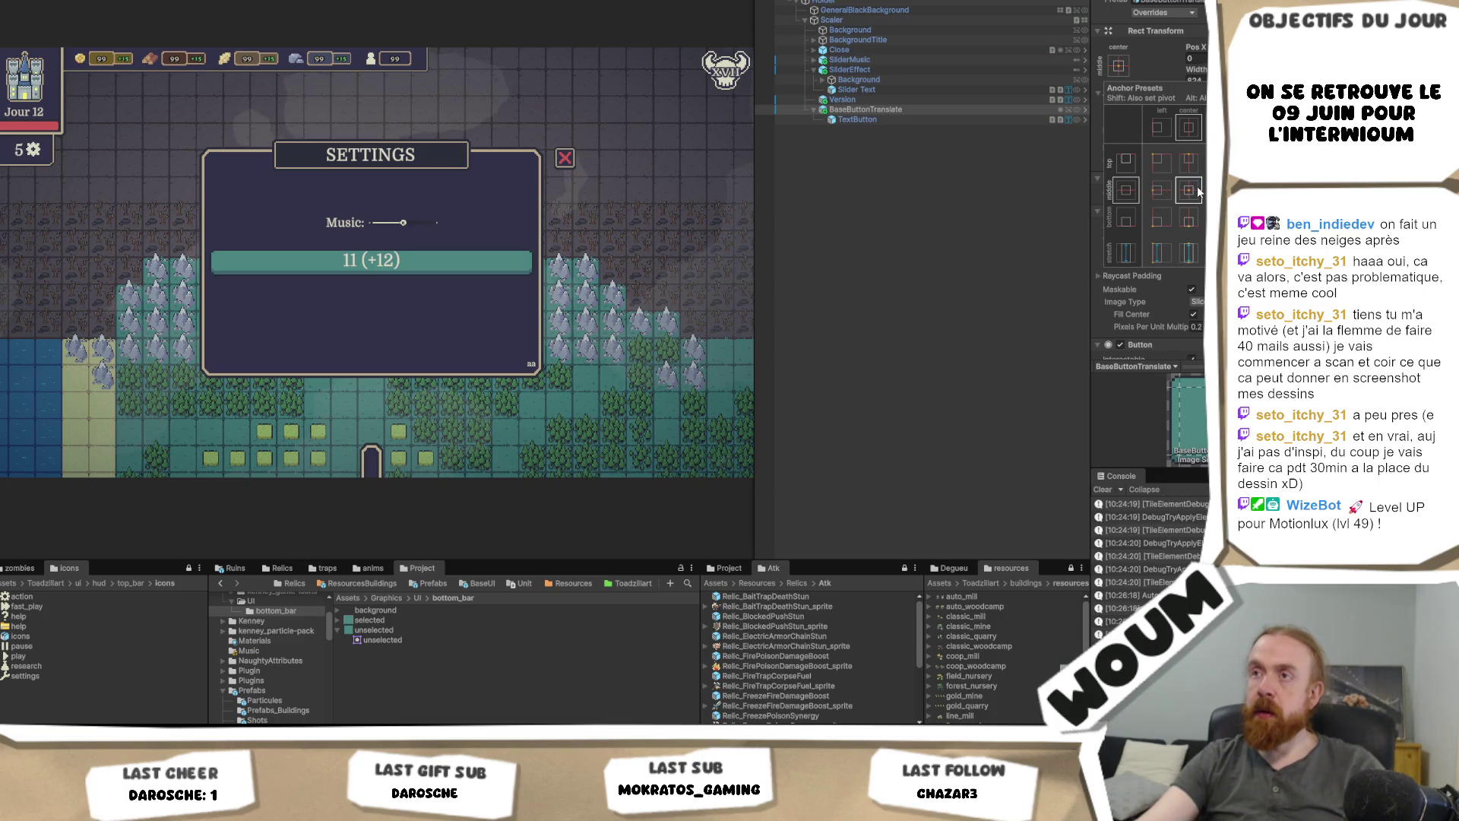
pyautogui.click(1196, 81)
pyautogui.write('300')
pyautogui.click(1195, 59)
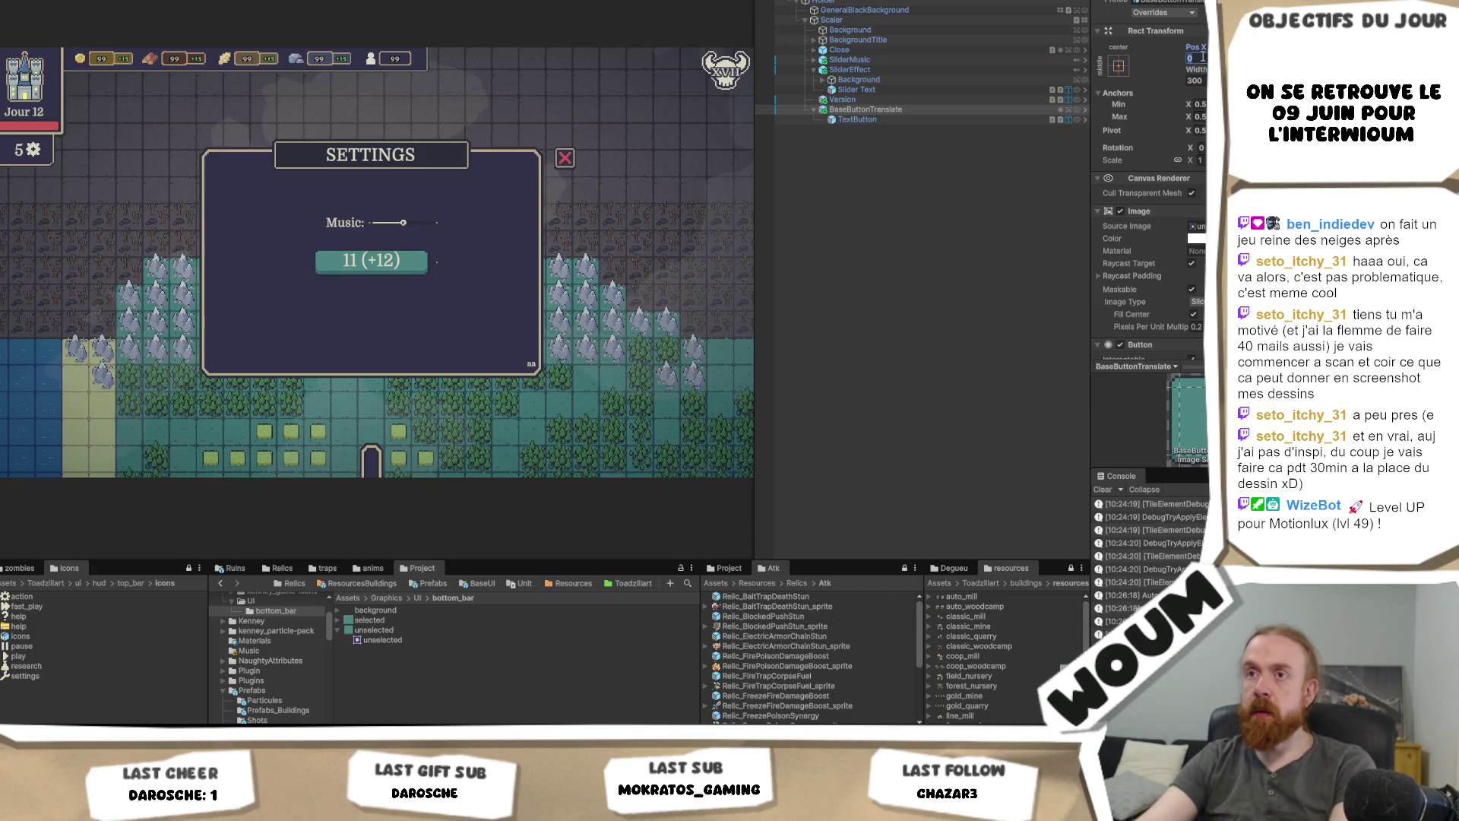
pyautogui.click(1119, 66)
pyautogui.click(1192, 218)
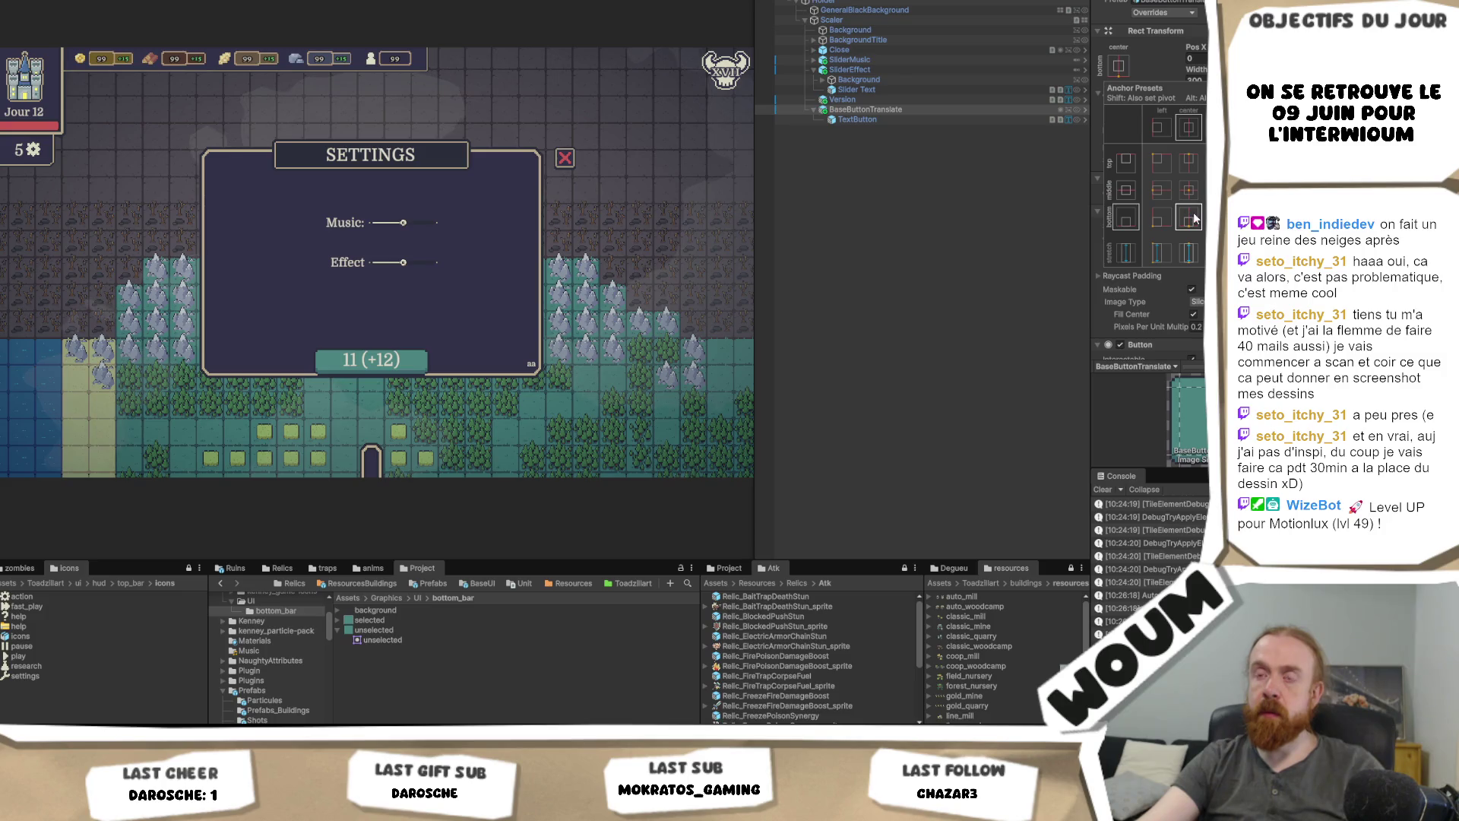
# Step: Dismiss the anchor presets and select the translate button's TextButton label child
pyautogui.press('Escape')
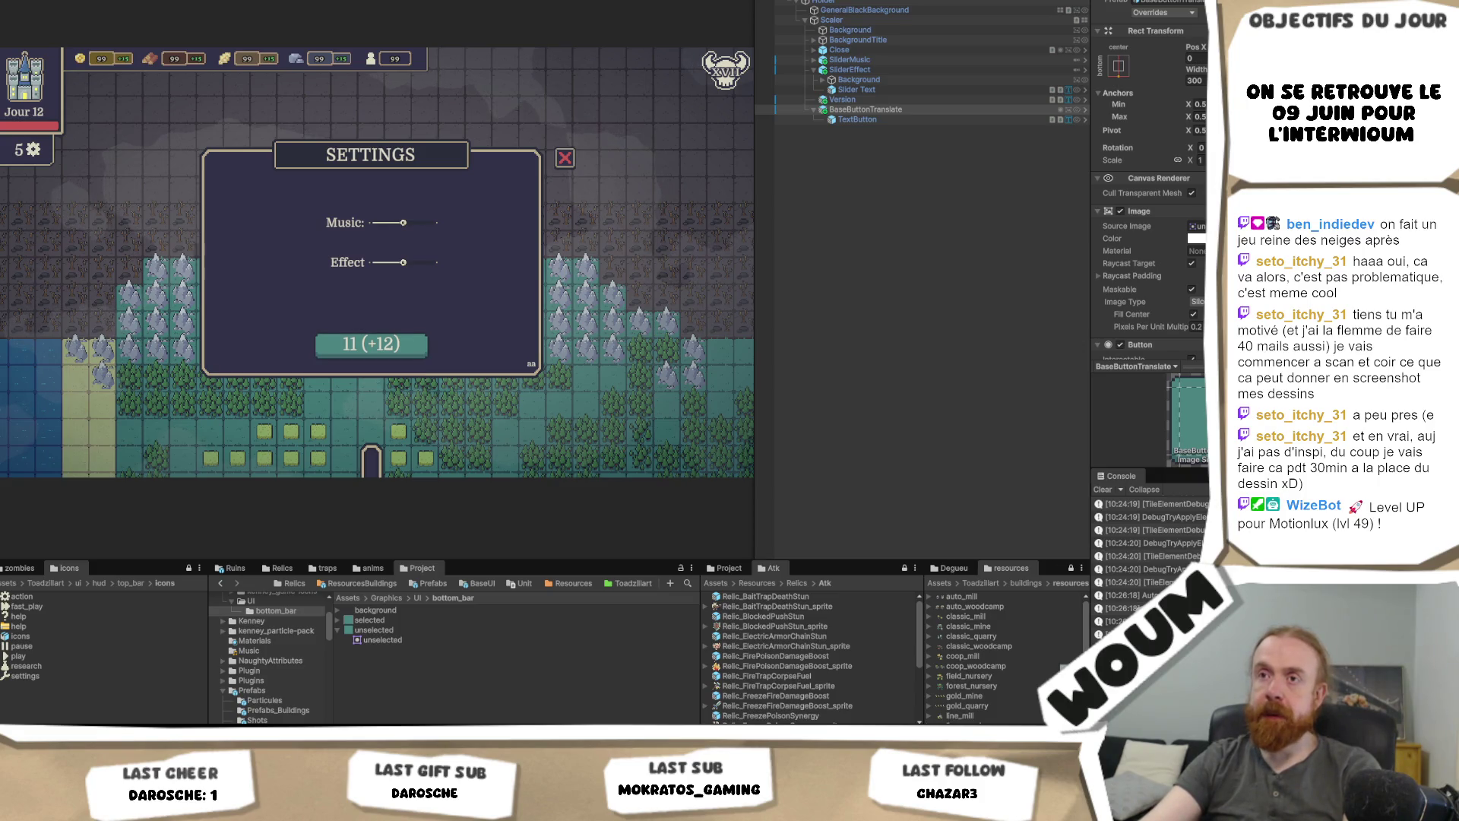
pyautogui.click(892, 117)
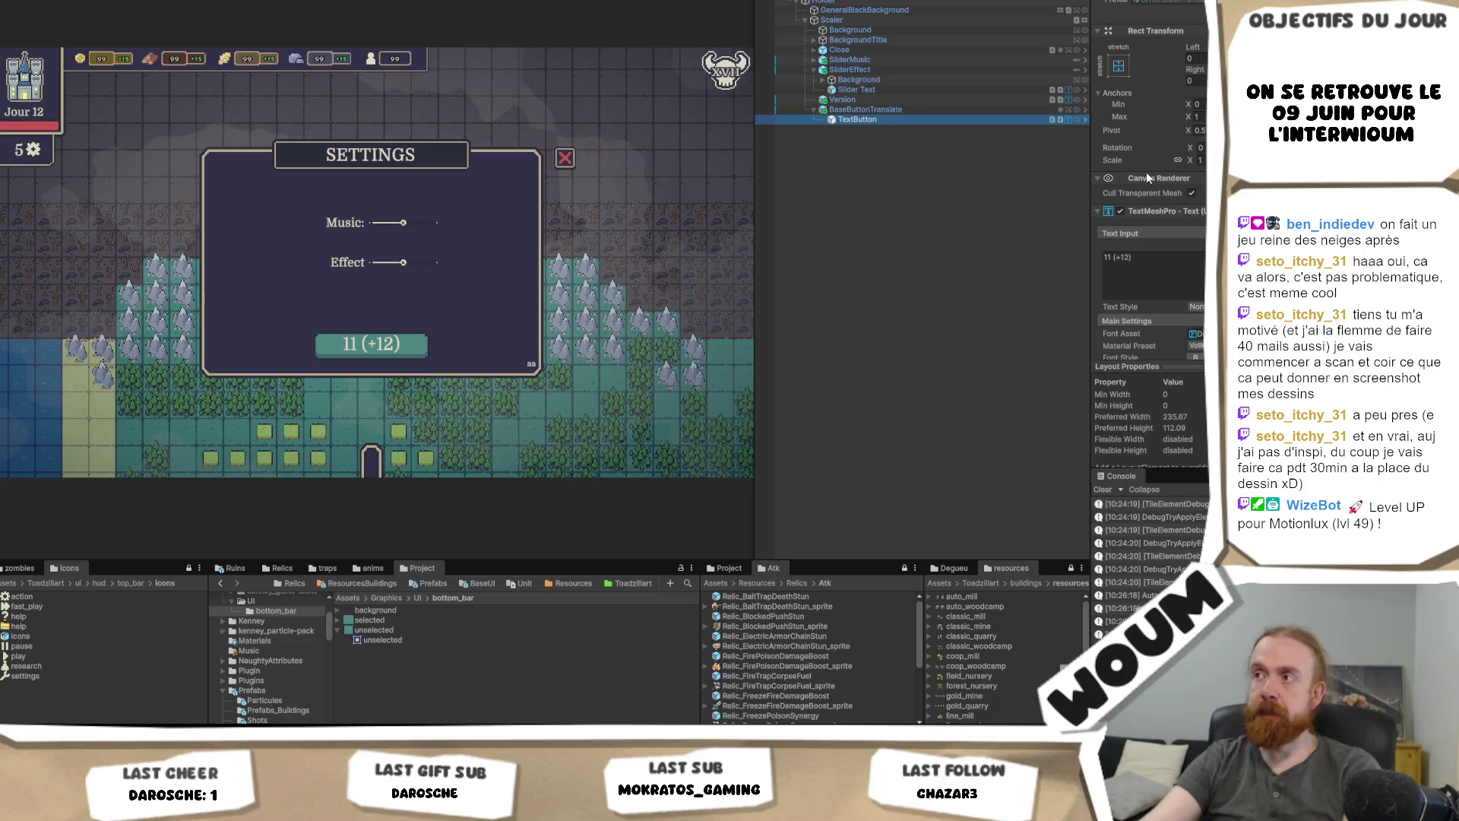
pyautogui.scroll(-10, 1149, 228)
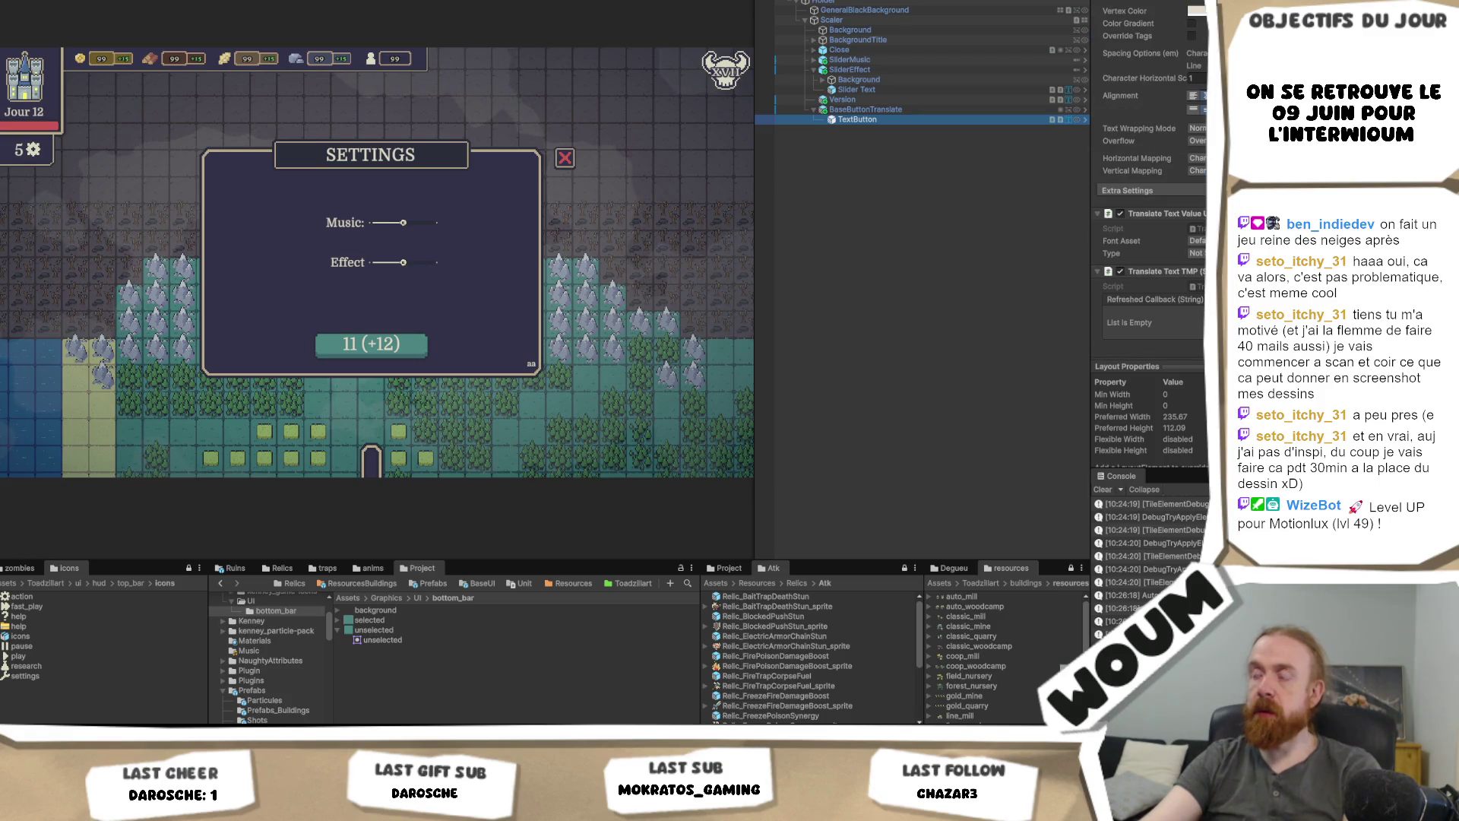
pyautogui.click(1197, 253)
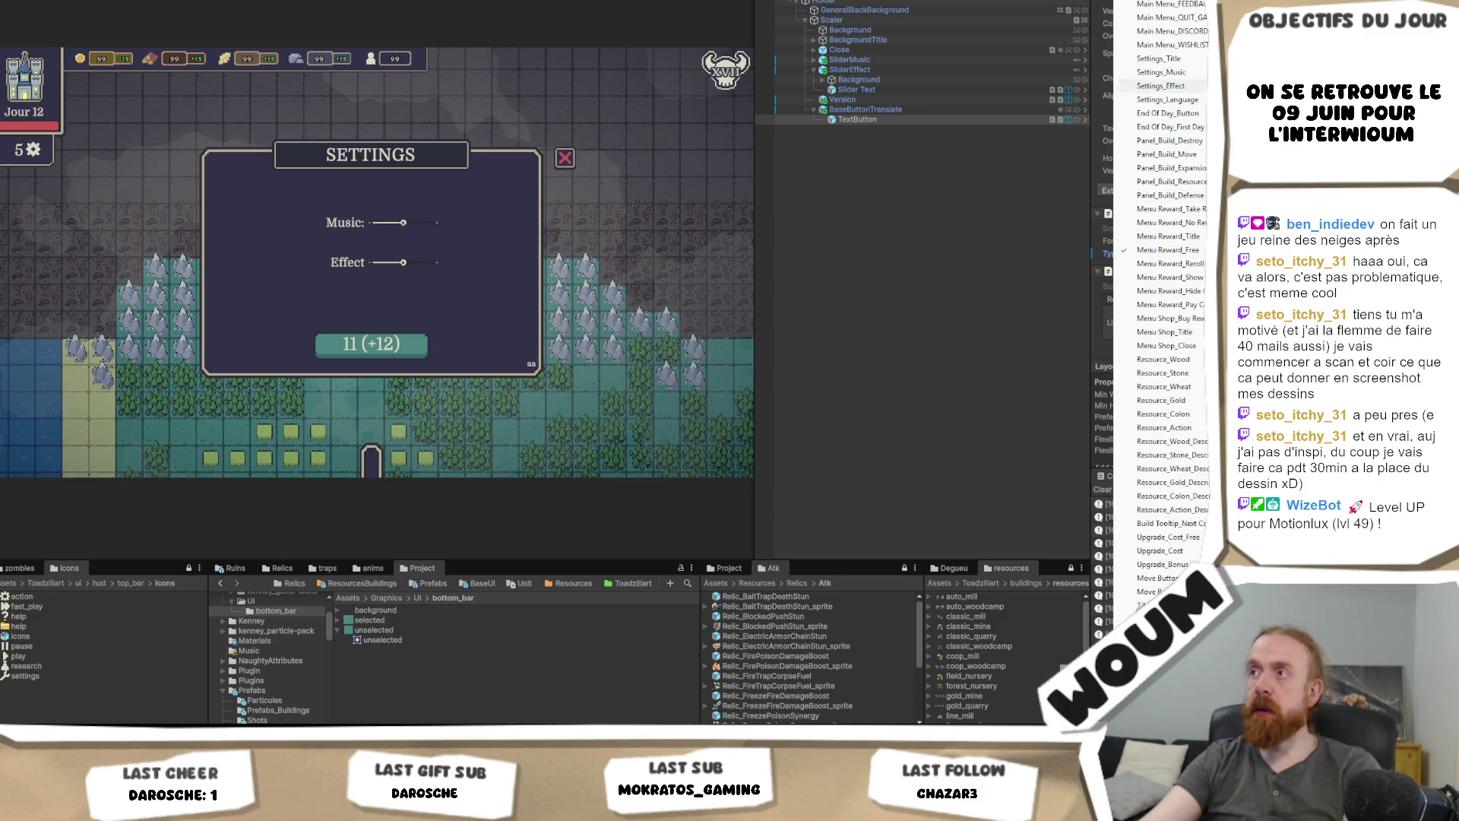
pyautogui.click(902, 266)
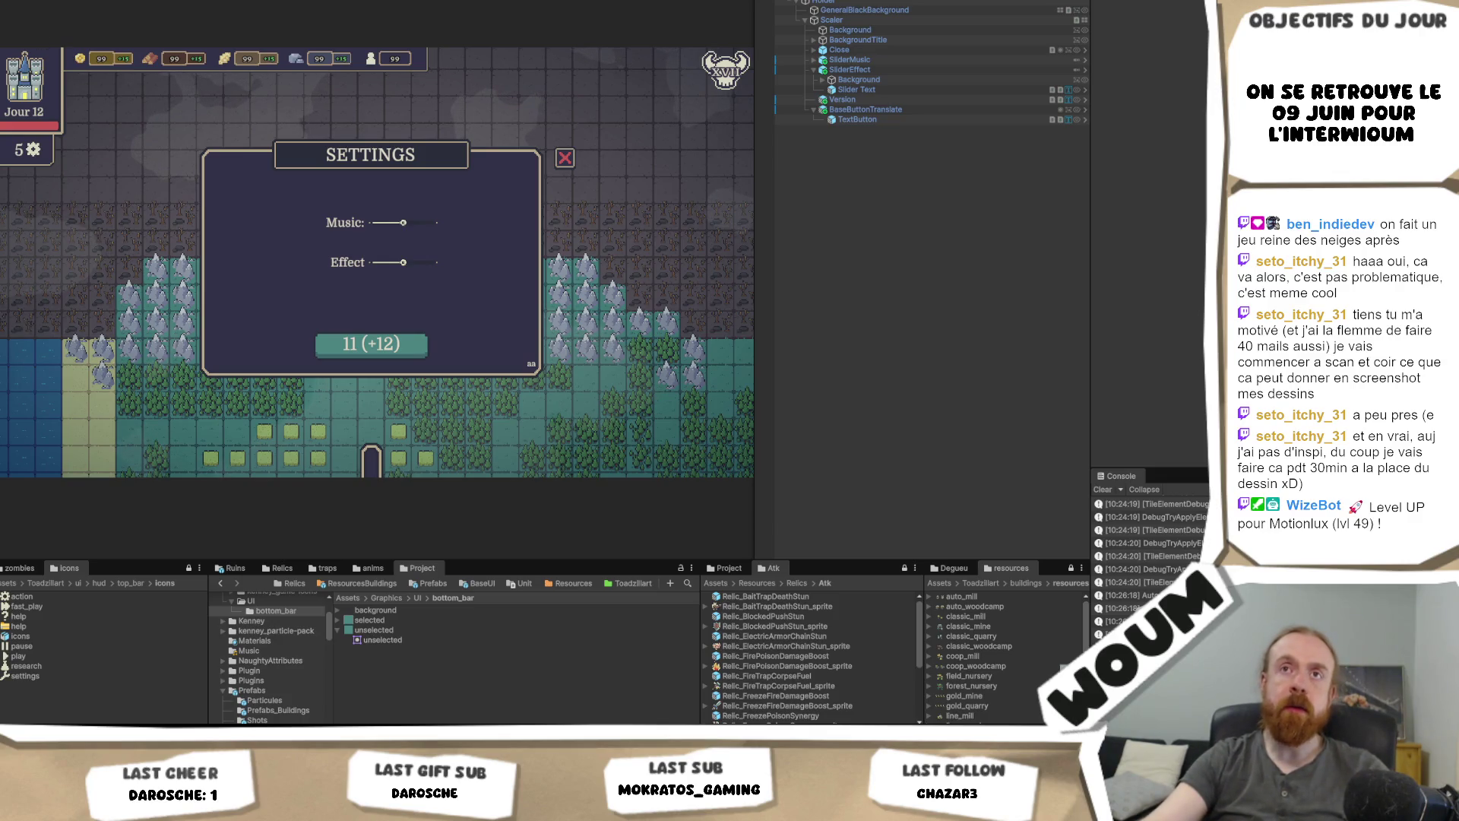
pyautogui.hotkey('alt', 'f')
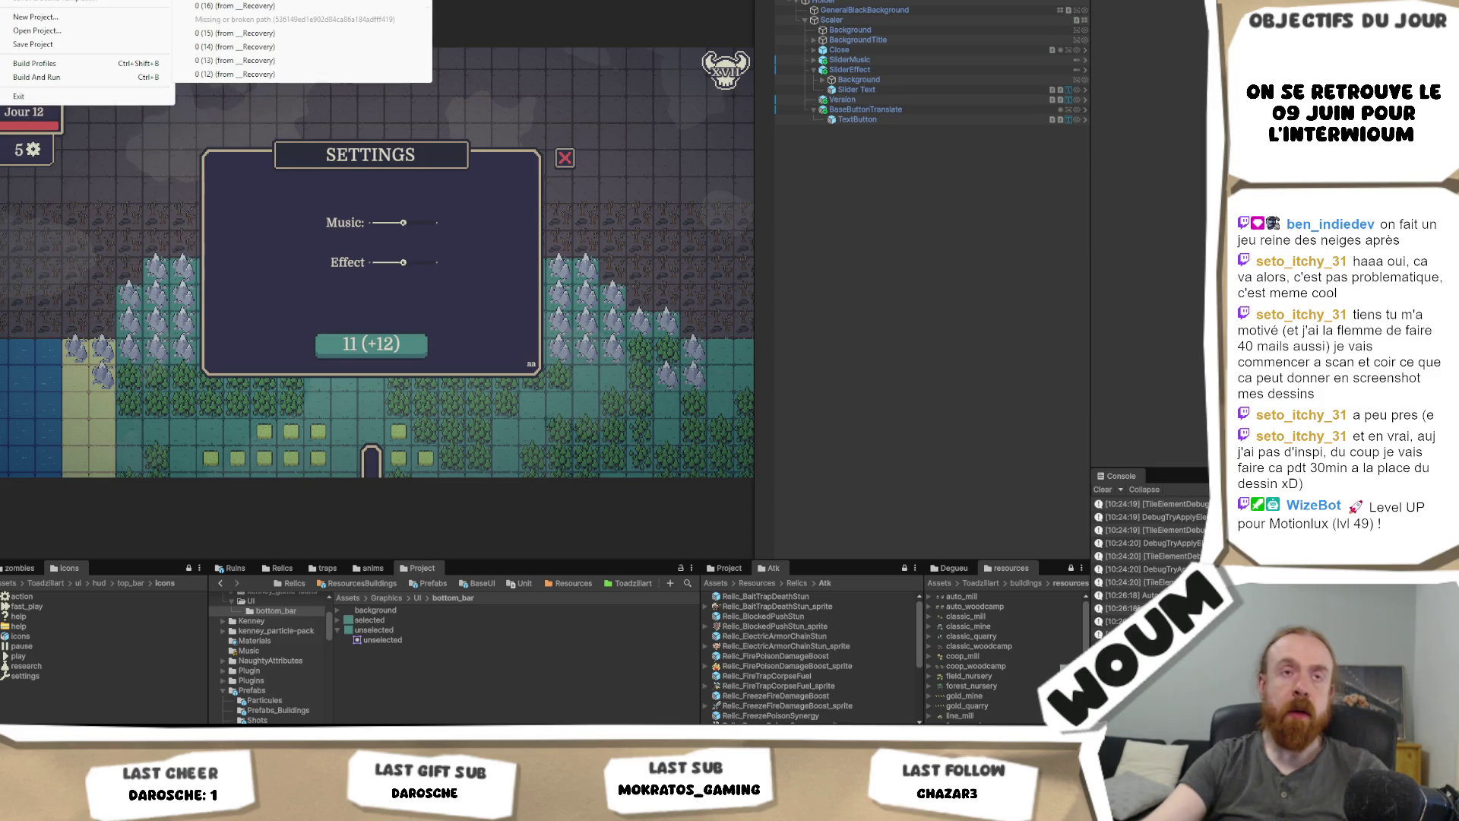
pyautogui.press('Escape')
pyautogui.press('Escape')
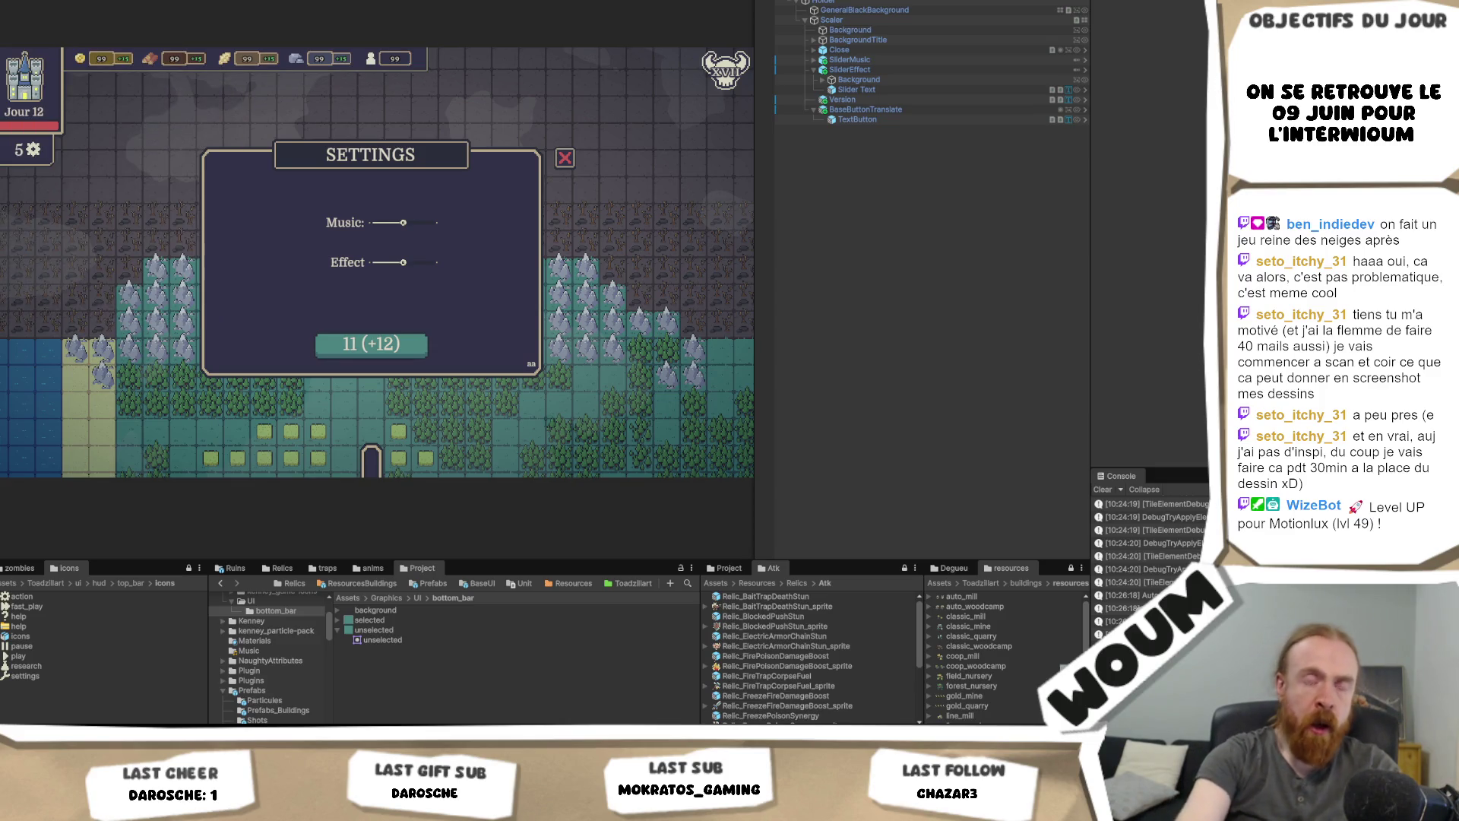